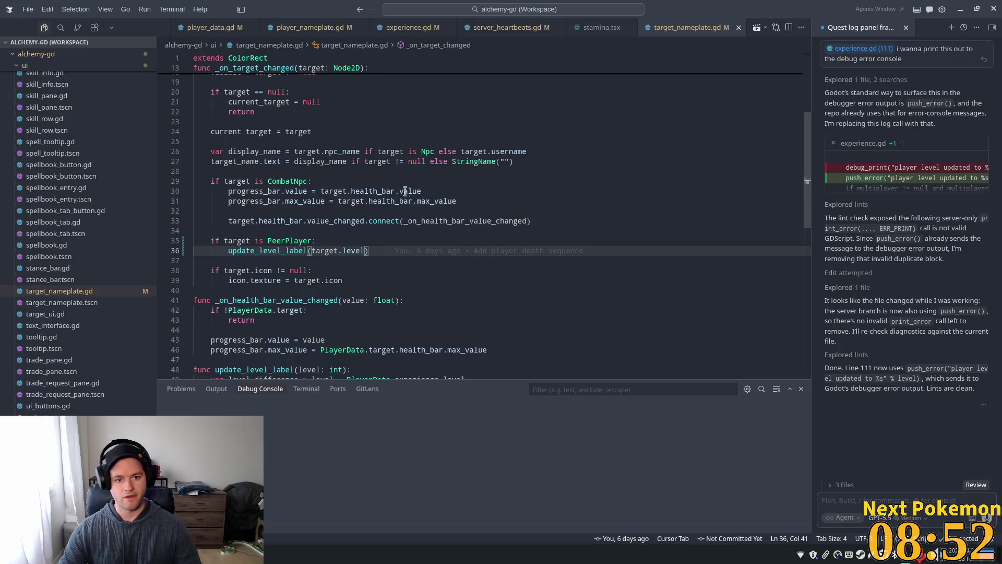
- Under the PeerPlayer level update, add progress_bar.value = target.health and progress_bar.max_value = target.max_health
double_click(363, 191)
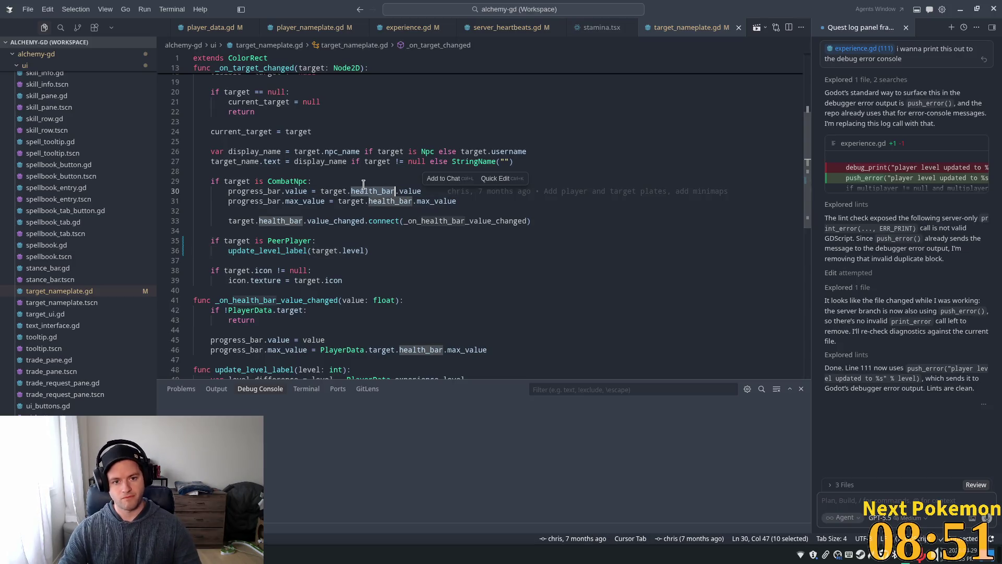
left_click(327, 250)
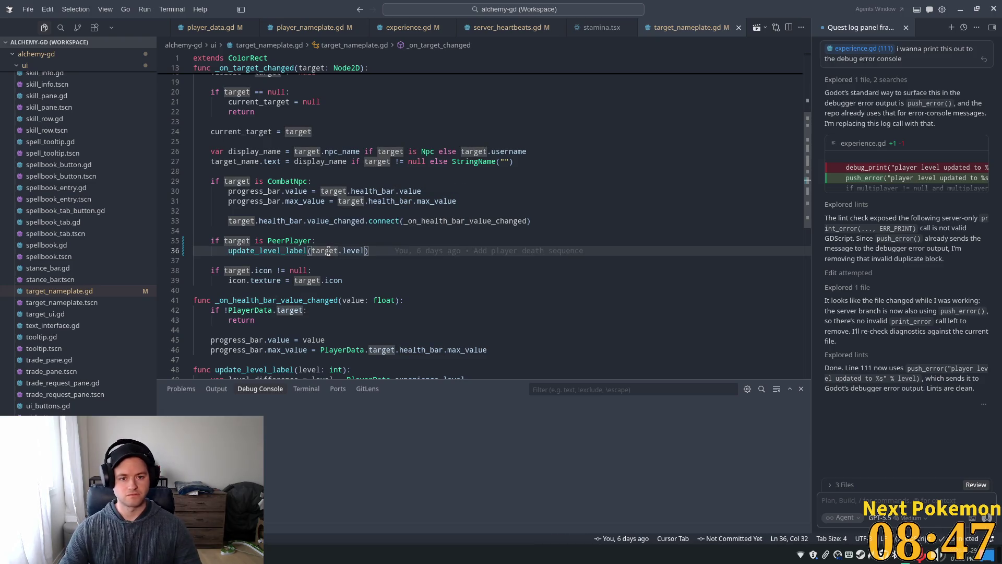
left_click(374, 261)
left_click(381, 251)
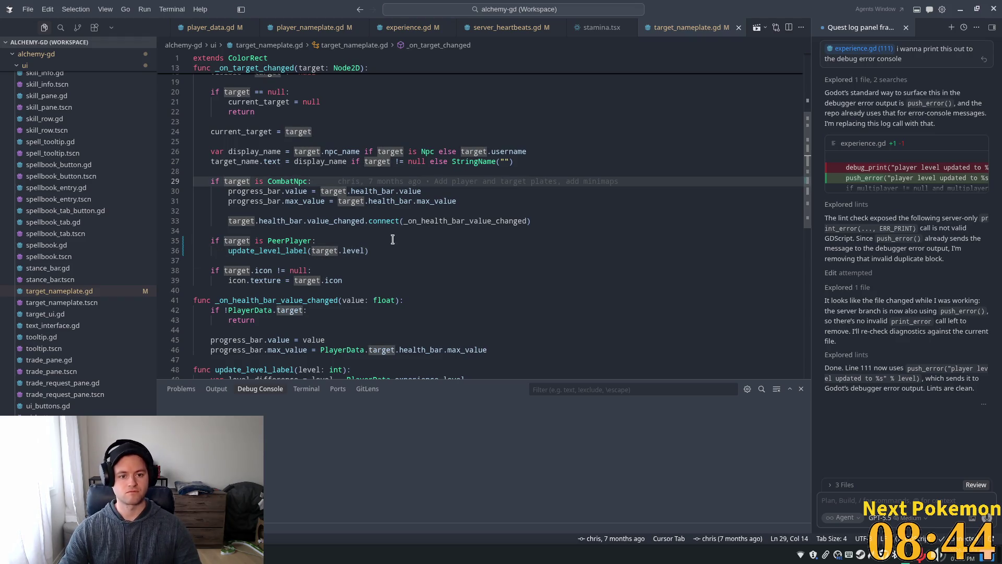
key("Return")
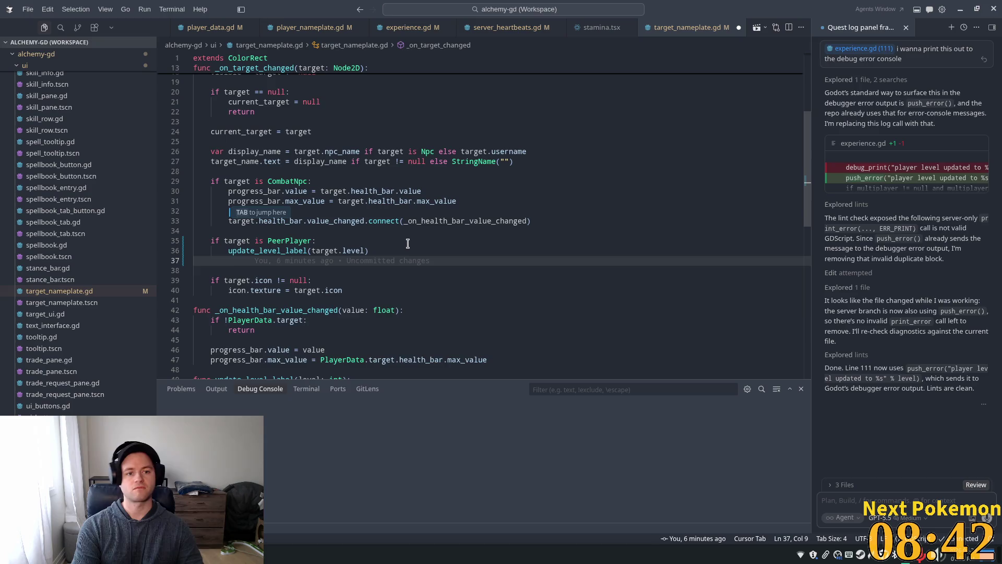
type("prog")
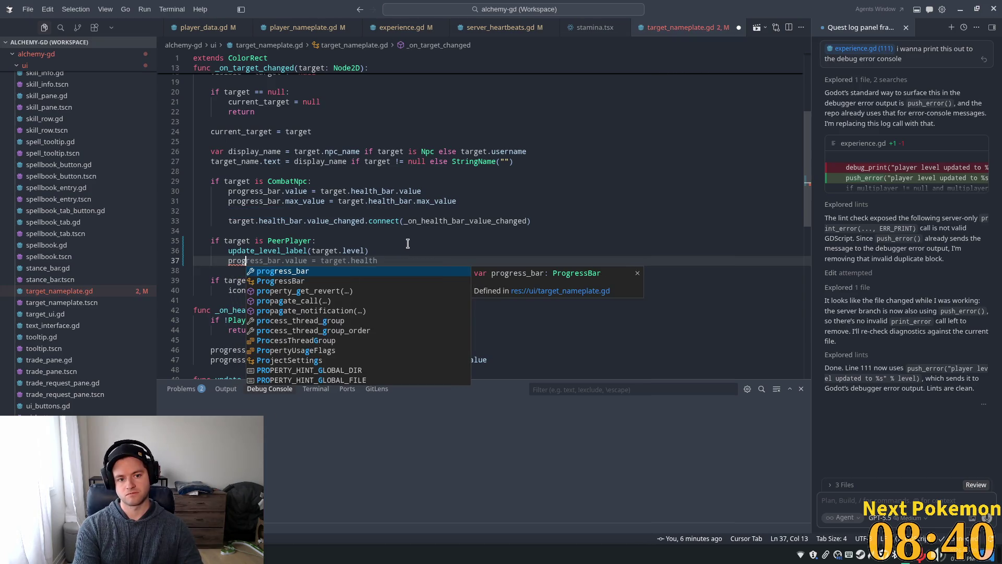
key("Tab")
key("Tab")
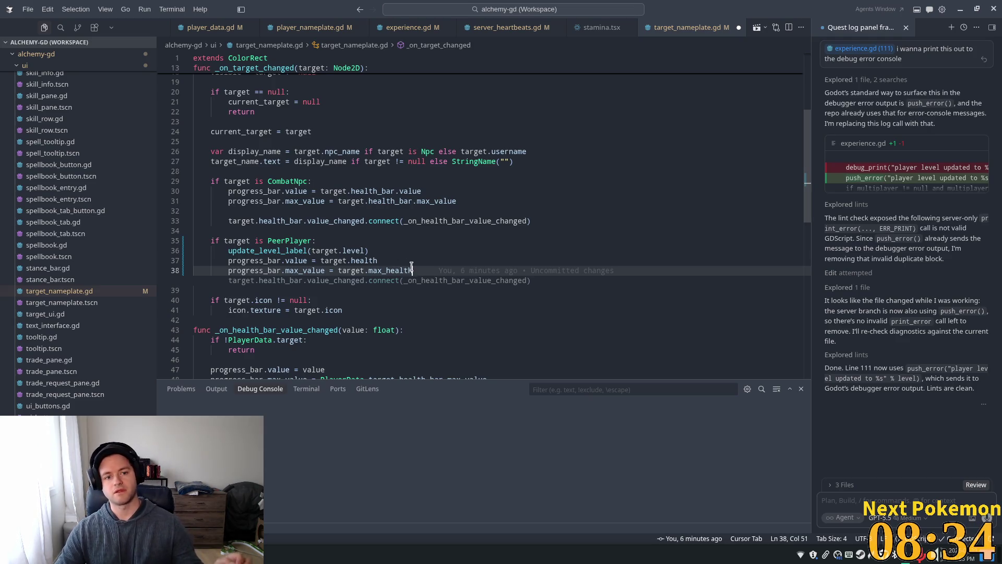
mouse_move(411, 268)
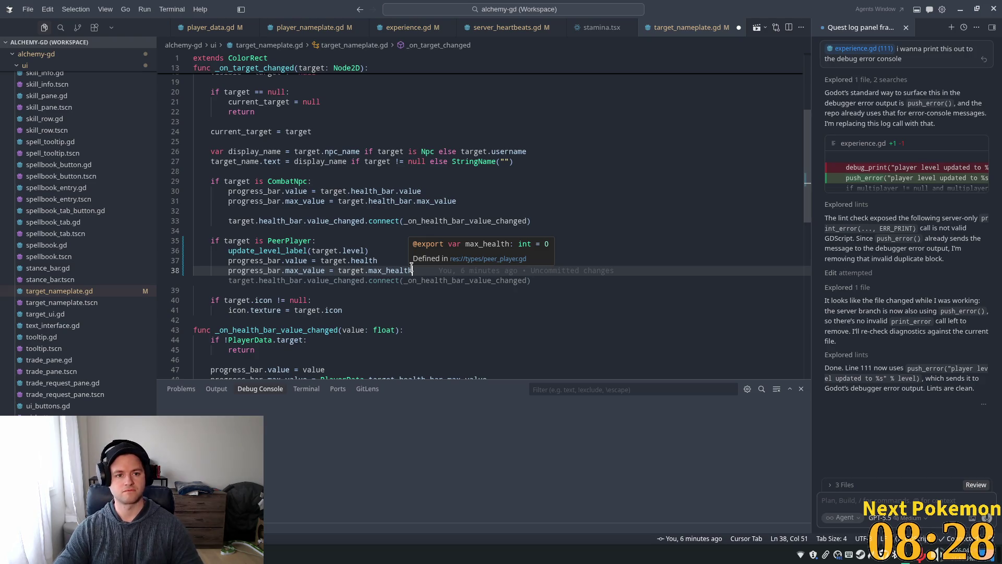
scroll(312, 189, "up", 3)
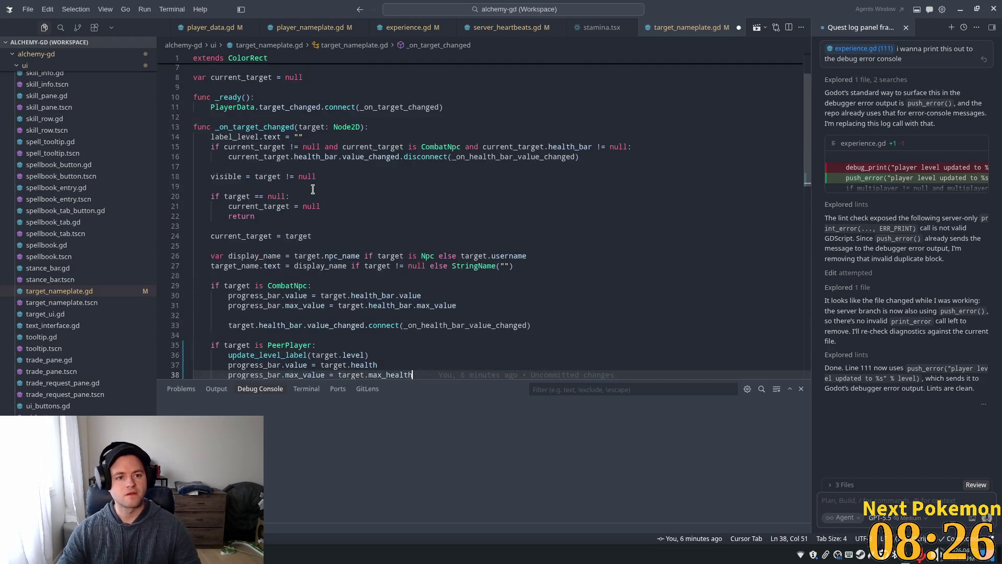
scroll(375, 266, "down", 2)
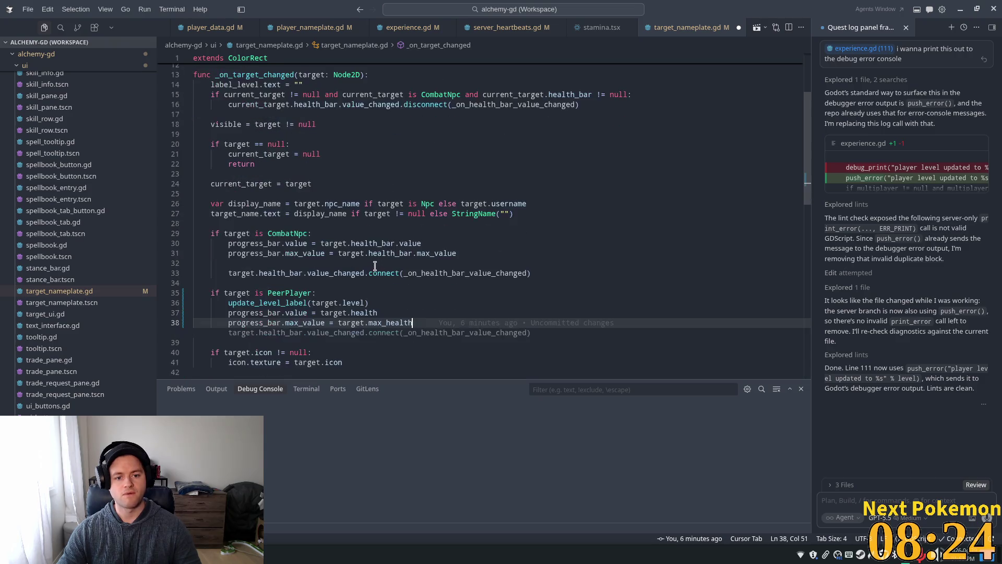
mouse_move(360, 268)
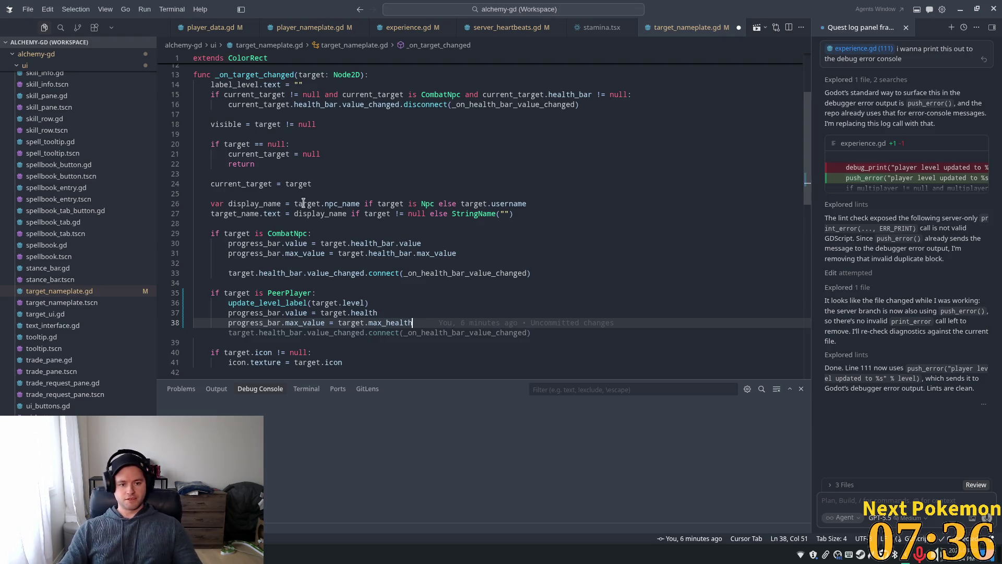
scroll(231, 235, "down", 3)
- Below the icon block, start a new function using the suggested update_health_bar signature
scroll(231, 235, "up", 1)
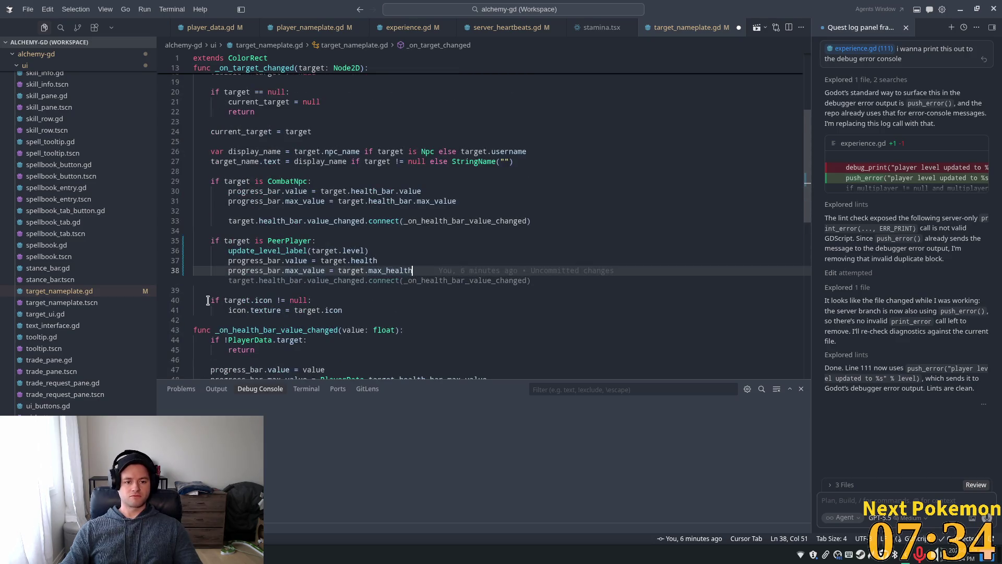
left_click(217, 325)
key("Return")
type("func")
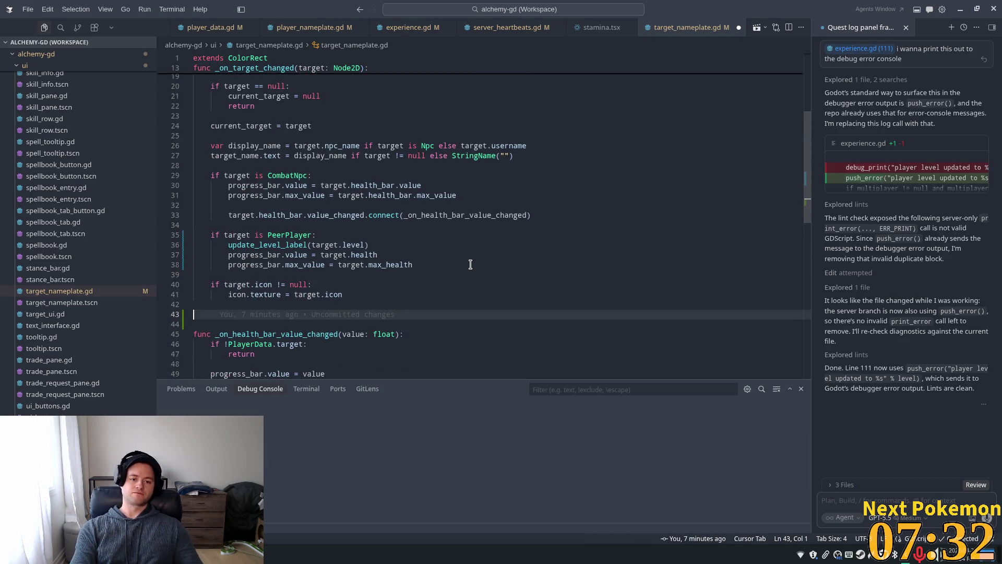
key("Tab")
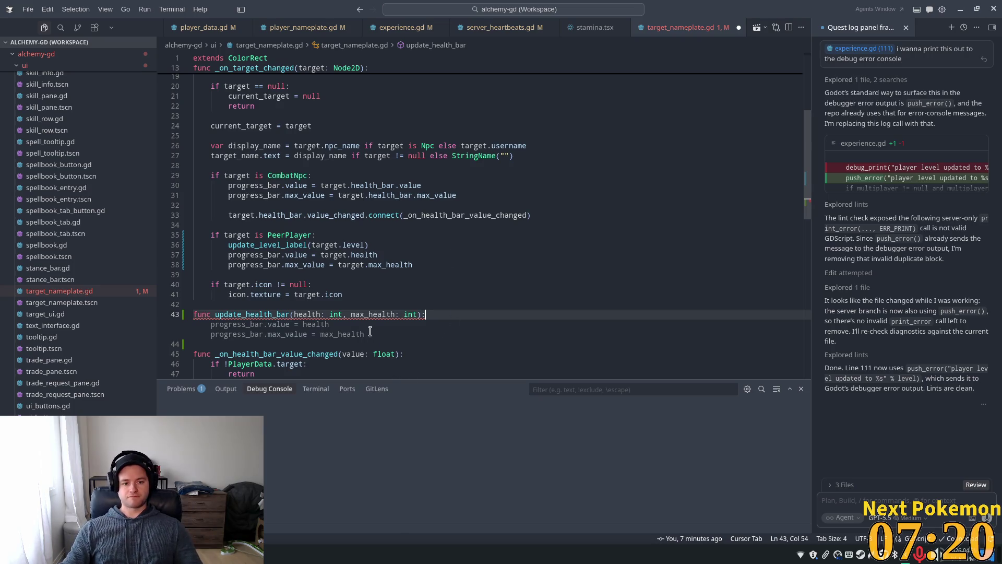
- Replace its health parameters with target and accept the body handling CombatNpc and PeerPlayer
left_click(381, 315)
key("Escape")
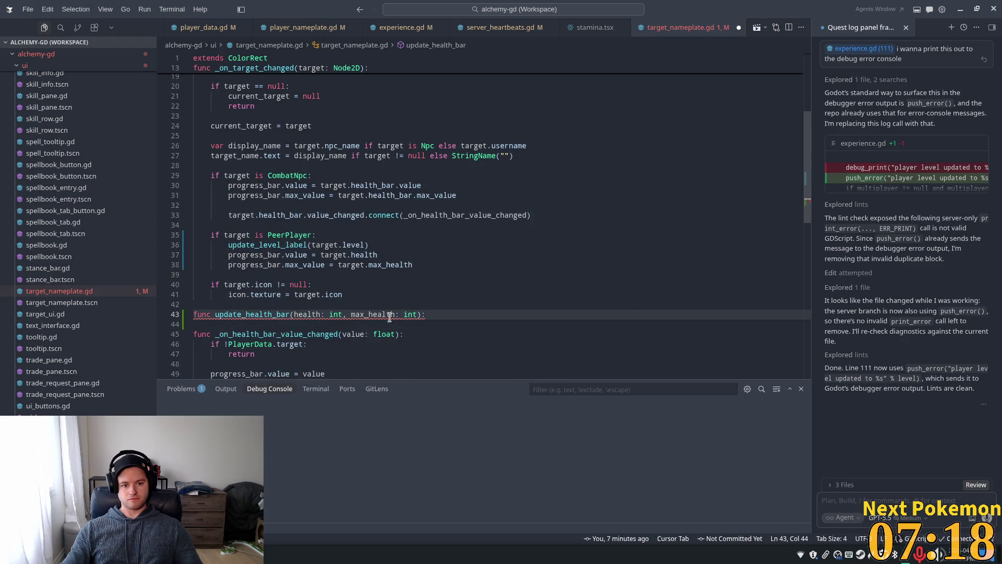
left_click_drag(418, 315, 294, 314)
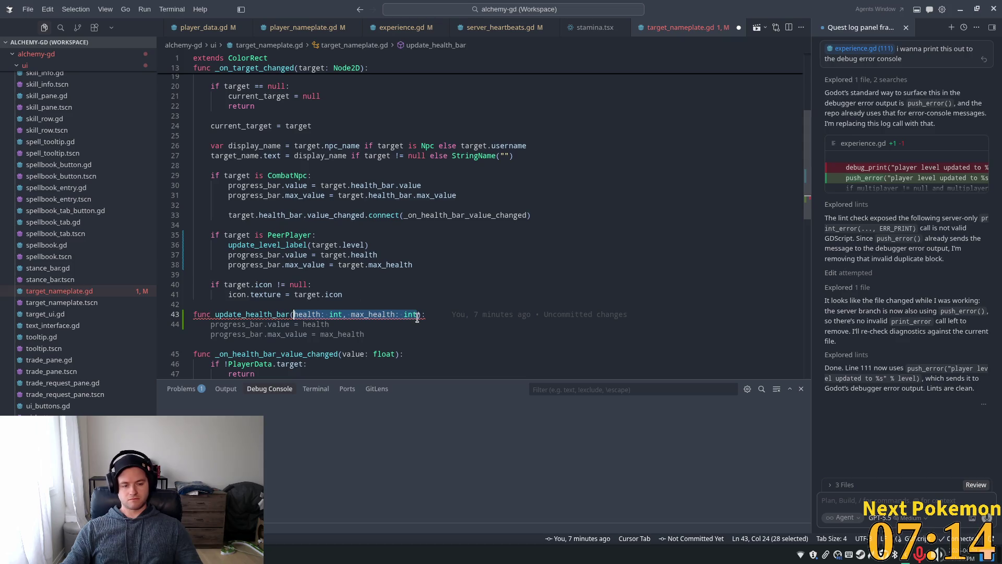
type("ta")
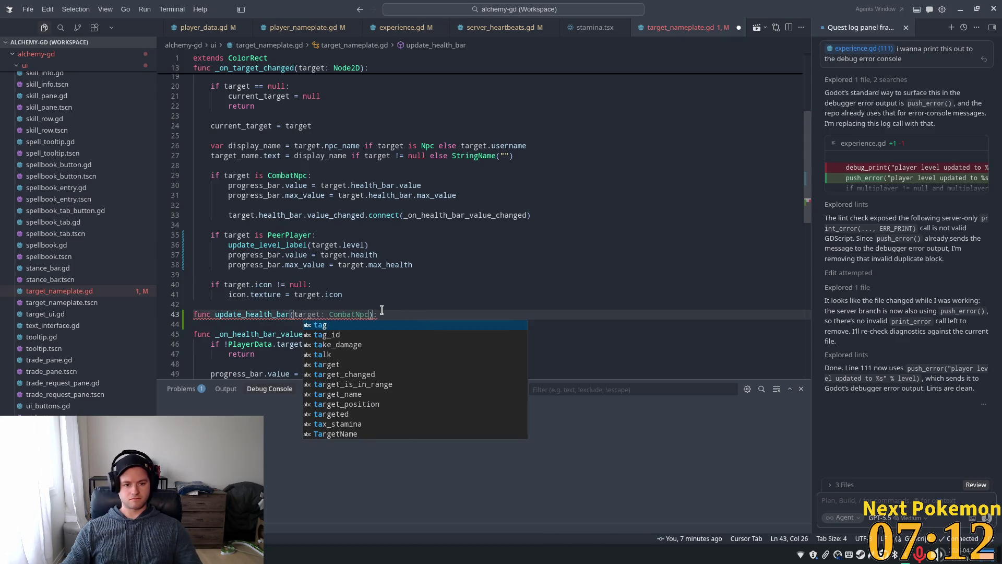
type("rget")
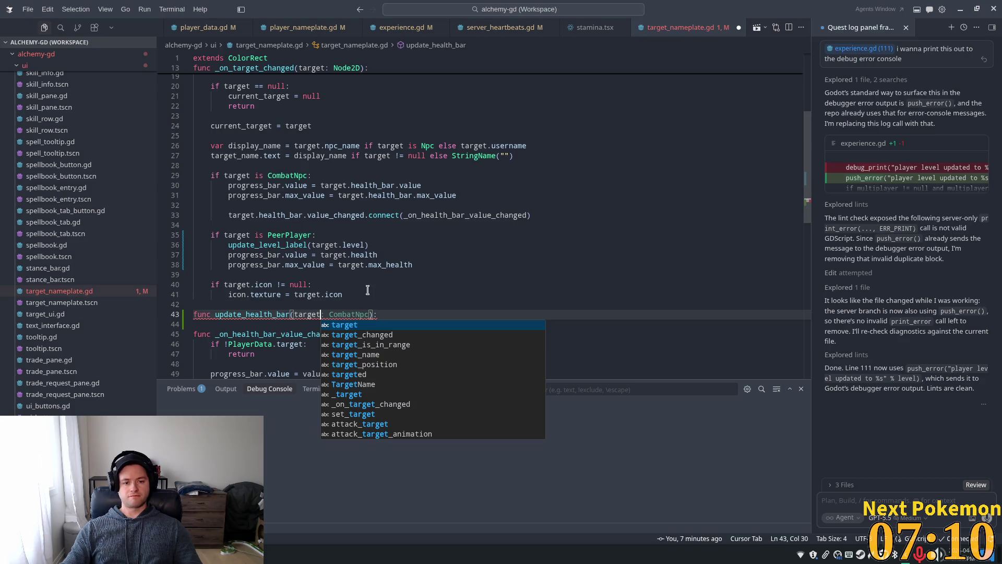
key("Escape")
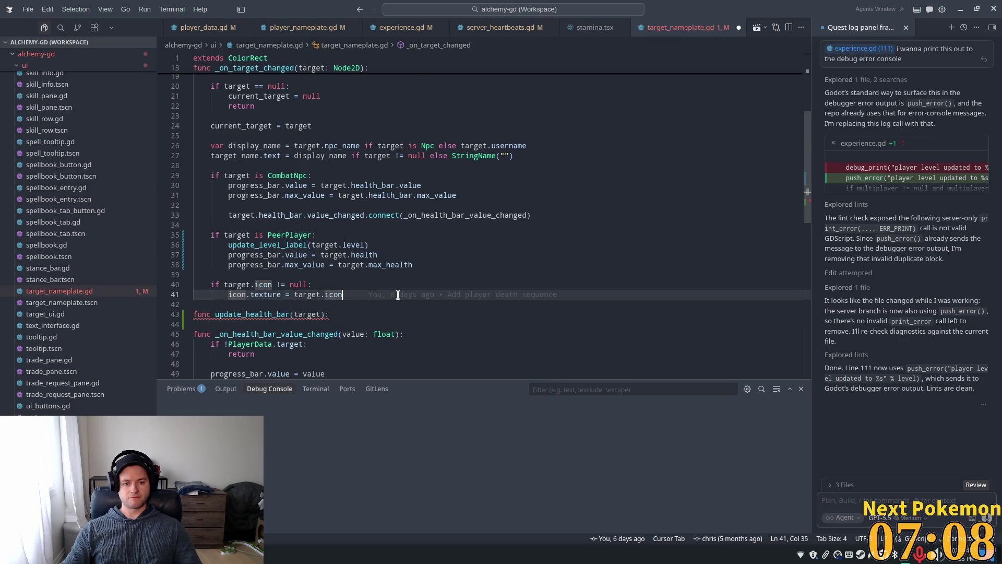
key("End")
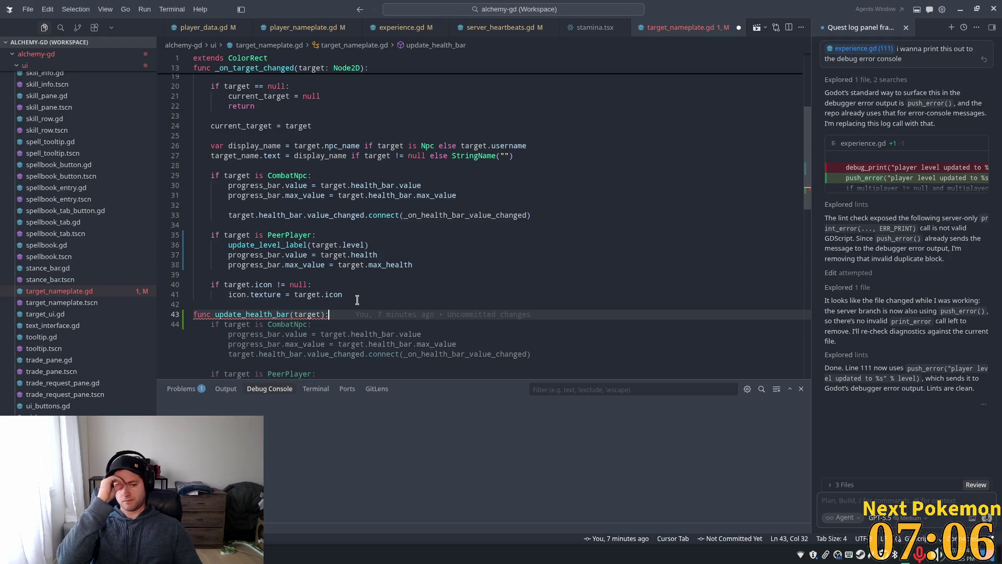
scroll(329, 256, "down", 3)
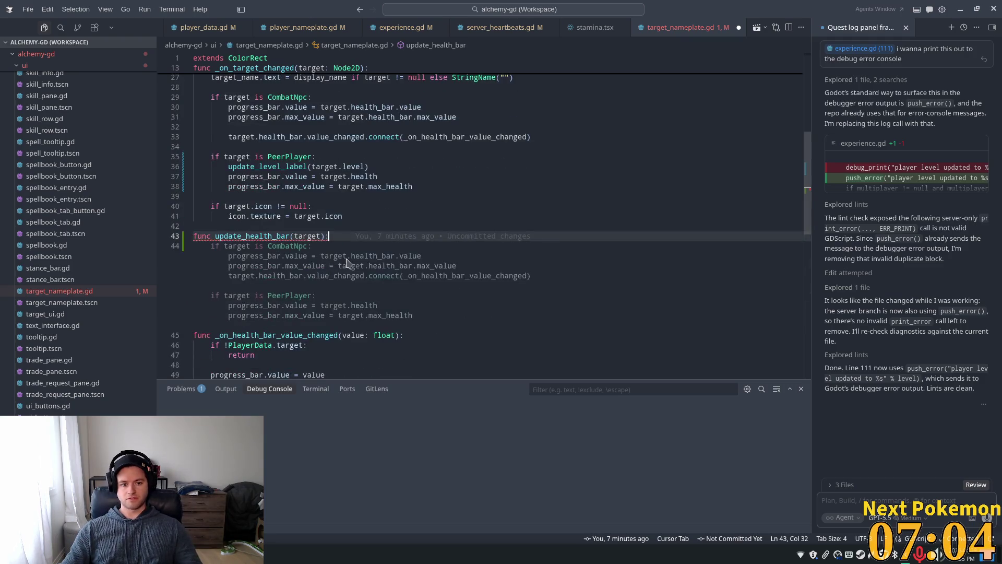
key("Tab")
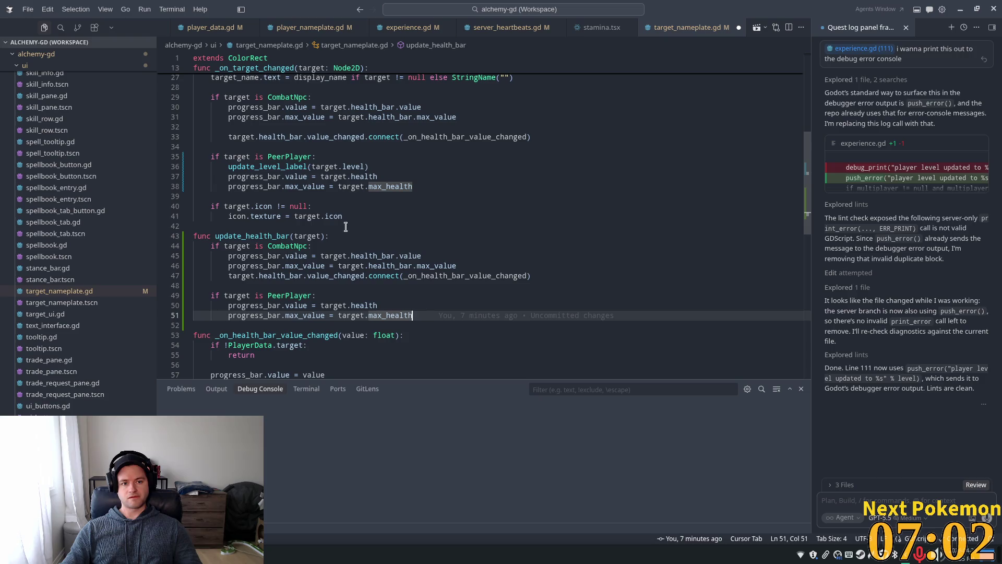
left_click(288, 178)
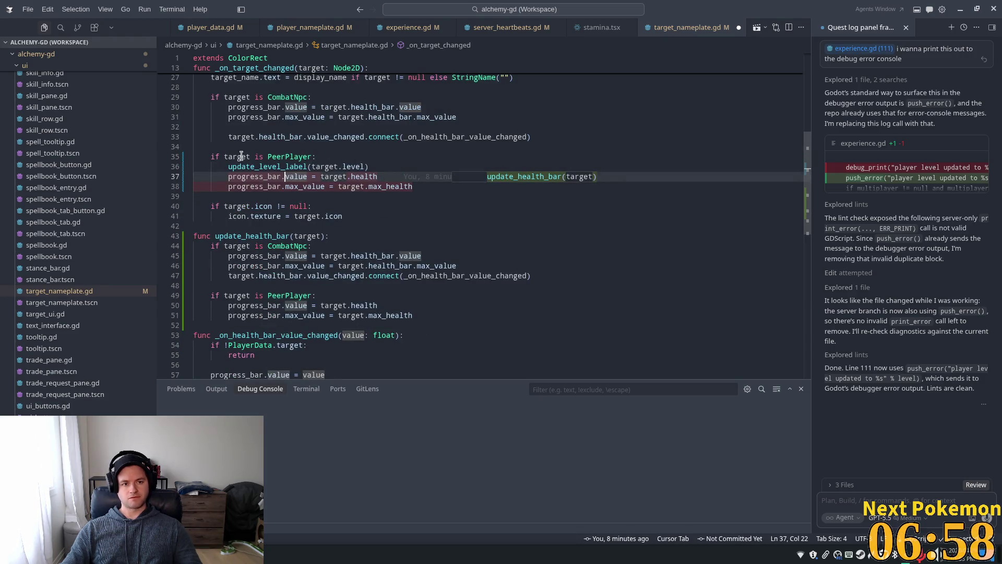
left_click(265, 167)
left_click(310, 285)
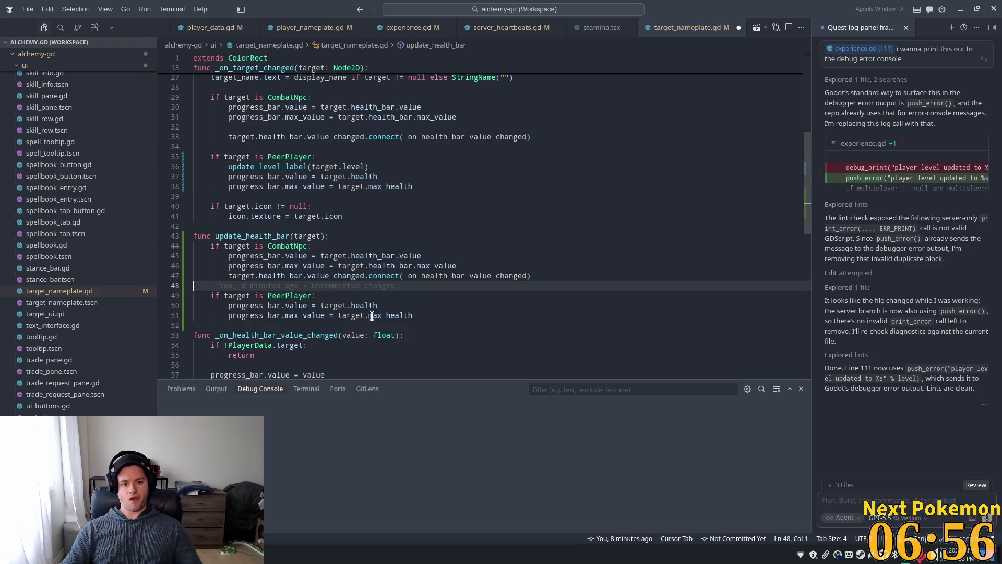
left_click(371, 316)
left_click(368, 150)
scroll(313, 177, "up", 2)
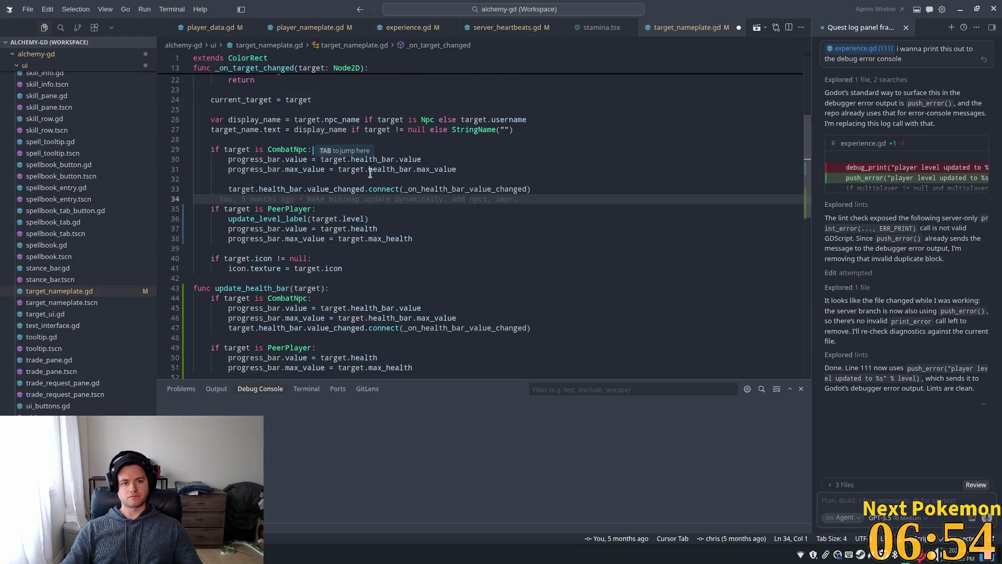
left_click(401, 209)
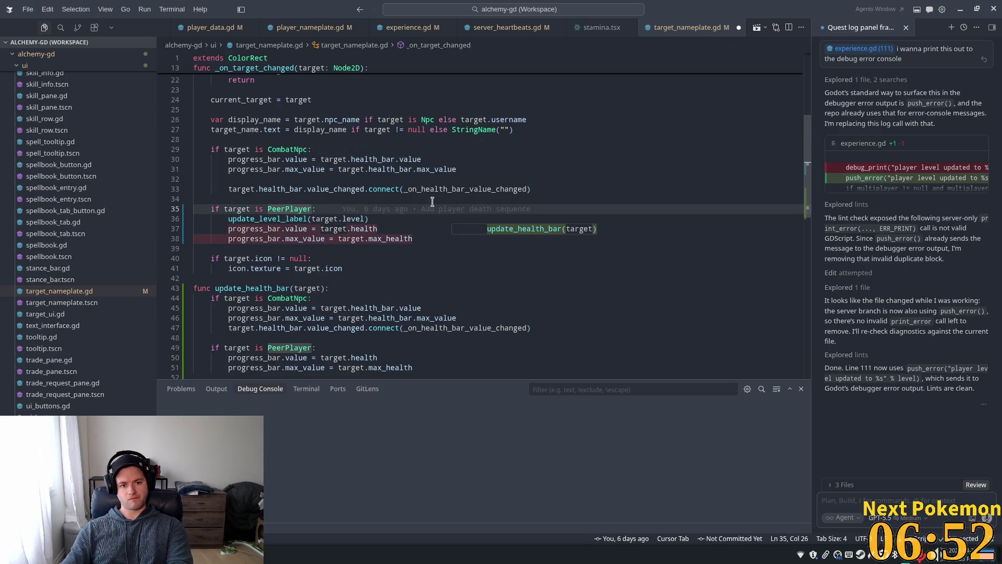
key("Tab")
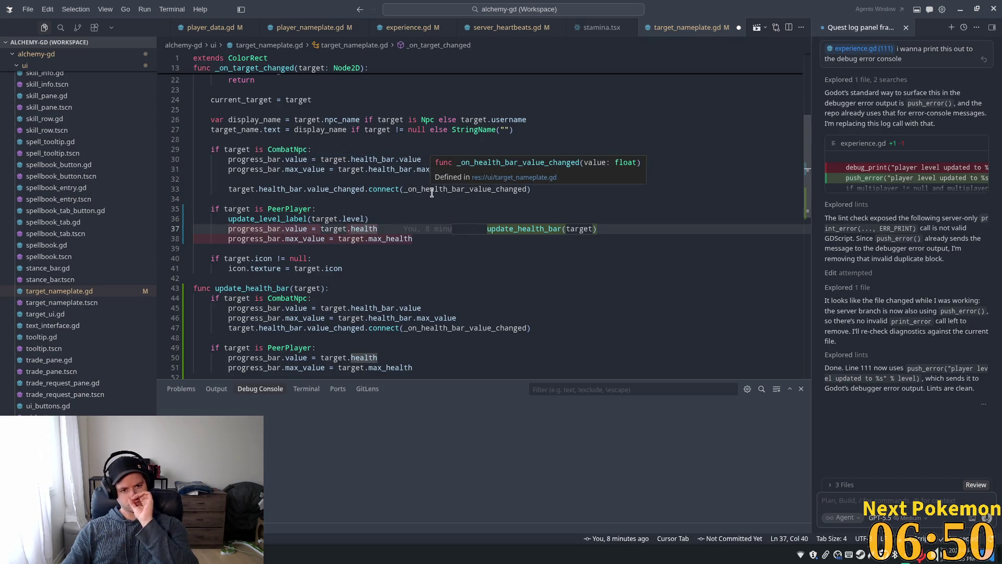
left_click(343, 189)
double_click(280, 188)
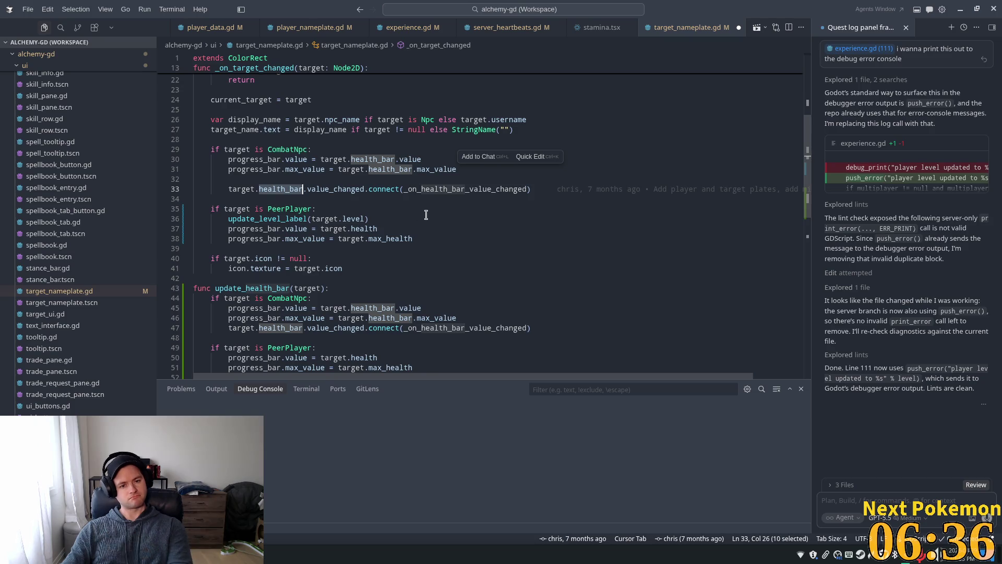
left_click(369, 189)
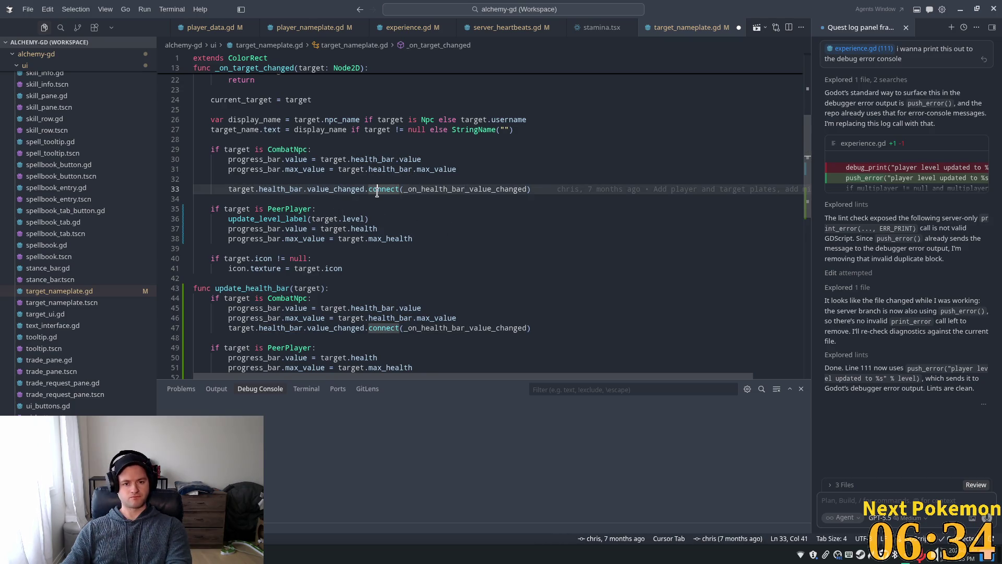
double_click(380, 189)
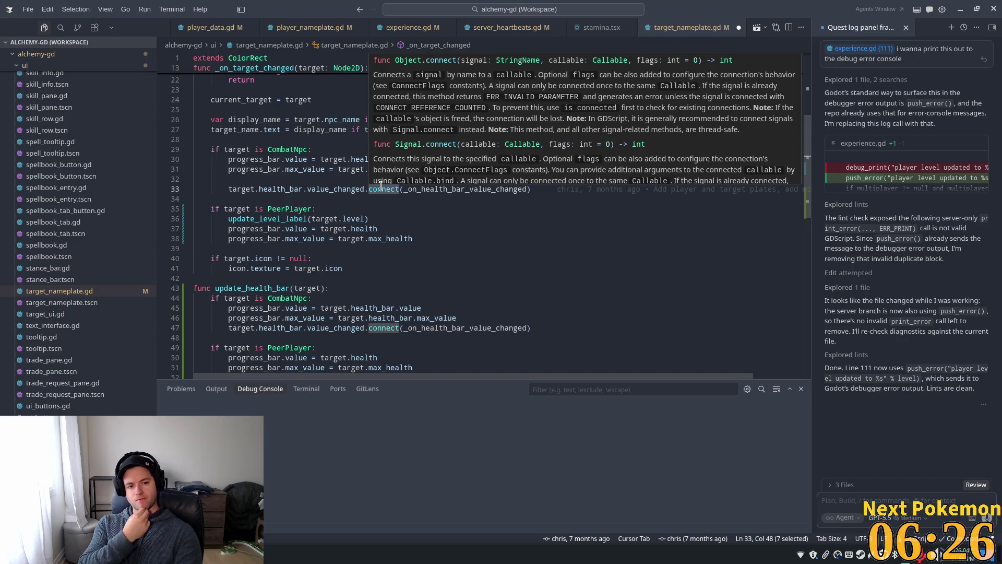
scroll(331, 196, "up", 4)
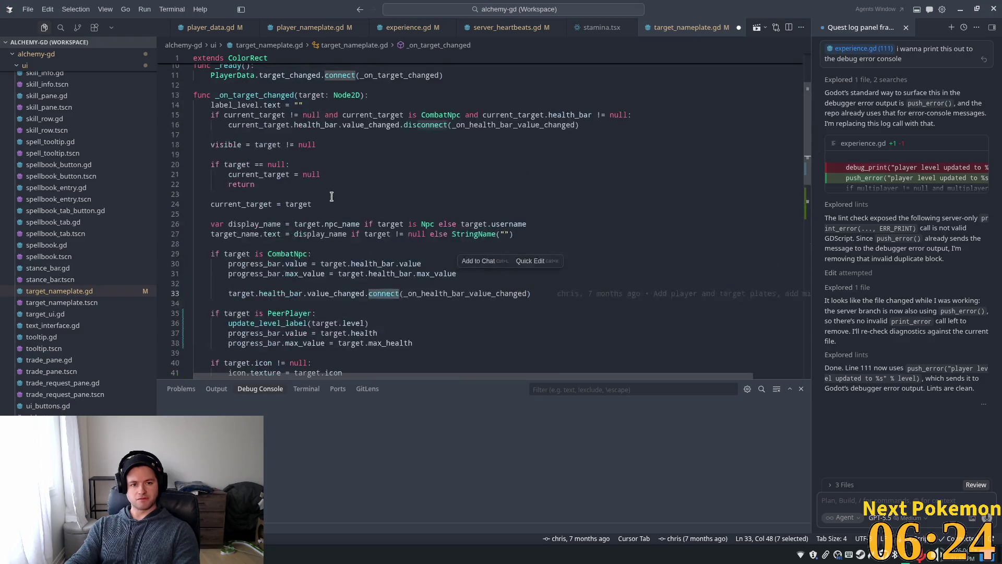
mouse_move(376, 293)
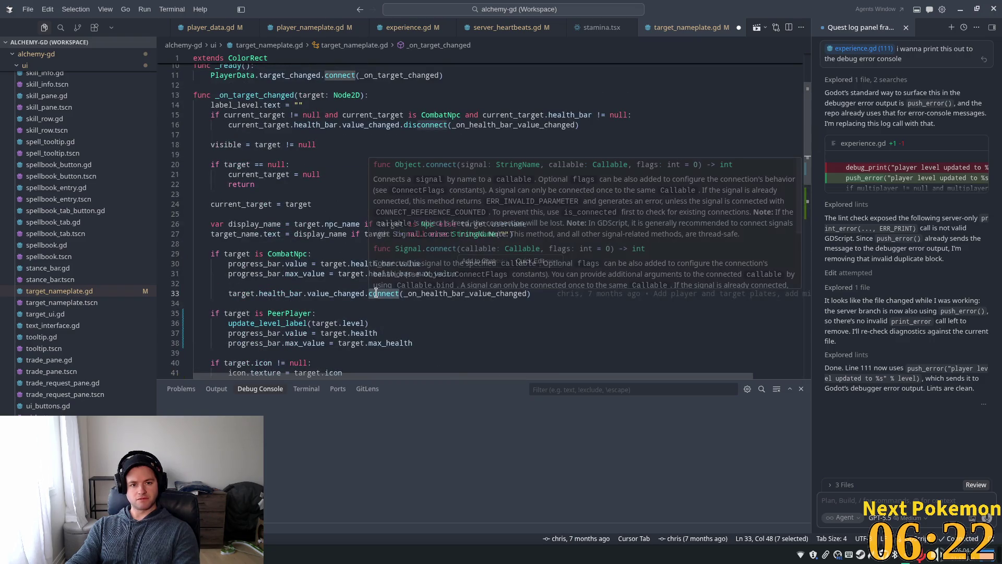
left_click_drag(303, 117, 307, 119)
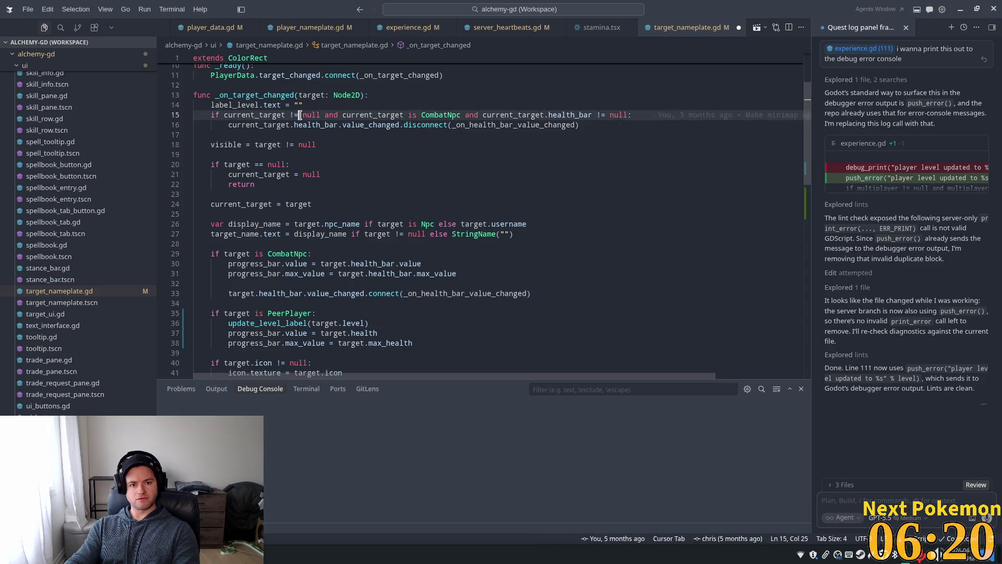
left_click(354, 124)
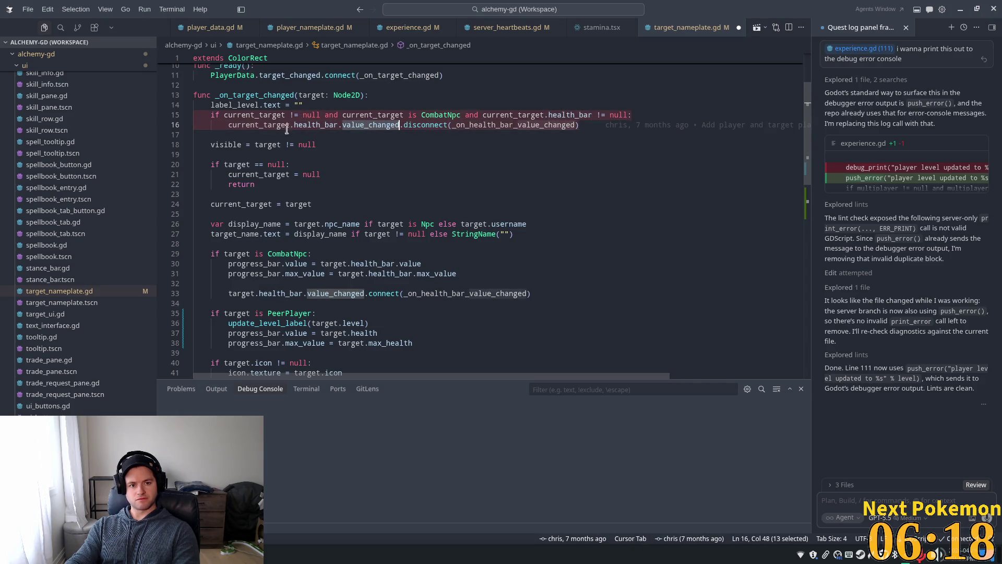
left_click(251, 125)
double_click(251, 125)
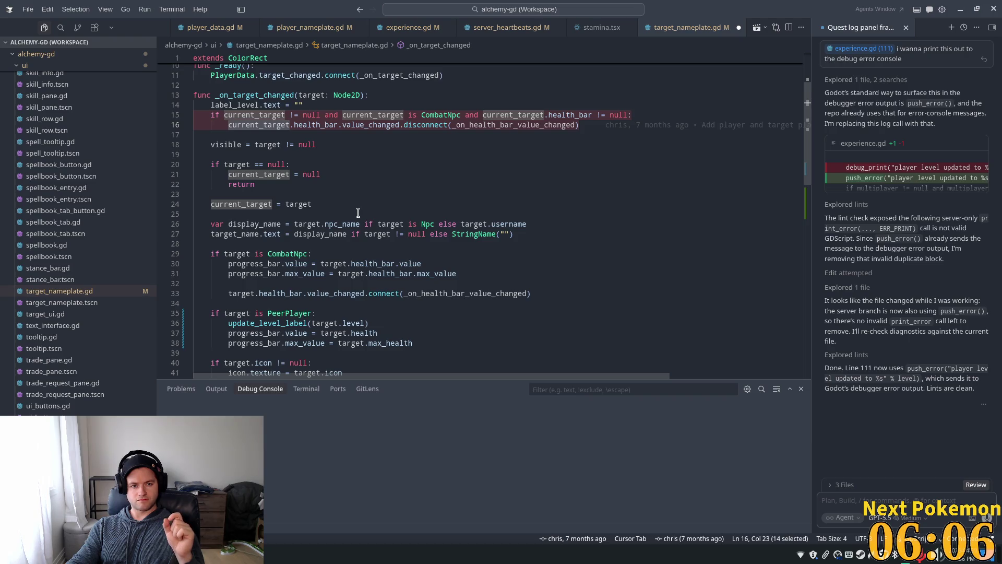
scroll(359, 212, "down", 1)
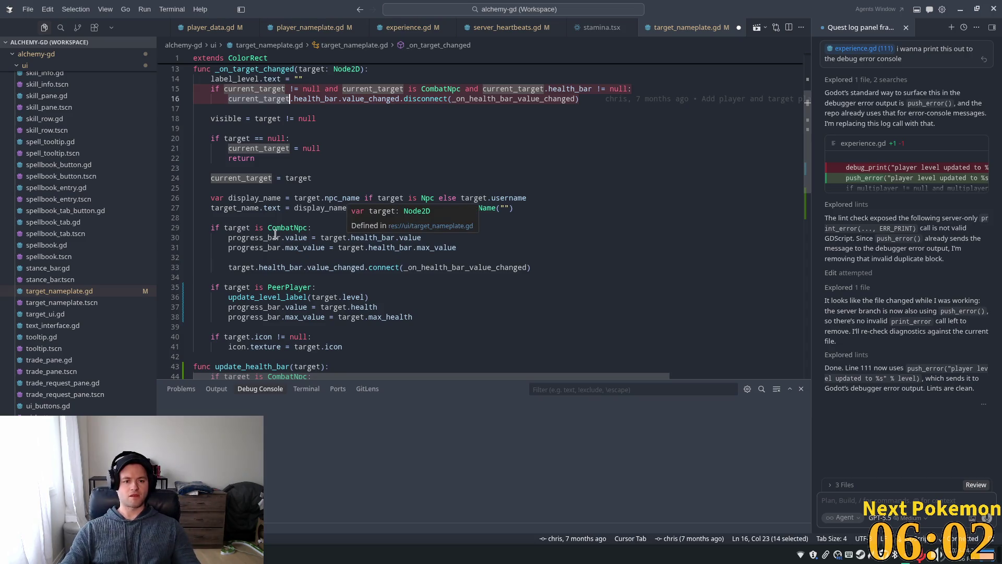
scroll(310, 232, "down", 3)
double_click(334, 189)
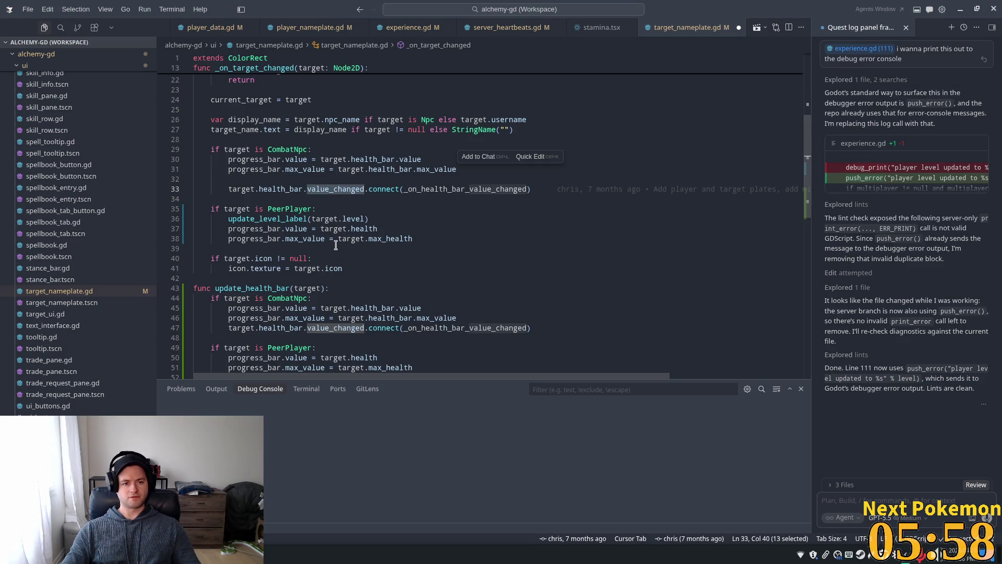
mouse_move(334, 189)
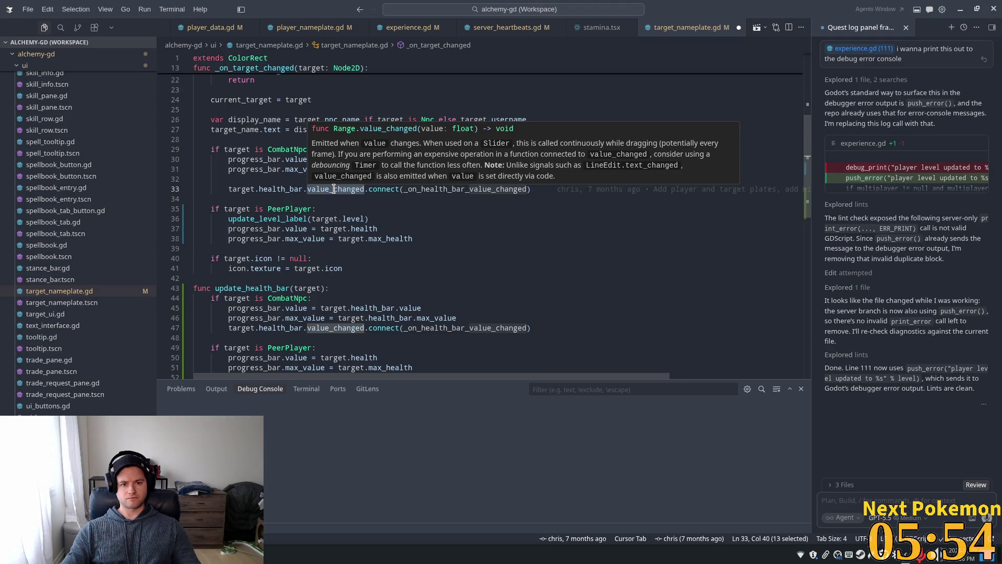
scroll(515, 225, "down", 3)
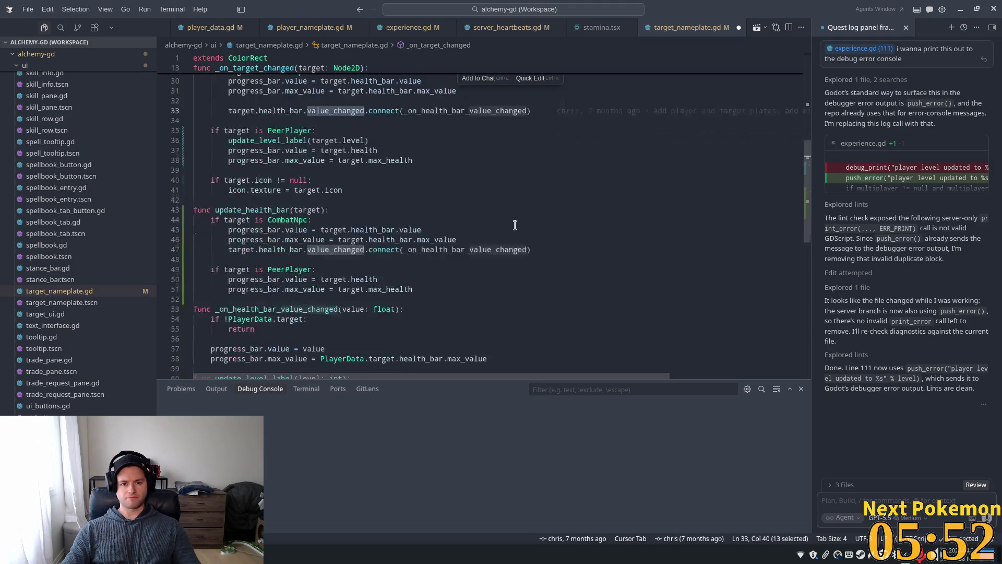
left_click(459, 291)
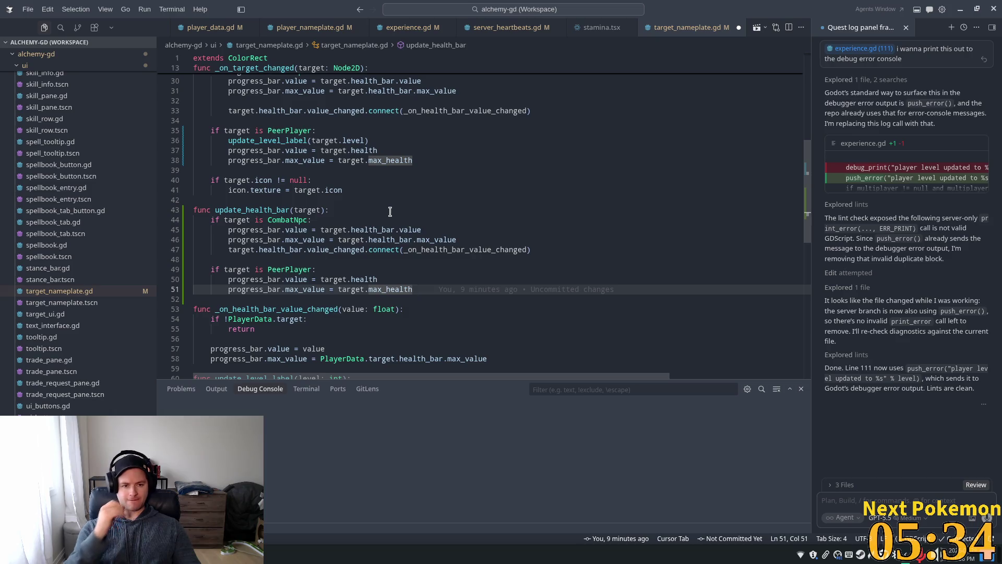
scroll(303, 200, "up", 1)
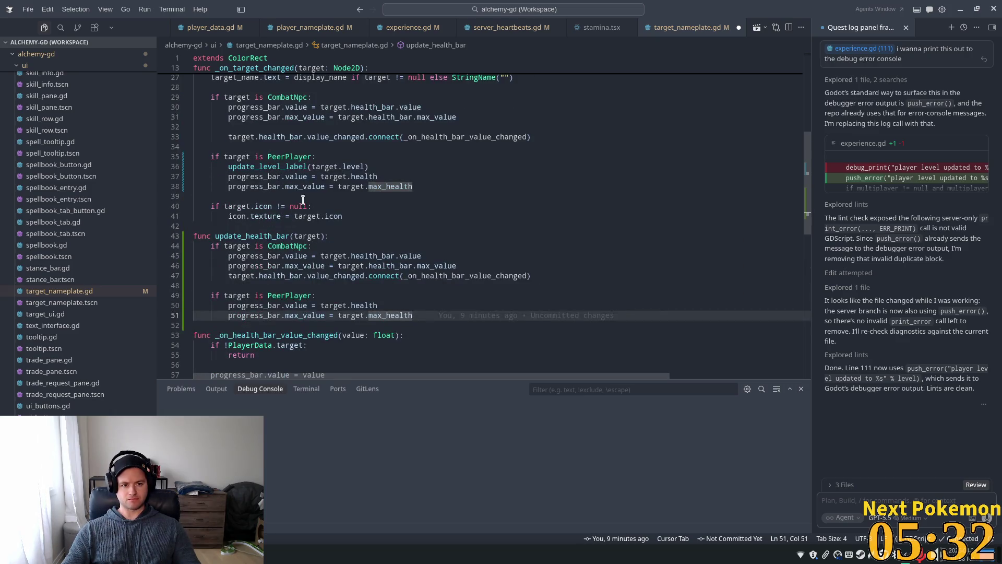
- Replace the duplicated bar-setup block in _on_target_changed with update_health_bar(target)
mouse_move(433, 184)
left_mouse_down()
mouse_move(271, 137)
mouse_move(214, 89)
mouse_move(224, 101)
left_mouse_up()
scroll(459, 167, "up", 4)
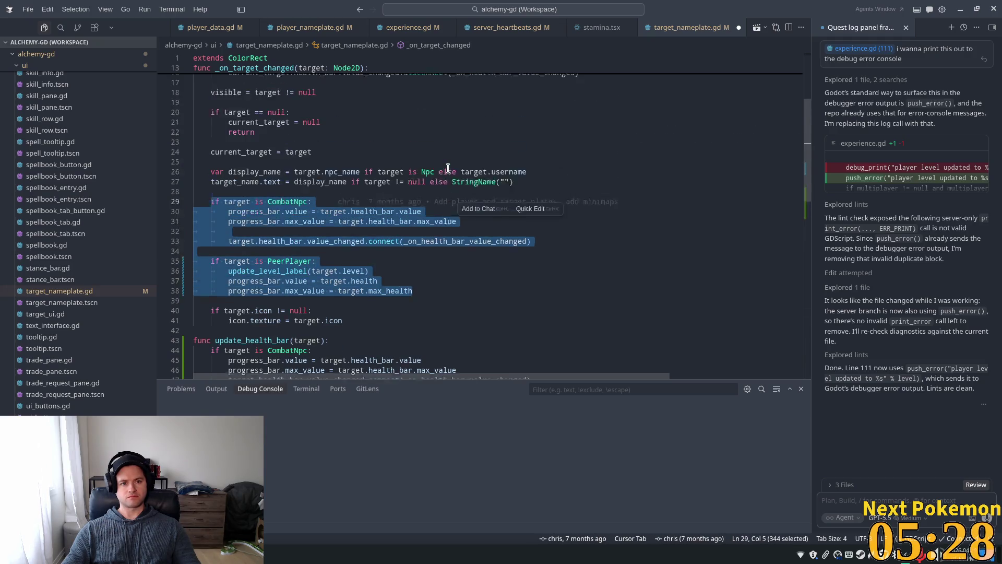
type("update")
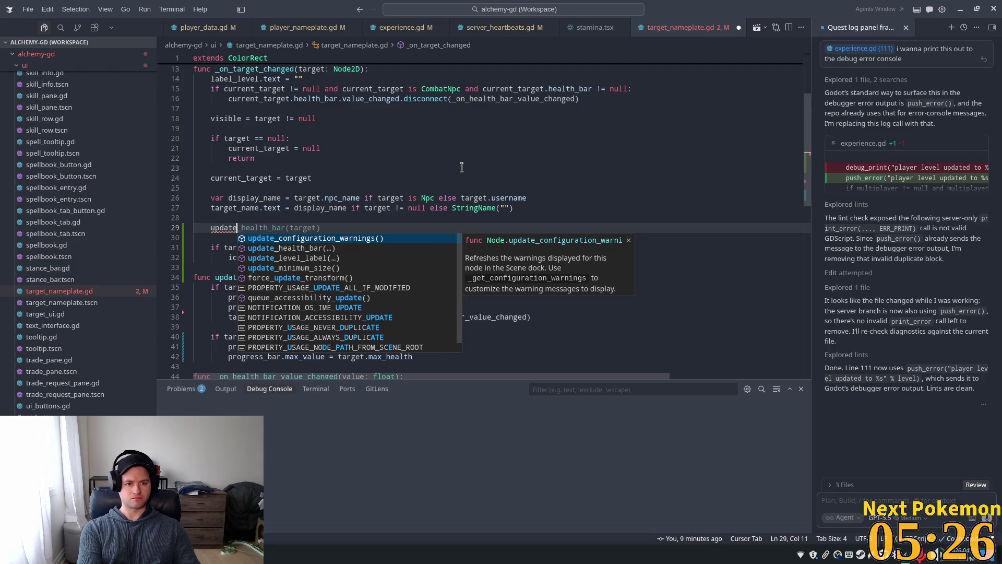
key("Tab")
scroll(428, 195, "down", 3)
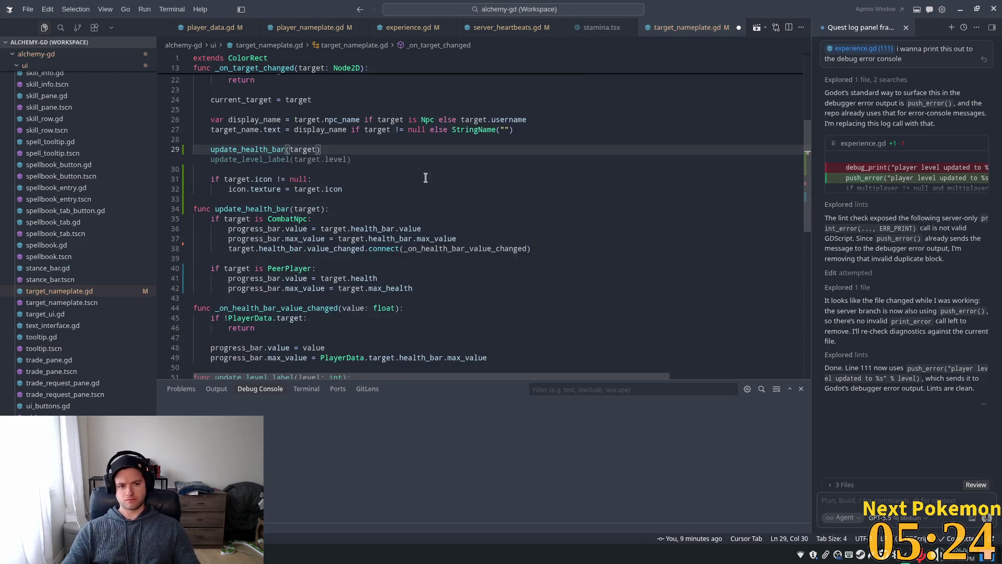
left_click(424, 179)
scroll(355, 238, "down", 1)
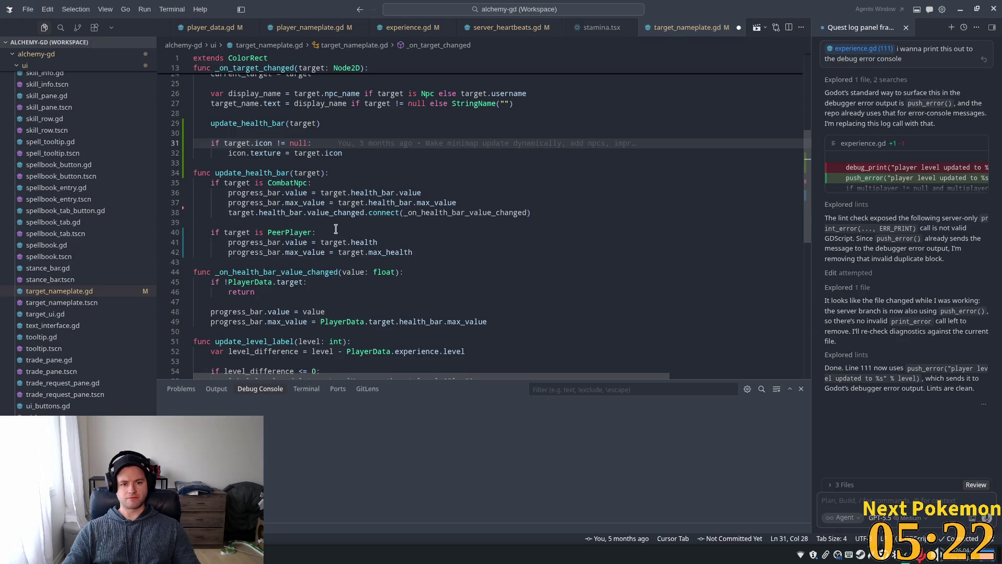
- In the PeerPlayer branch, connect target.health.value_changed to a handler after the max_health line
left_click(450, 251)
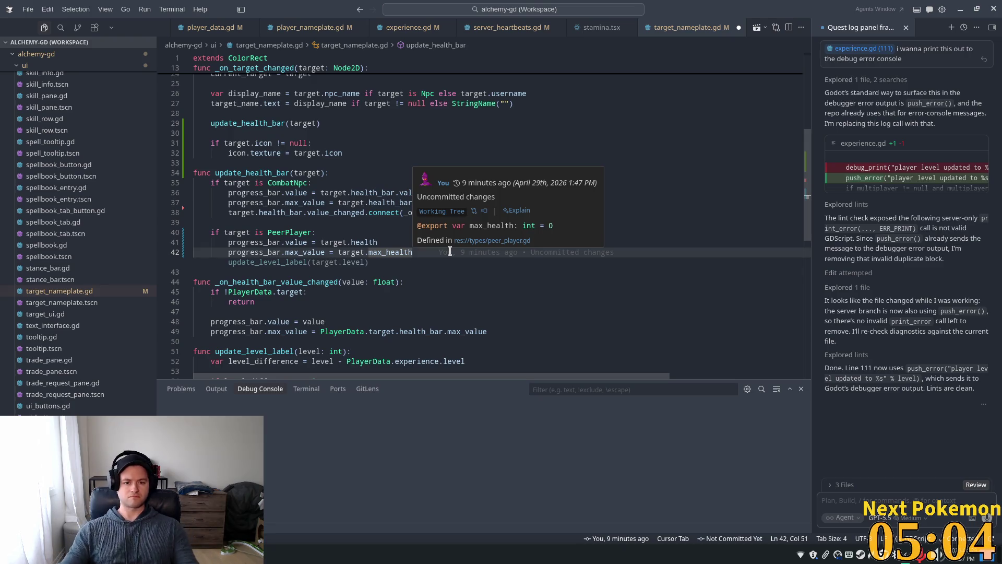
left_click(310, 232)
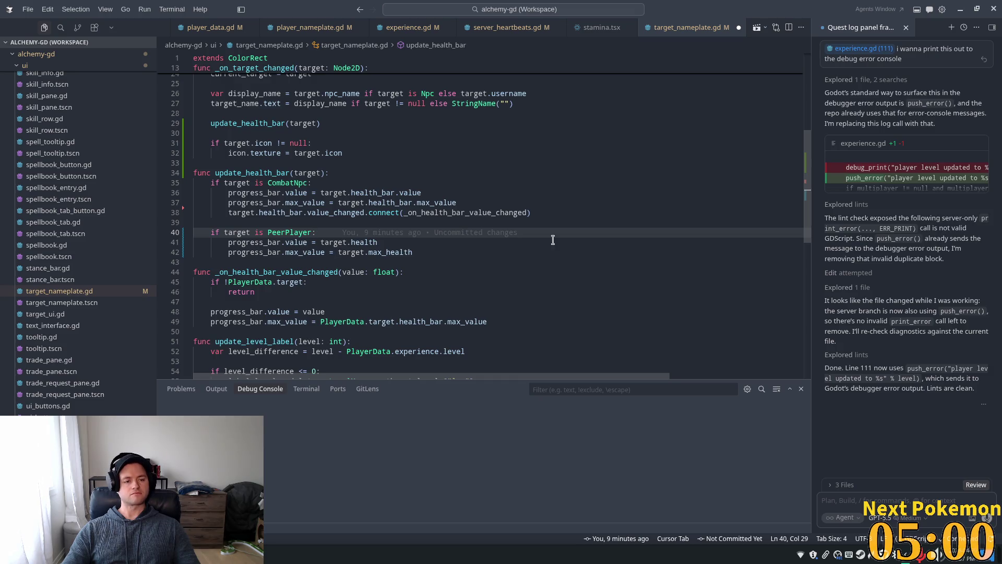
mouse_move(446, 237)
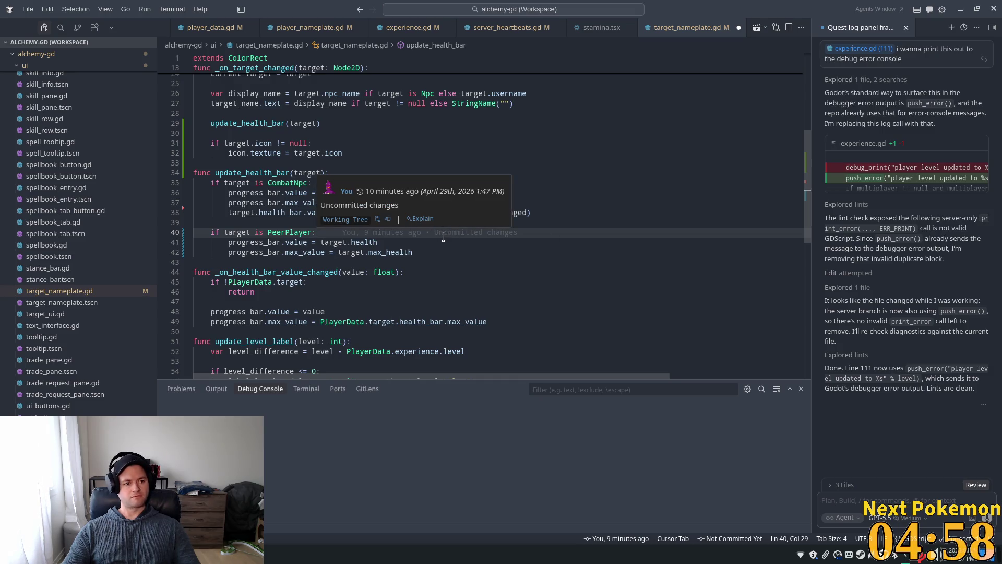
left_click(400, 242)
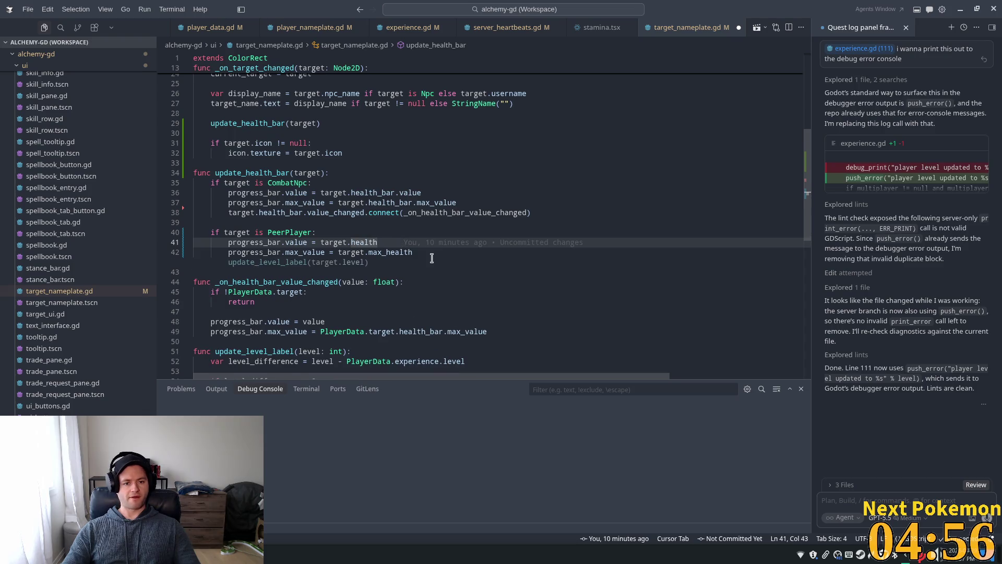
left_click(447, 253)
key("Return")
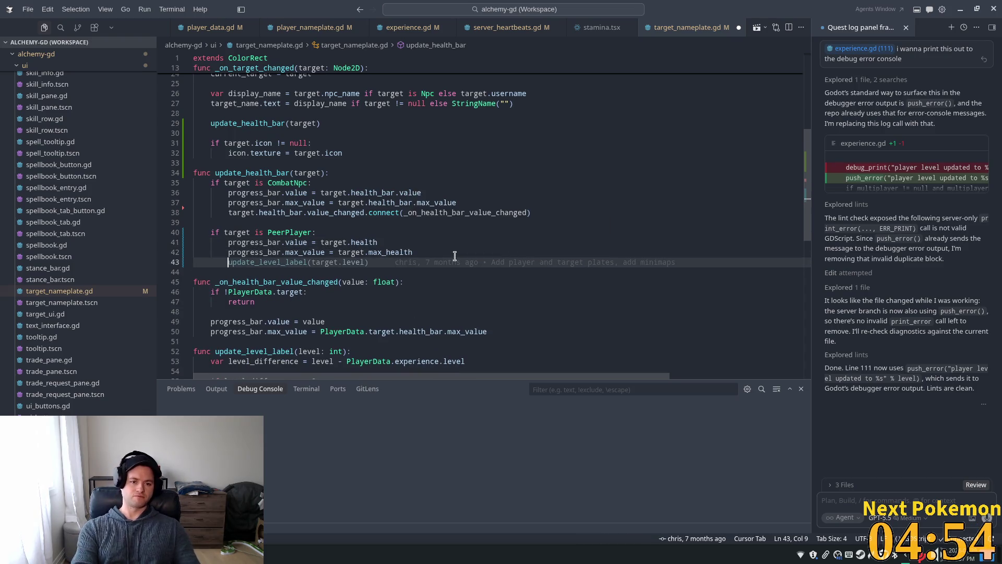
key("Return")
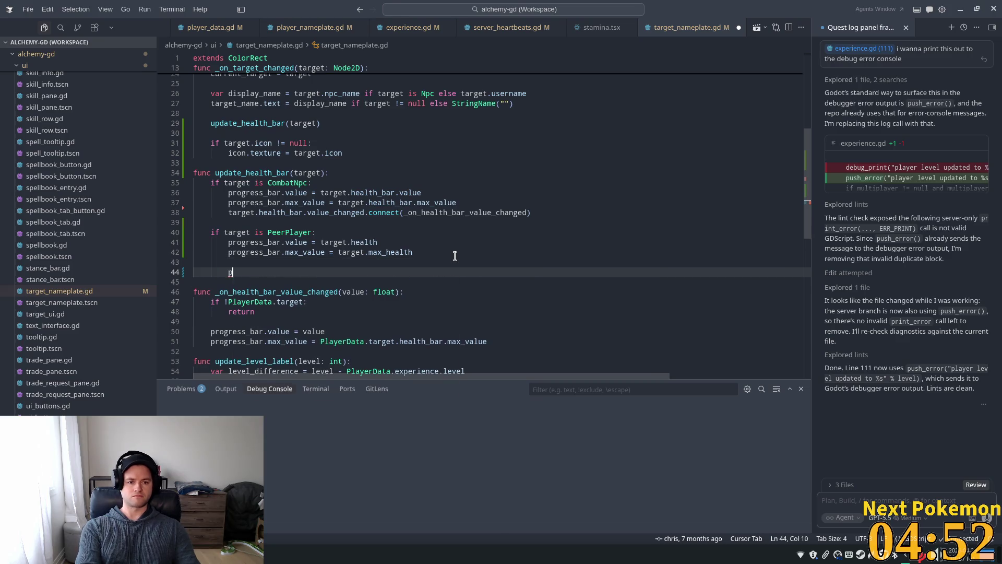
type("progr")
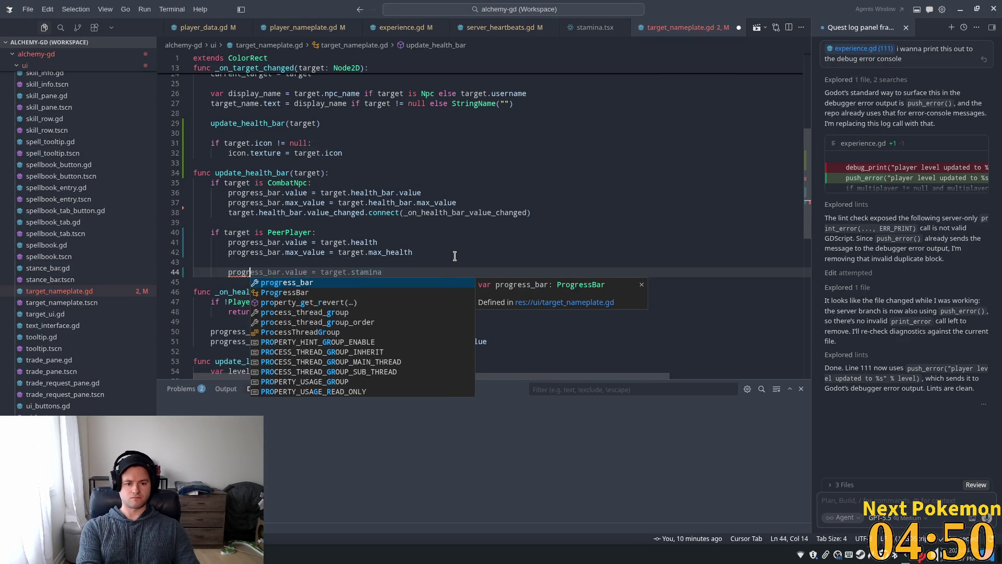
type("ess")
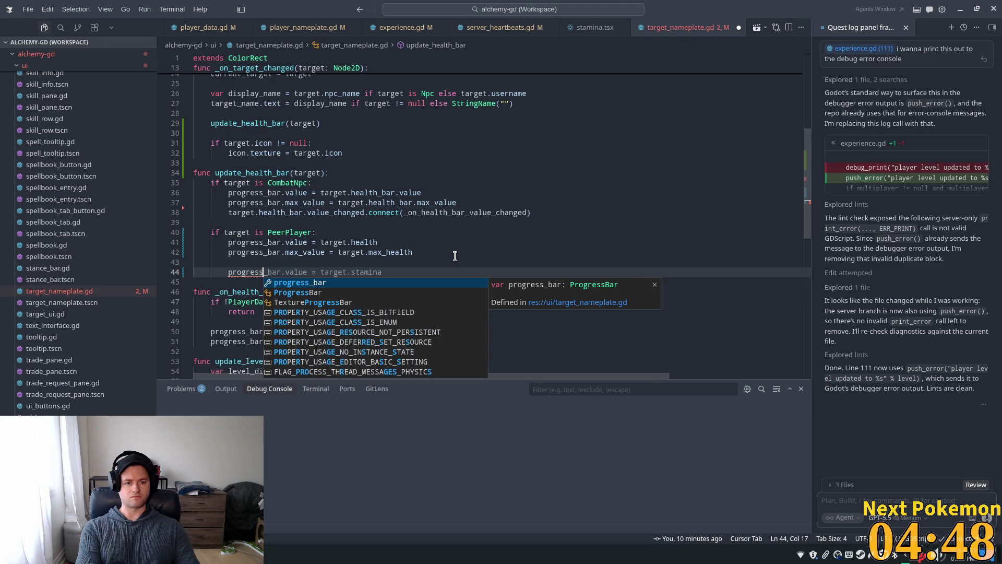
type("_bar")
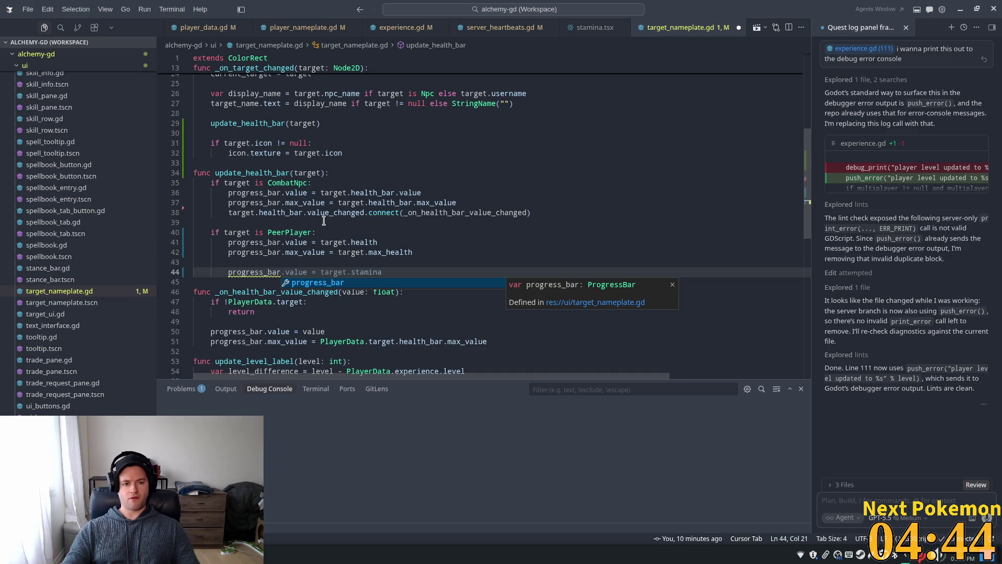
key("ctrl+BackSpace")
type("target.")
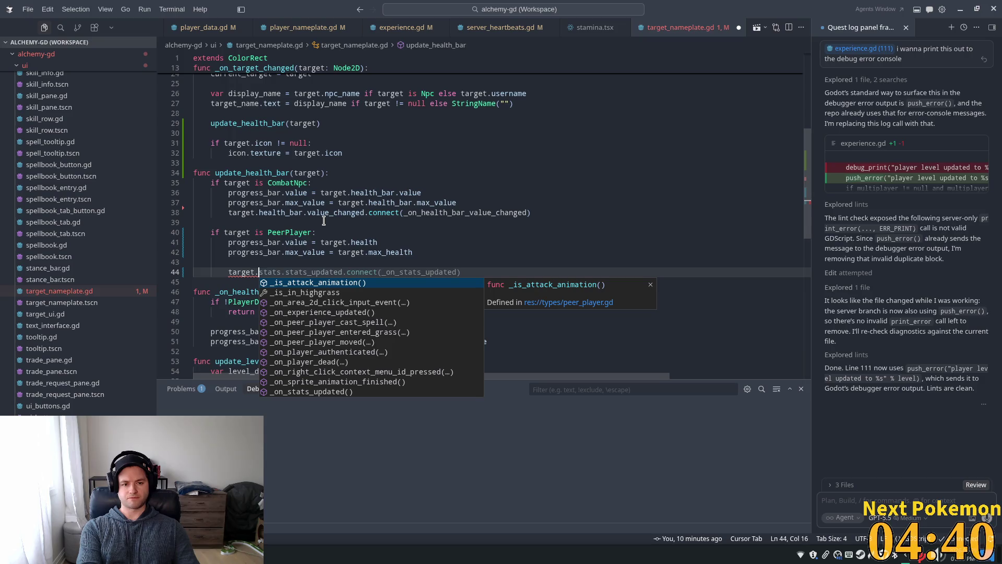
type("health")
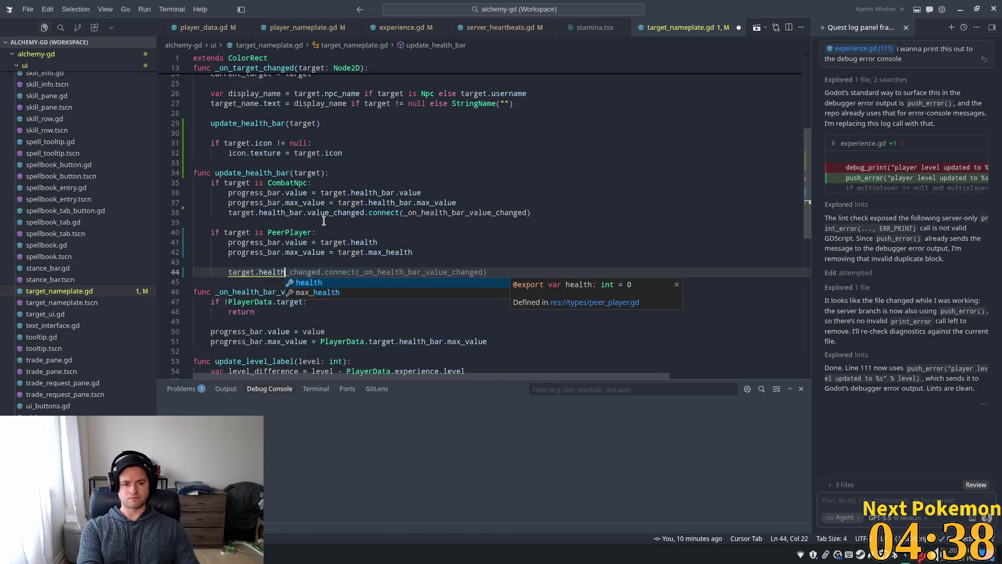
type(".va")
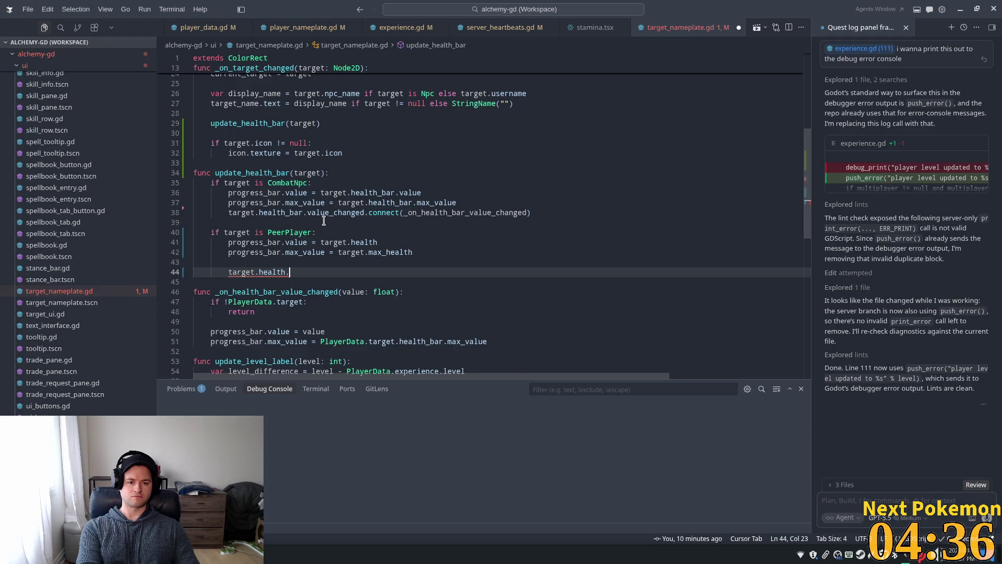
key("Tab")
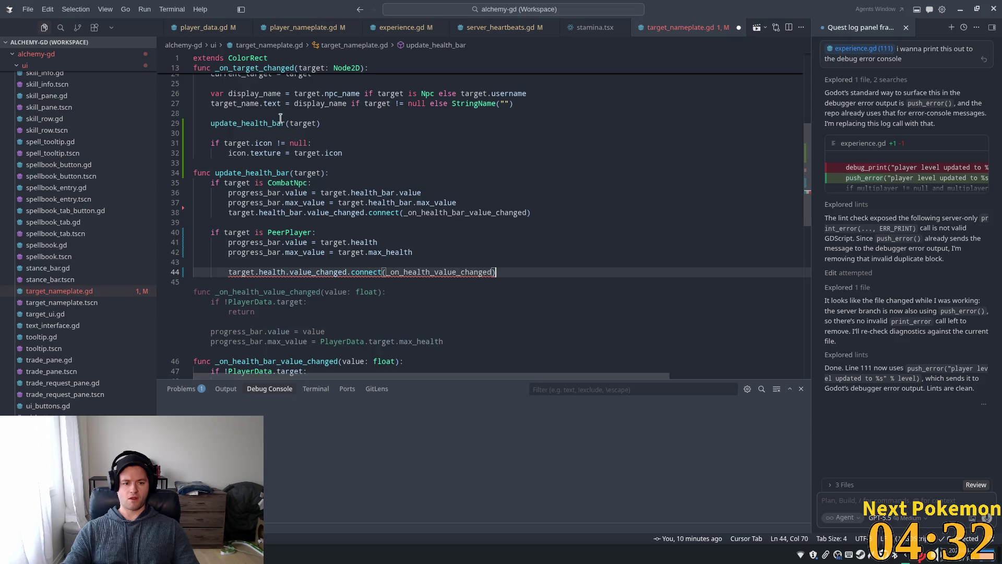
- Accept the suggested _on_health_value_changed handler and review its PlayerData and progress_bar references
key("Tab")
double_click(261, 197)
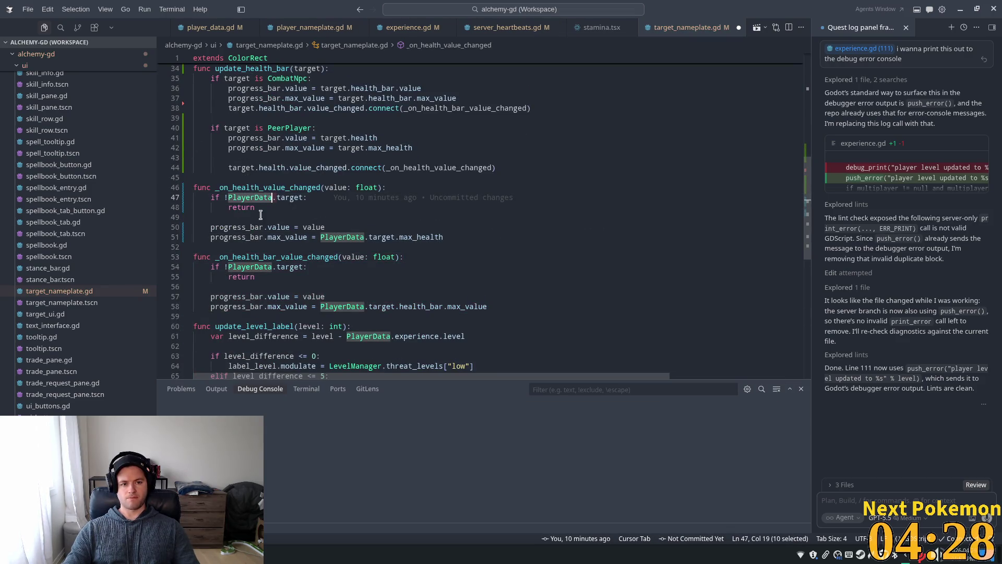
left_click(293, 227)
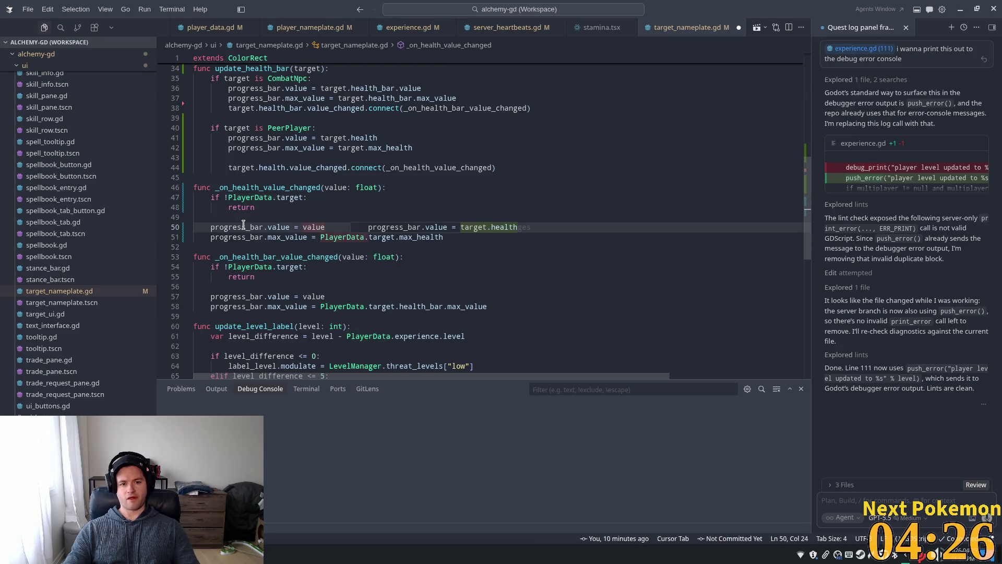
double_click(235, 227)
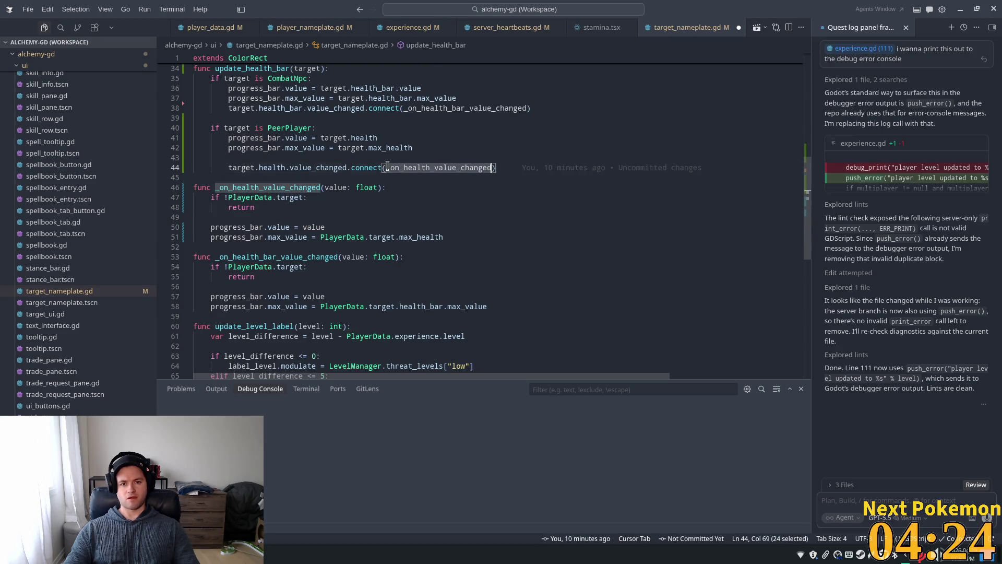
- Delete the max_value assignment on line 51, leaving only progress_bar.value = value
left_click(285, 216)
left_click(268, 227)
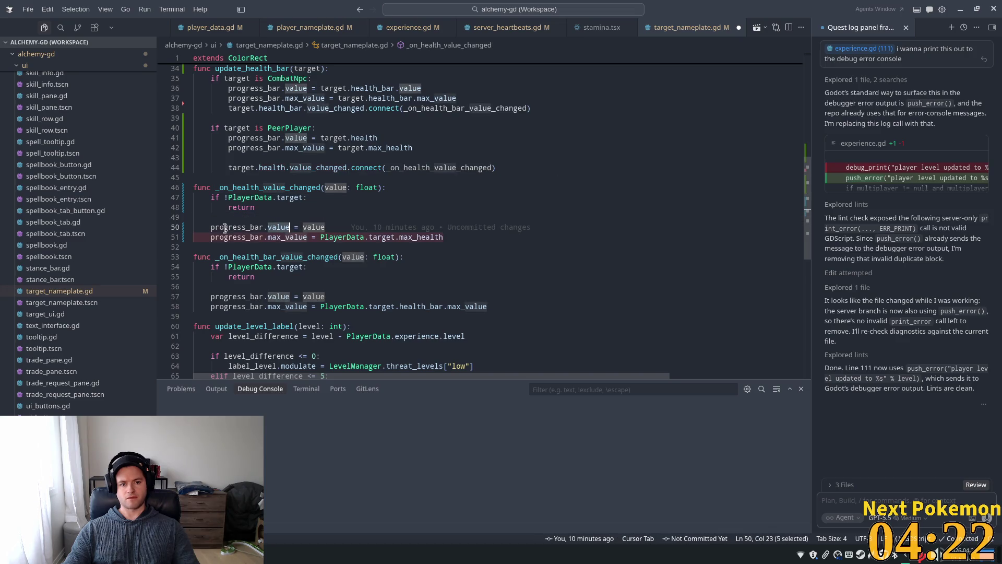
left_click(338, 237)
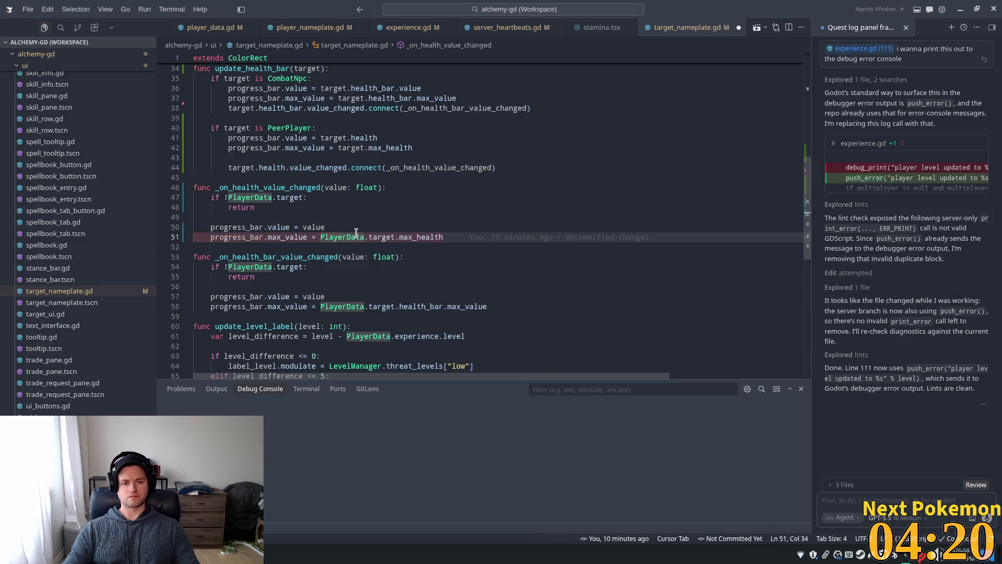
left_click(372, 237)
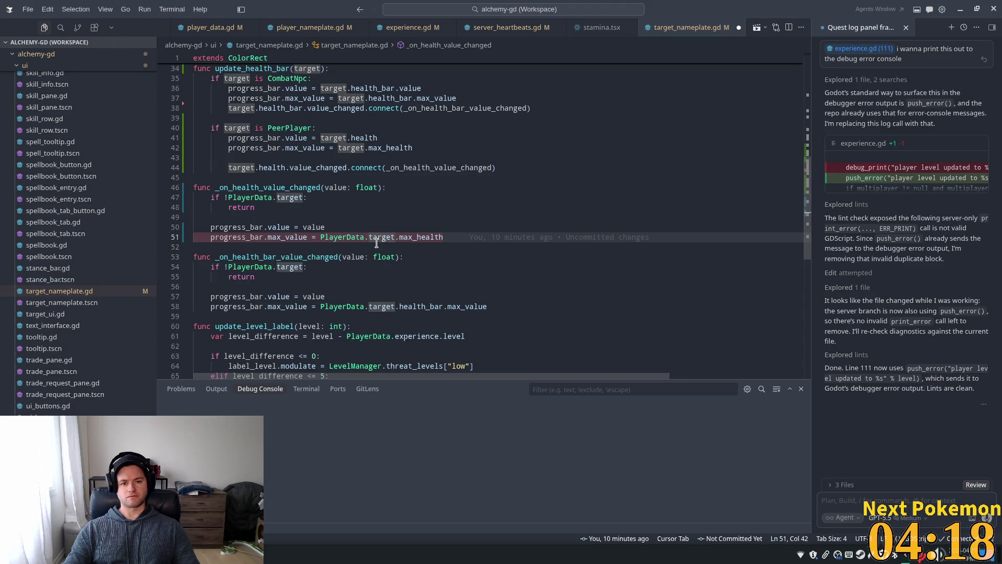
double_click(436, 238)
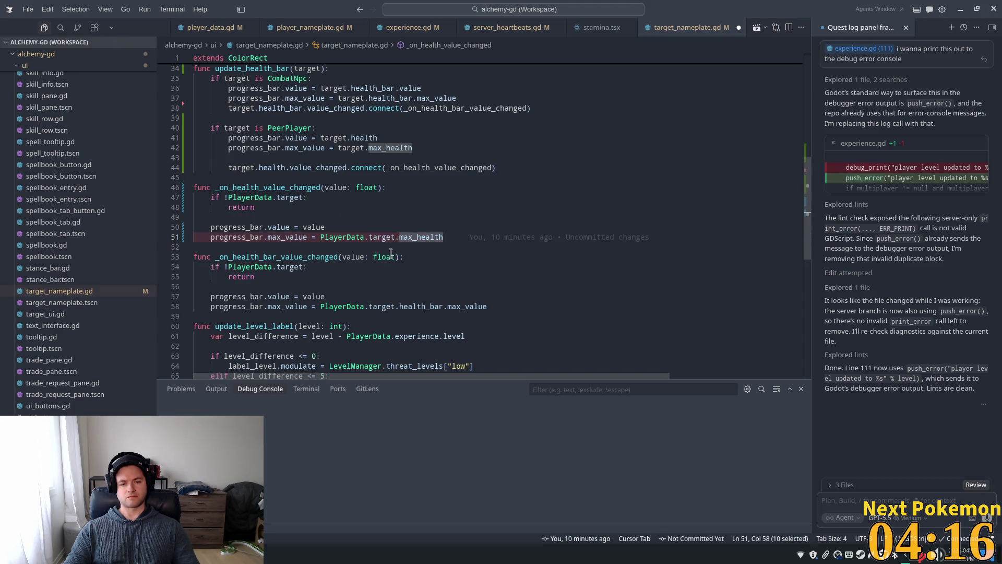
key("Up")
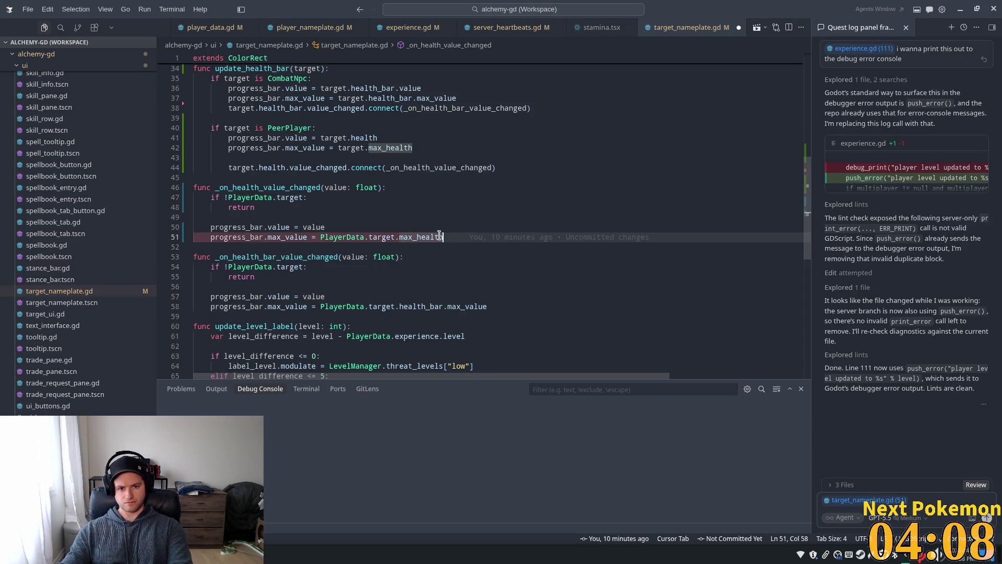
key("Tab")
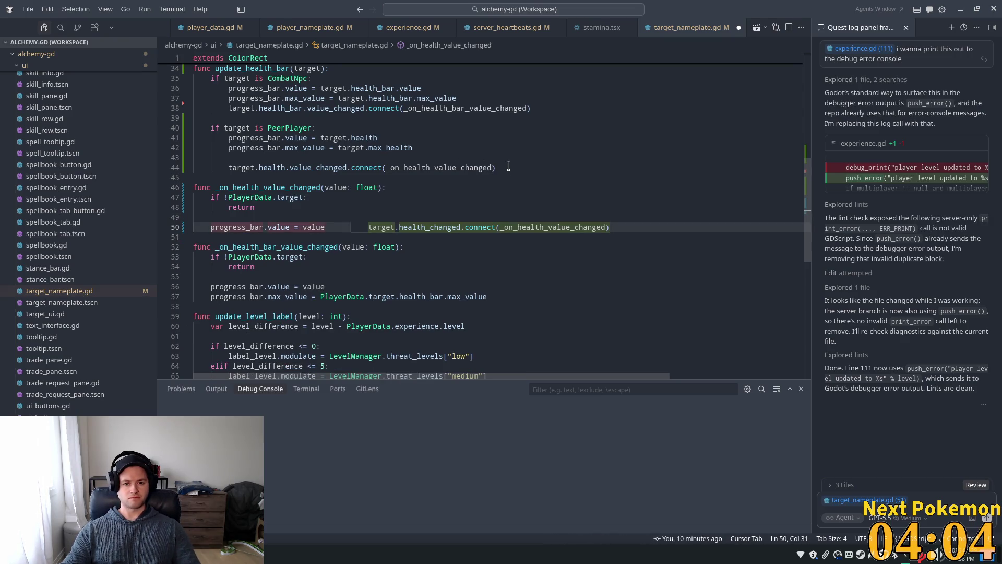
- Accept the suggested target.max_health.value_changed connect line near line 44
key("Tab")
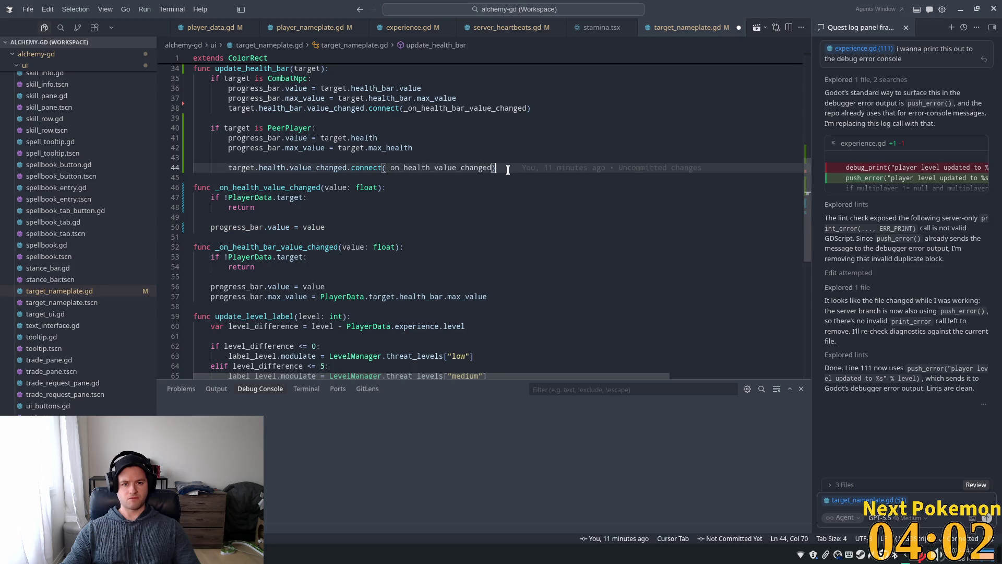
key("Return")
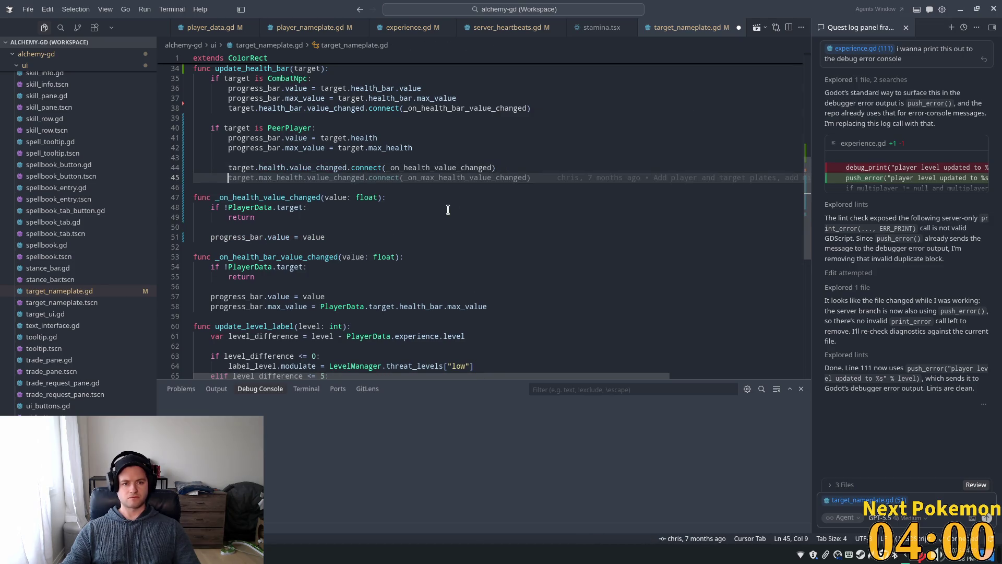
key("Tab")
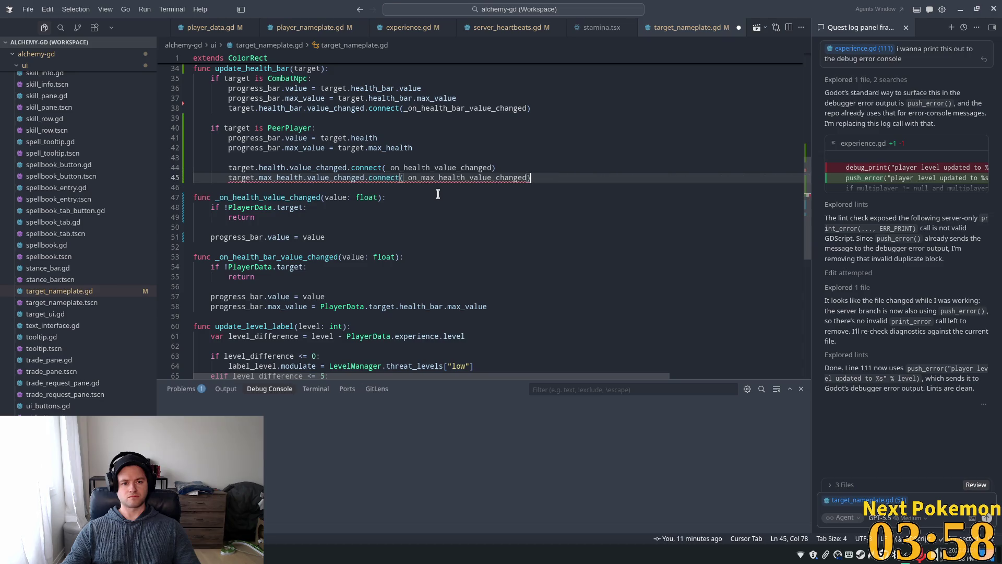
- Add the suggested _on_max_health_value_changed function setting progress_bar.max_value, and save target_nameplate.gd
key("Return")
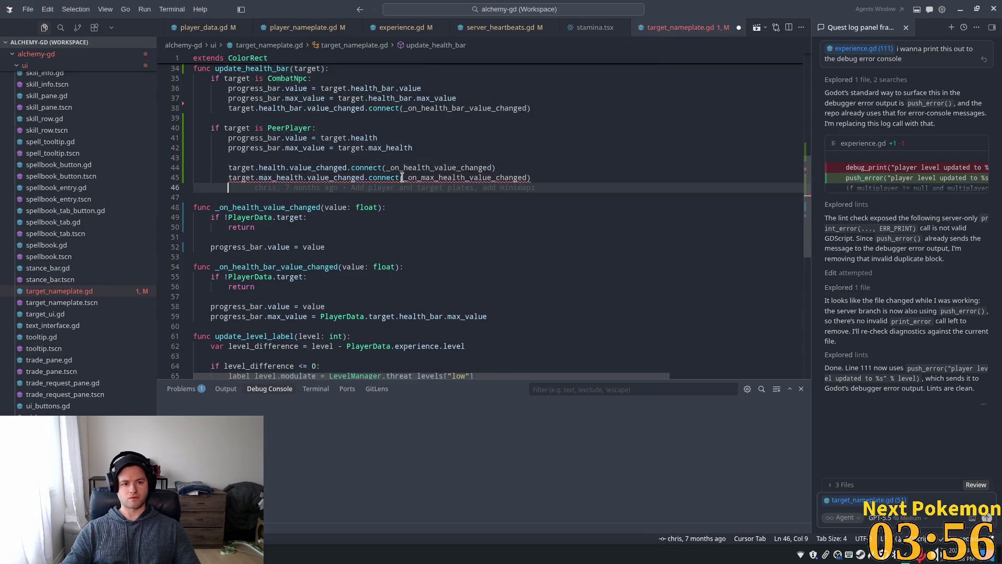
key("Return")
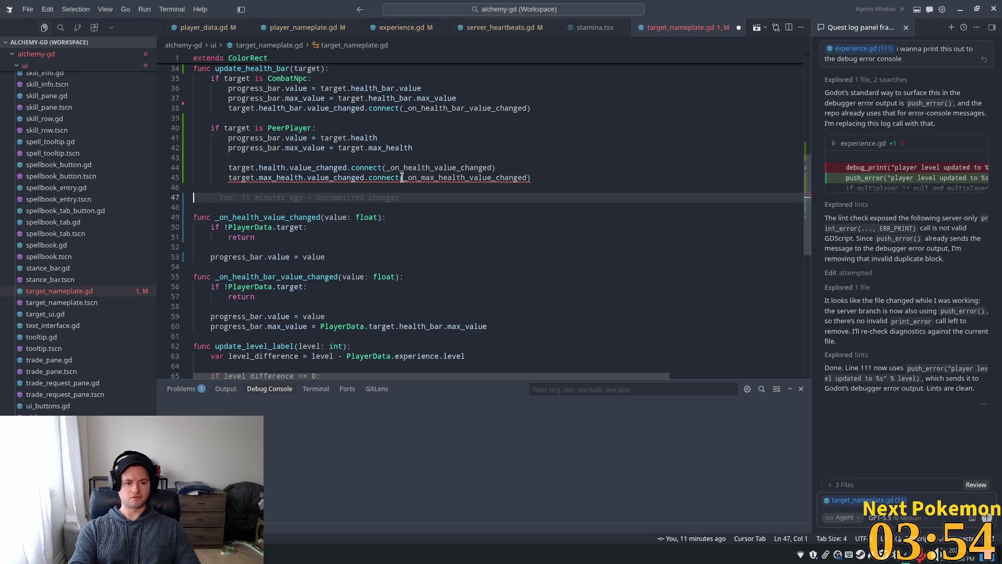
type("func")
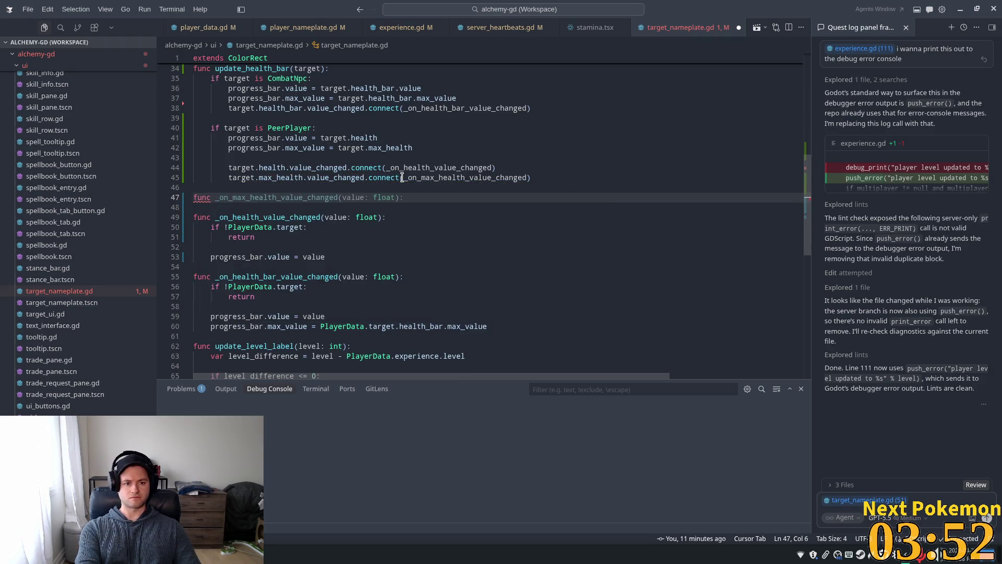
key("Tab")
key("Tab")
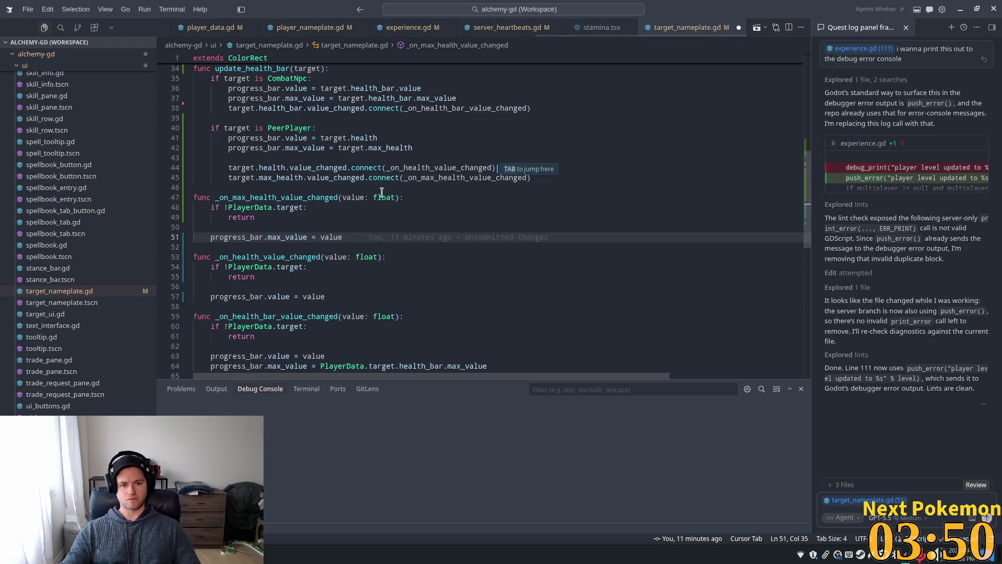
key("Up")
key("Up")
key("Up")
key("ctrl+s")
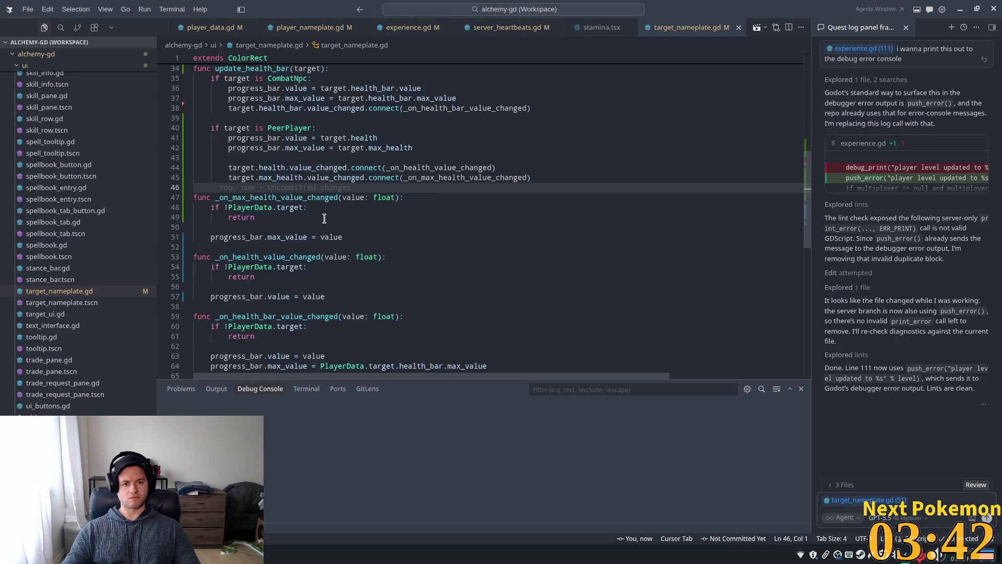
scroll(324, 218, "up", 1)
scroll(438, 214, "up", 3)
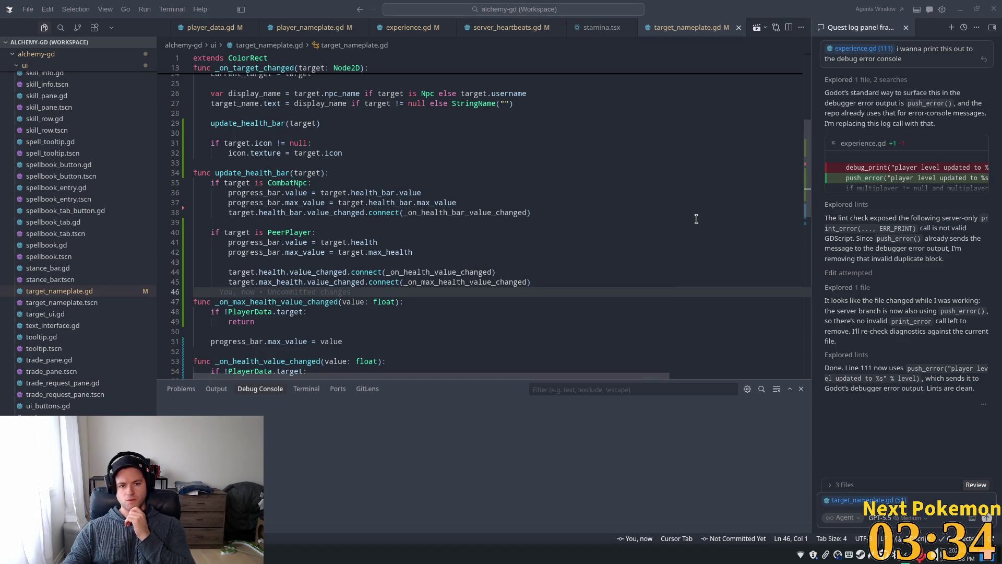
- Accept the suggested max_health and health disconnect lines for the previous target in _on_target_changed
scroll(478, 220, "down", 2)
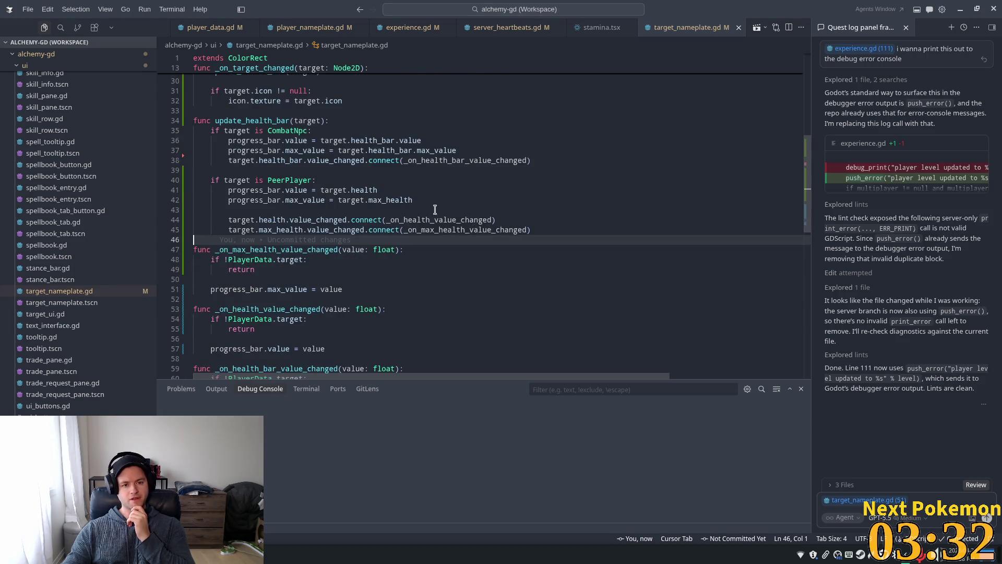
left_click(417, 210)
scroll(417, 209, "down", 2)
scroll(425, 201, "up", 5)
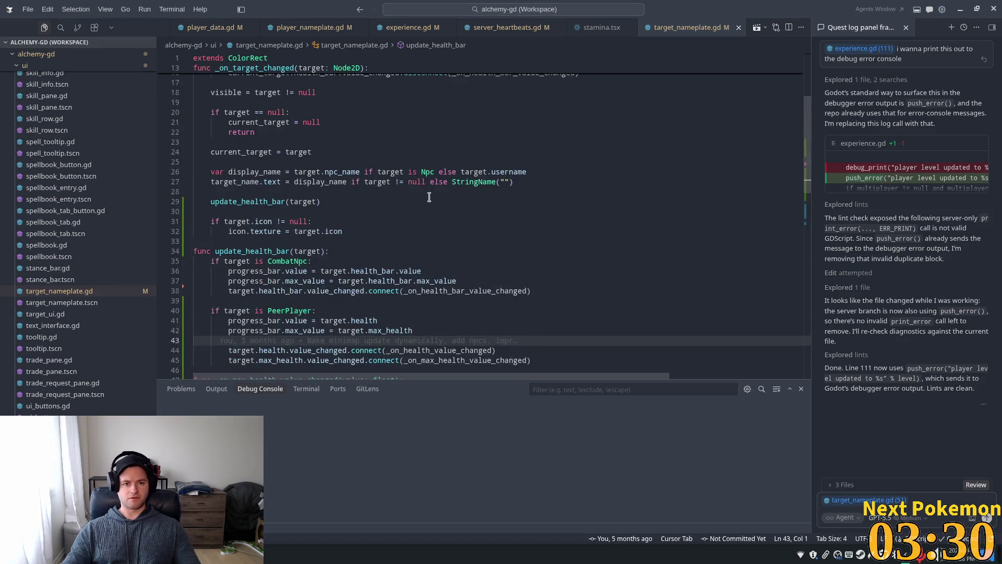
key("Tab")
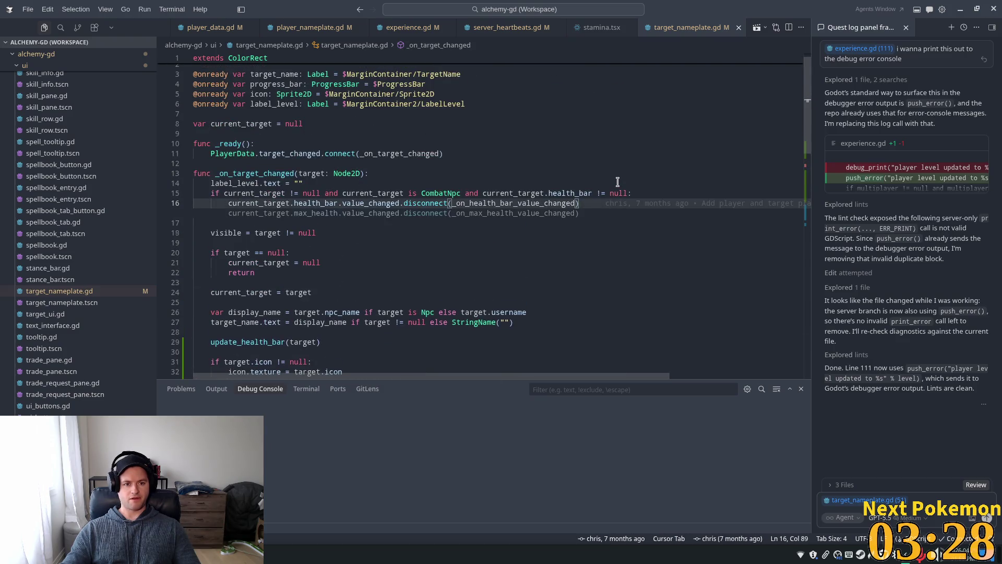
key("Tab")
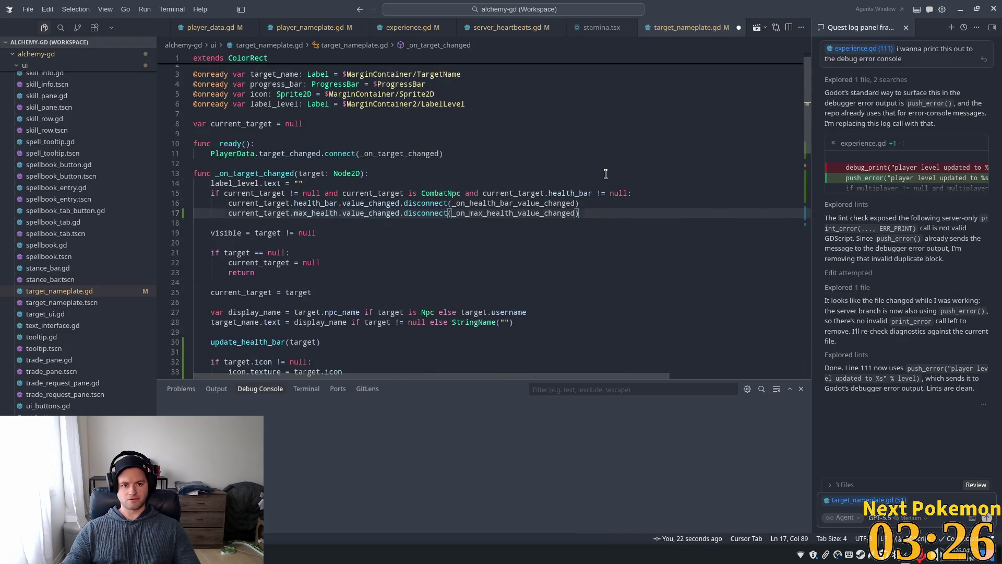
key("Tab")
key("Tab")
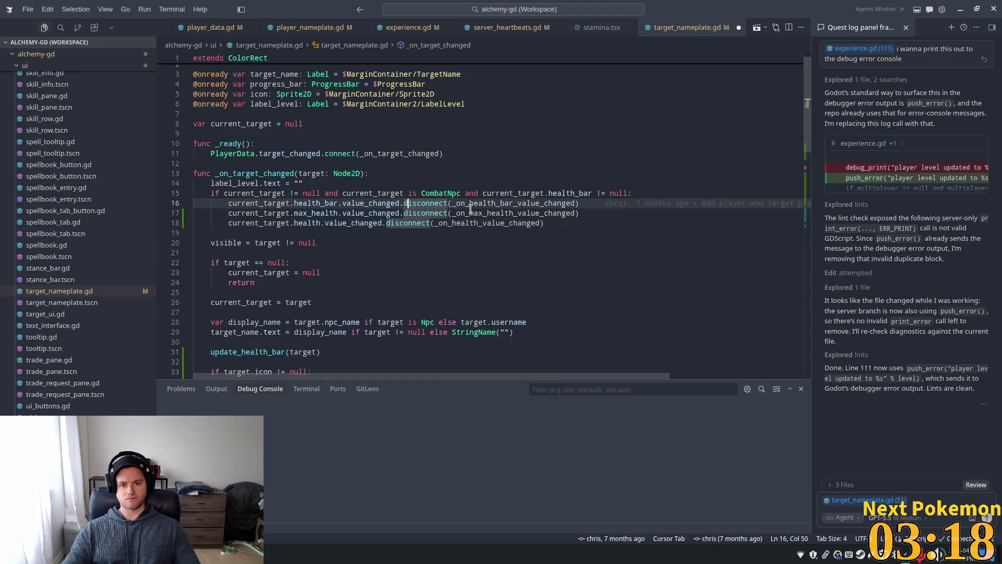
left_click(556, 214)
left_click(557, 223)
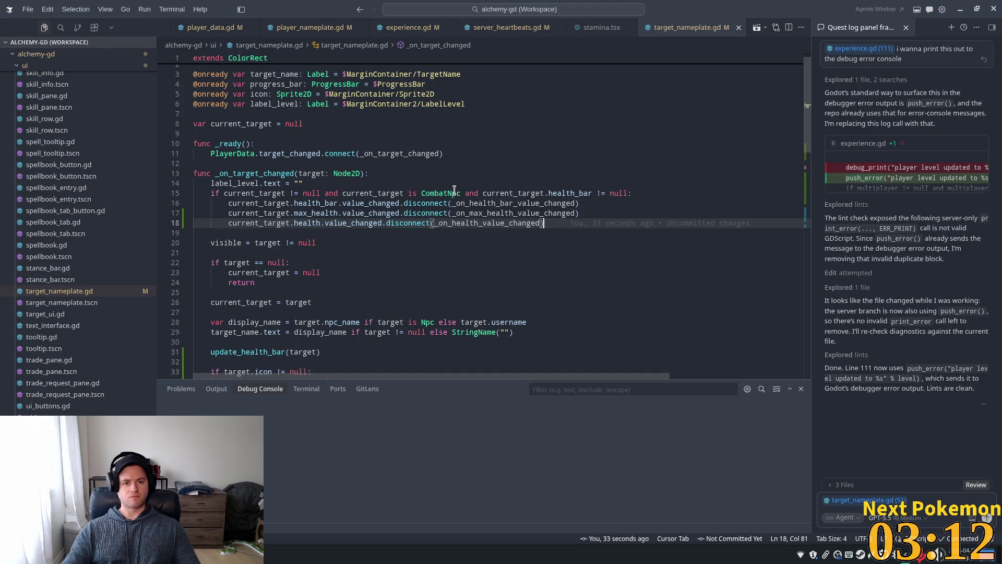
- Run the project in Godot, walk through the village, and target the other player's character
key("alt+Tab")
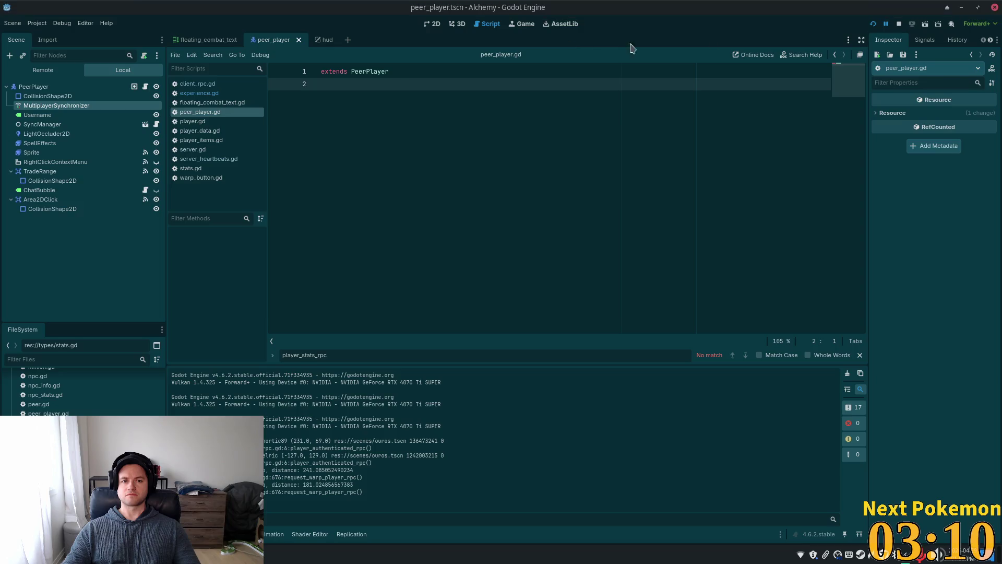
left_click(874, 24)
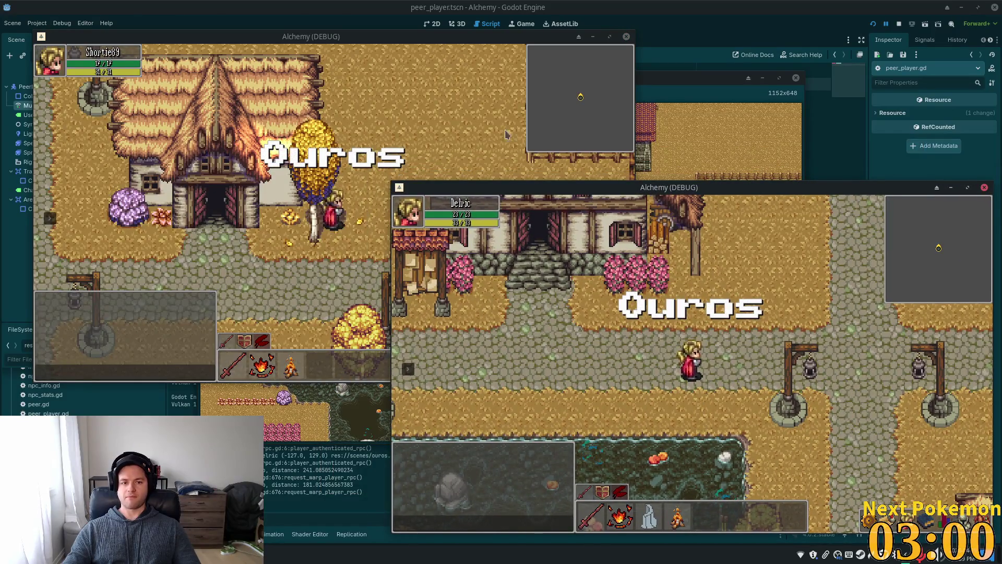
left_click(317, 211)
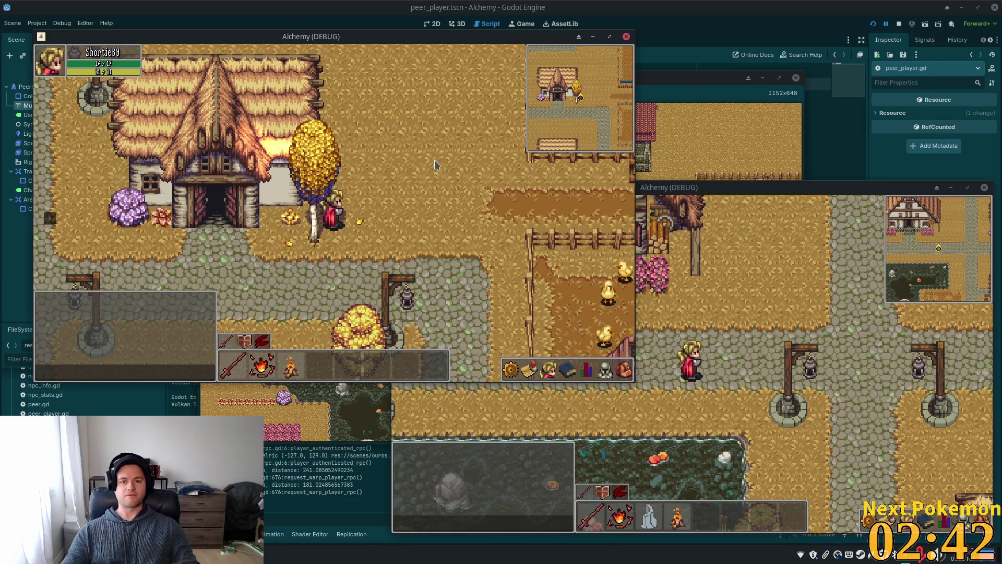
key("Up")
key("Left")
key("Down")
key("Left")
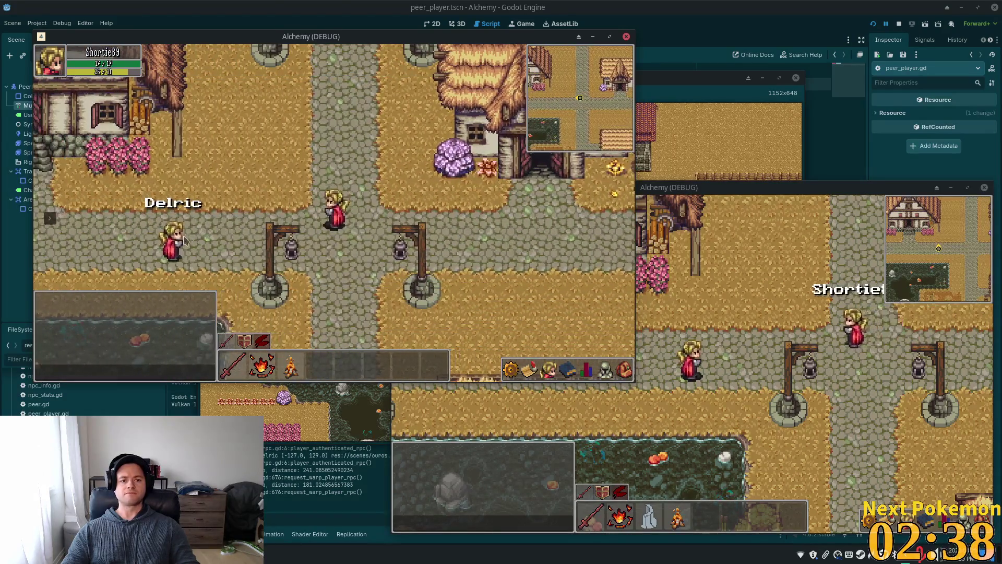
left_click(174, 246)
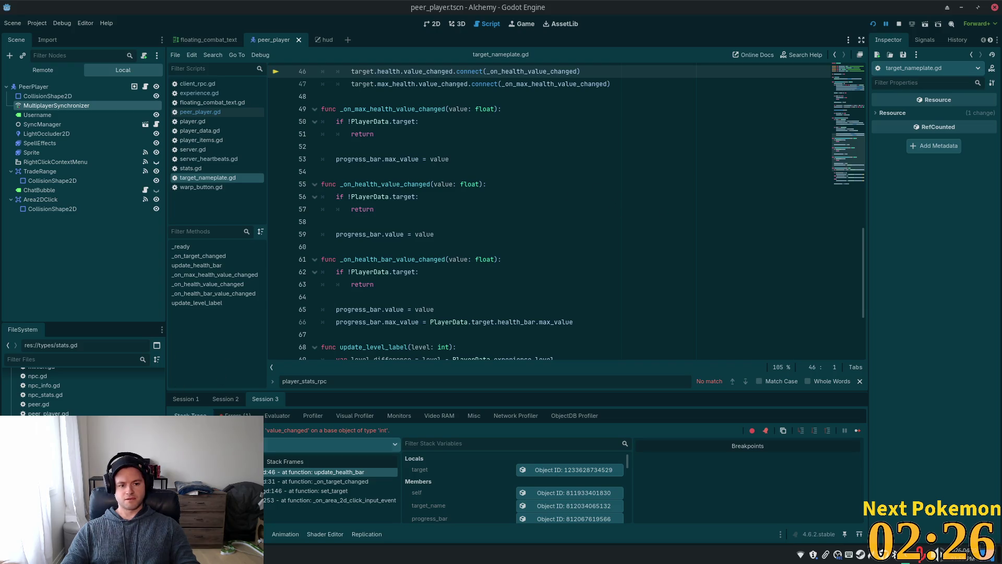
scroll(439, 251, "up", 6)
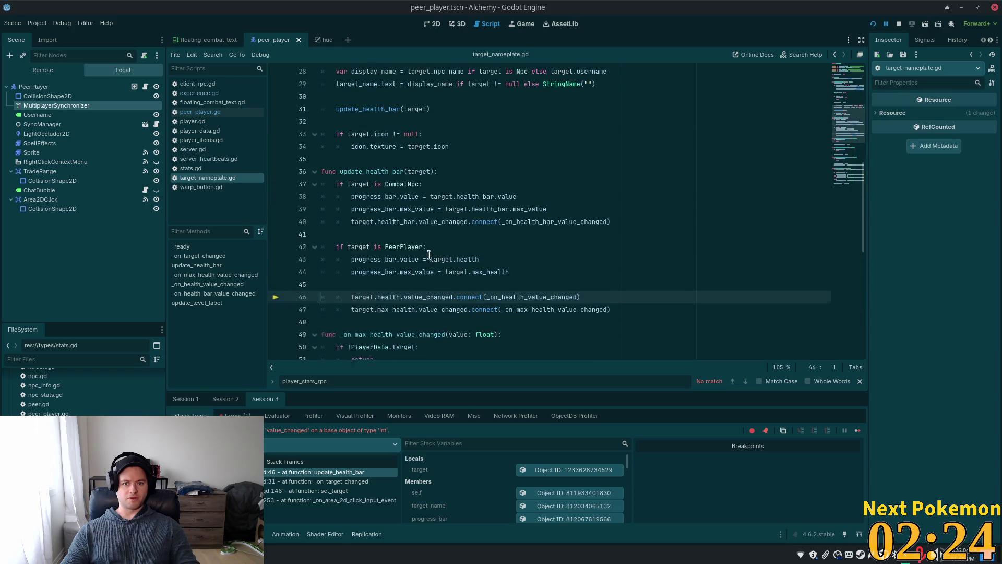
scroll(465, 324, "down", 2)
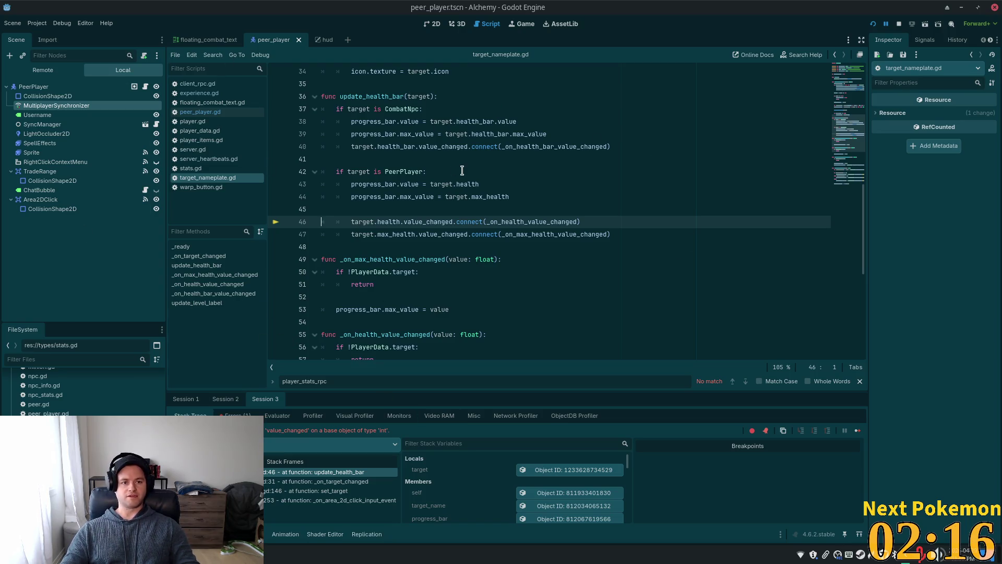
left_click(462, 197)
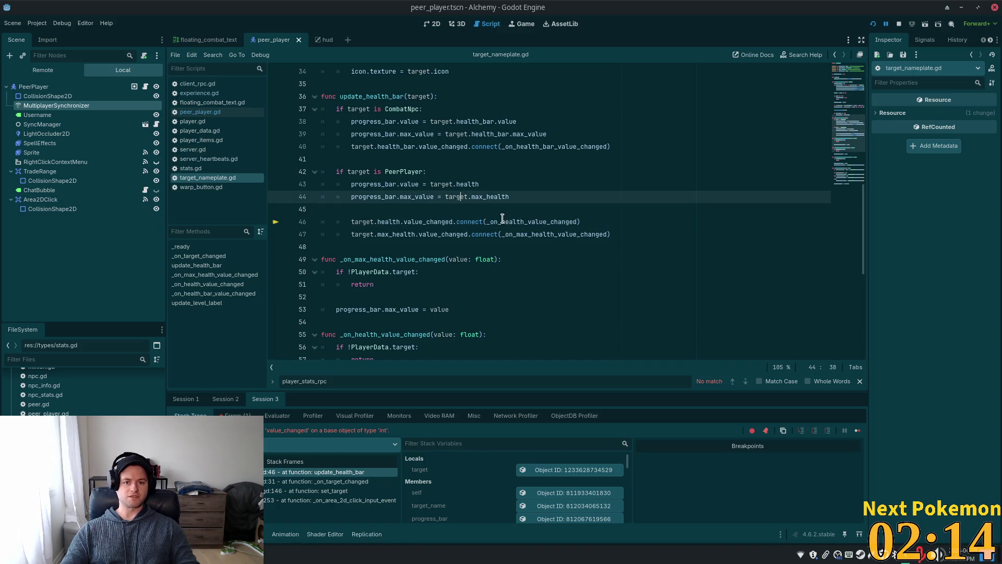
scroll(478, 217, "up", 4)
key("shift+alt+o")
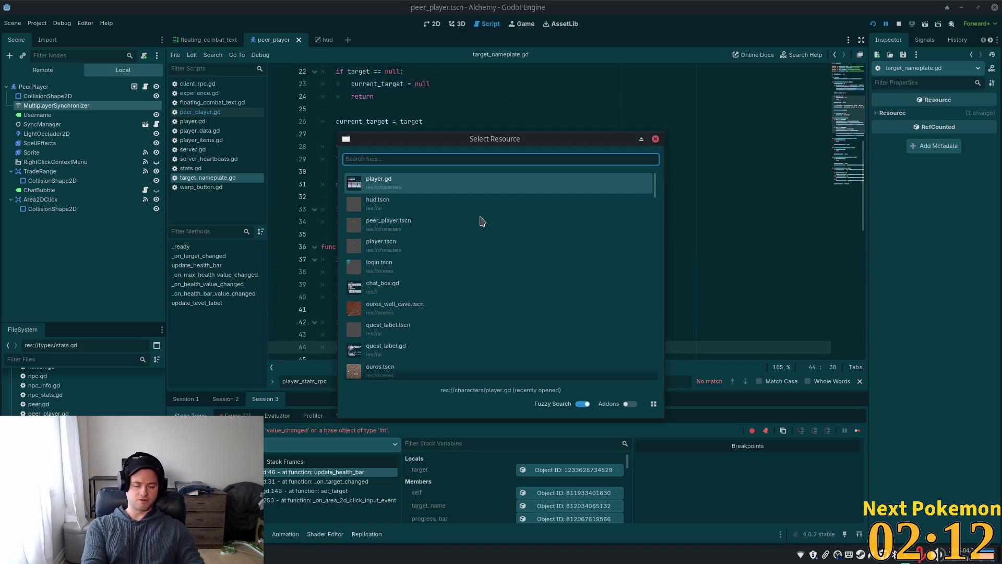
- Search the resources for 'combat' and open combat_npc.gd
type("np")
key("BackSpace")
key("BackSpace")
key("BackSpace")
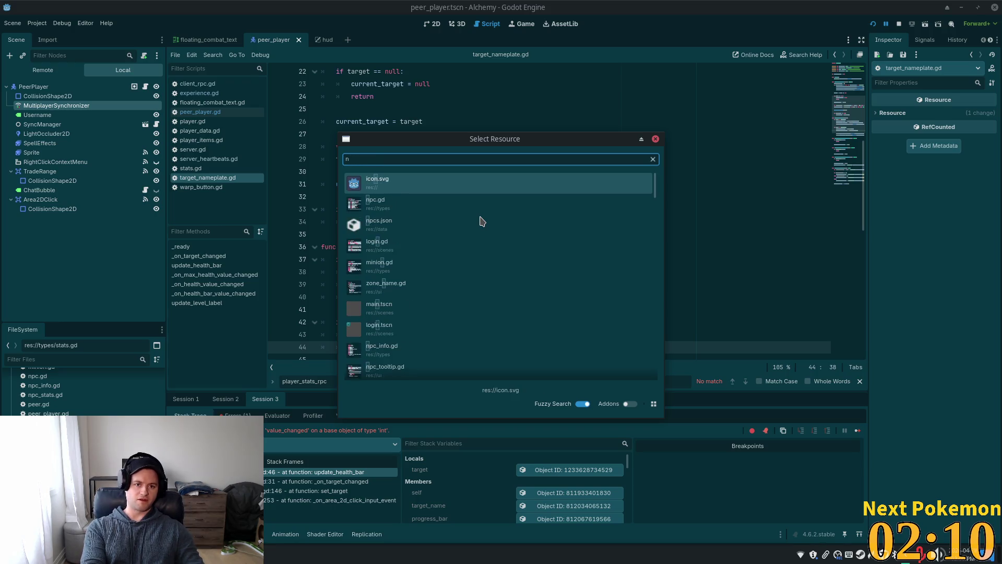
type("combat")
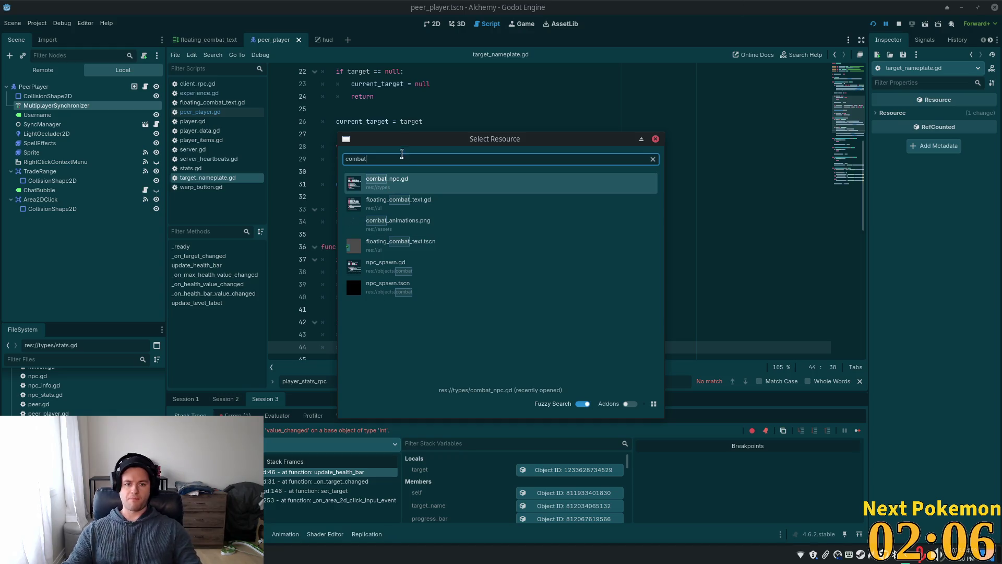
left_click(391, 184)
- Jump to the NpcStats definition and review the health and max_health setters' change signals
scroll(392, 212, "up", 20)
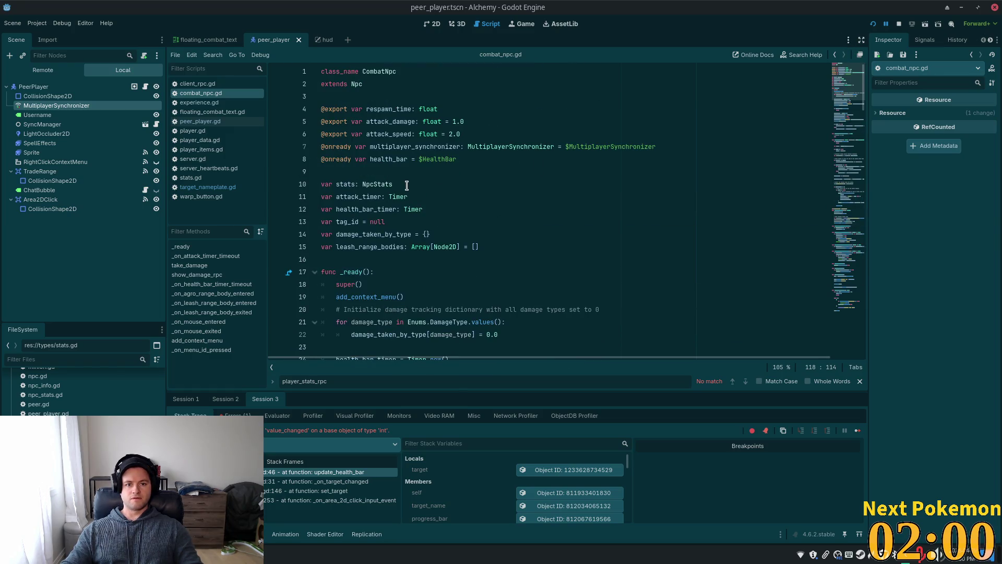
scroll(403, 177, "down", 1)
double_click(364, 161)
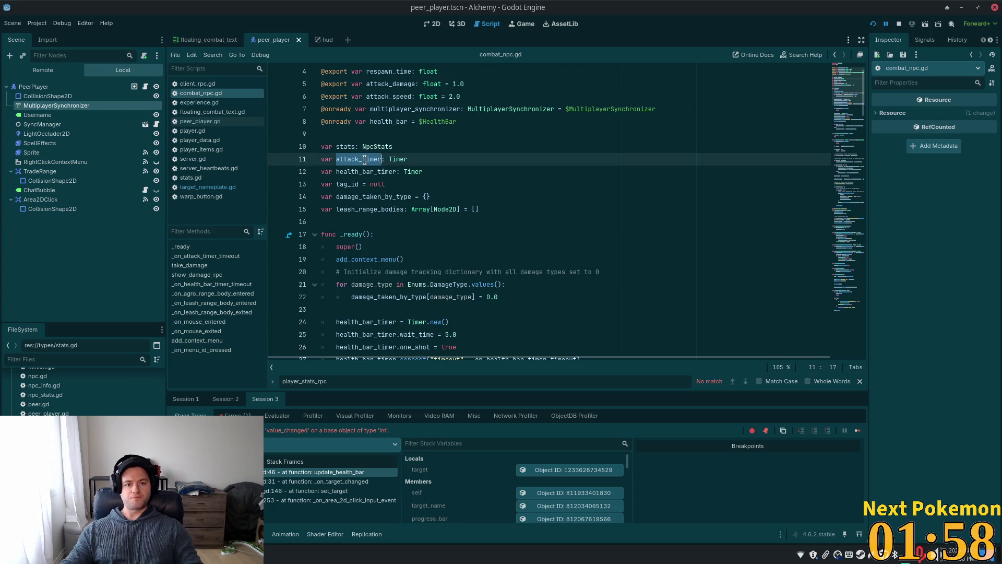
left_click(368, 162)
left_click(385, 136)
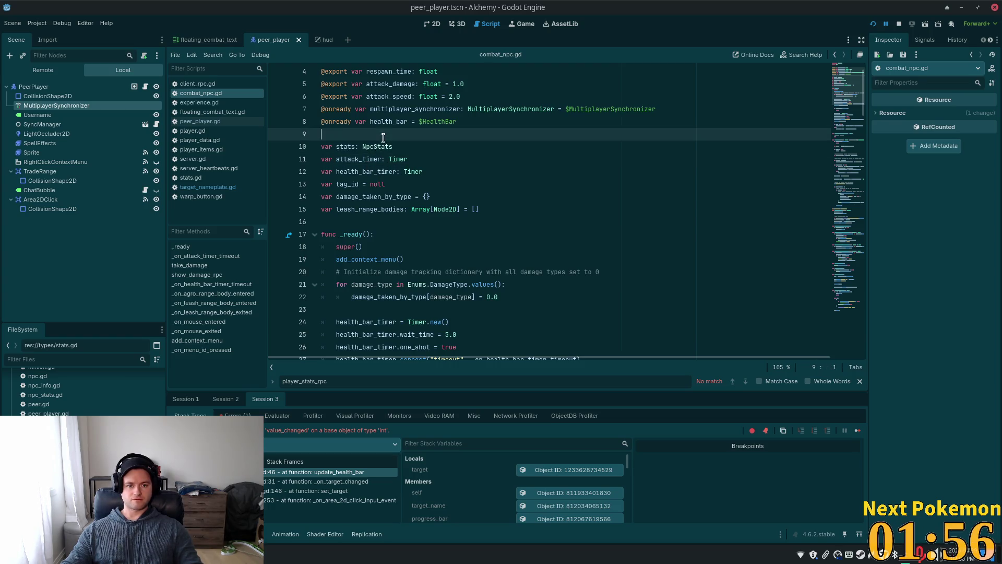
left_click(382, 147)
left_click(382, 147, "ctrl")
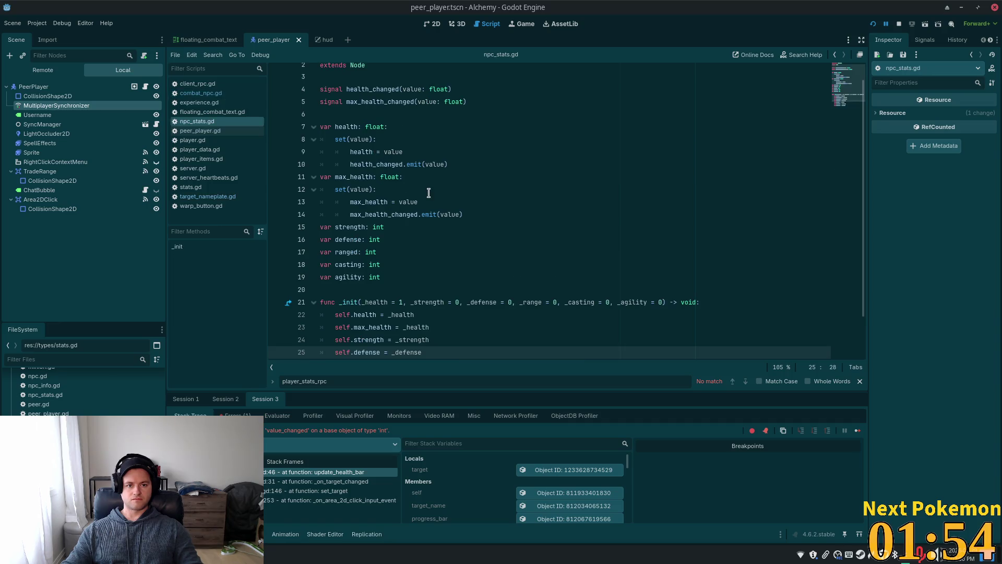
double_click(361, 189)
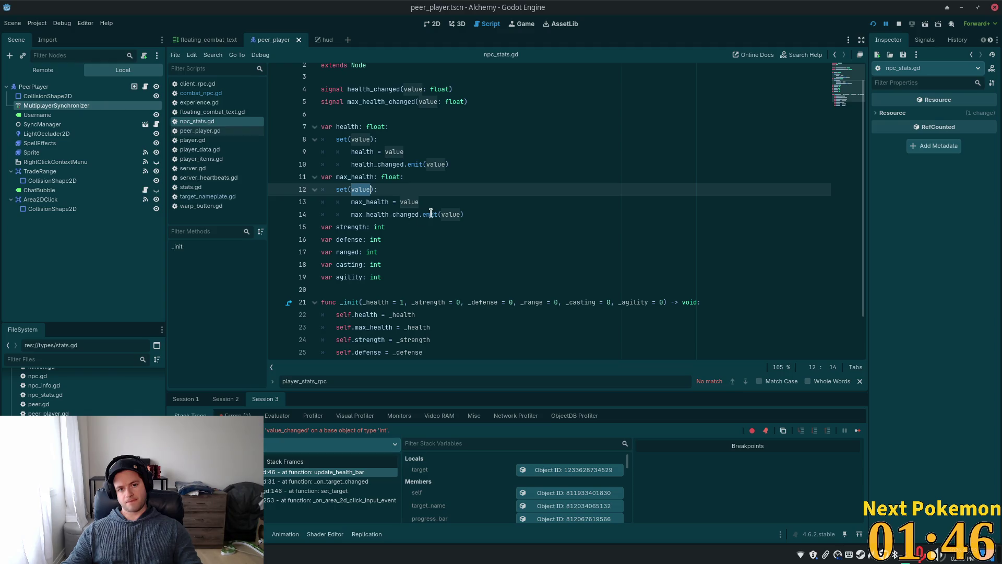
double_click(372, 165)
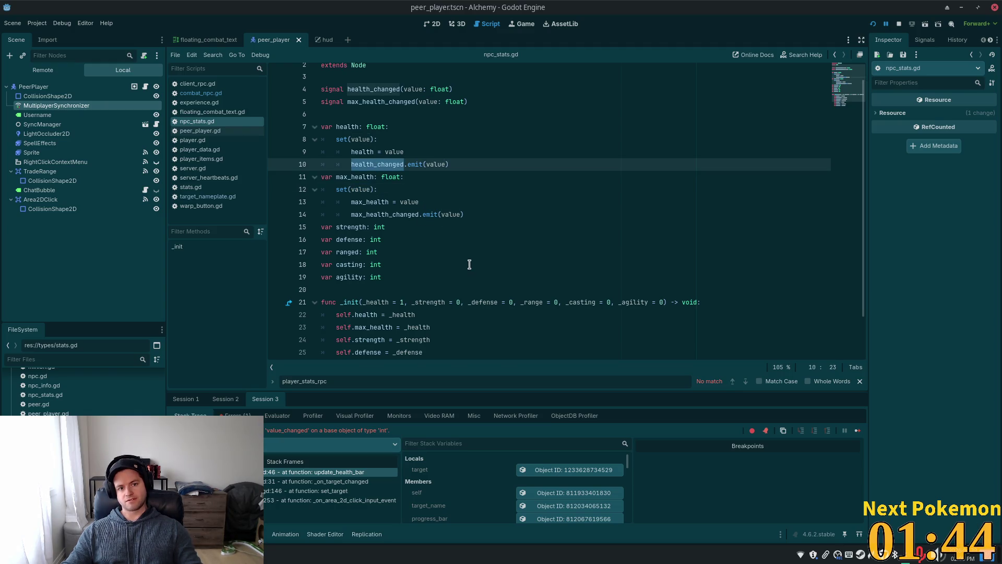
key("alt+Tab")
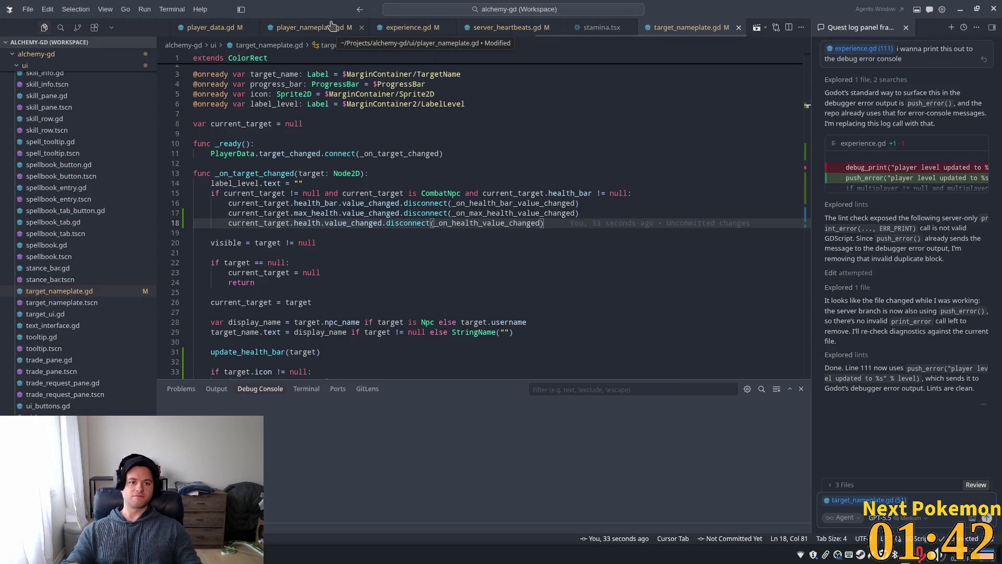
- Review the health fields in stats.gd, then go to the PeerPlayer definition in peer_player.gd
key("ctrl+p")
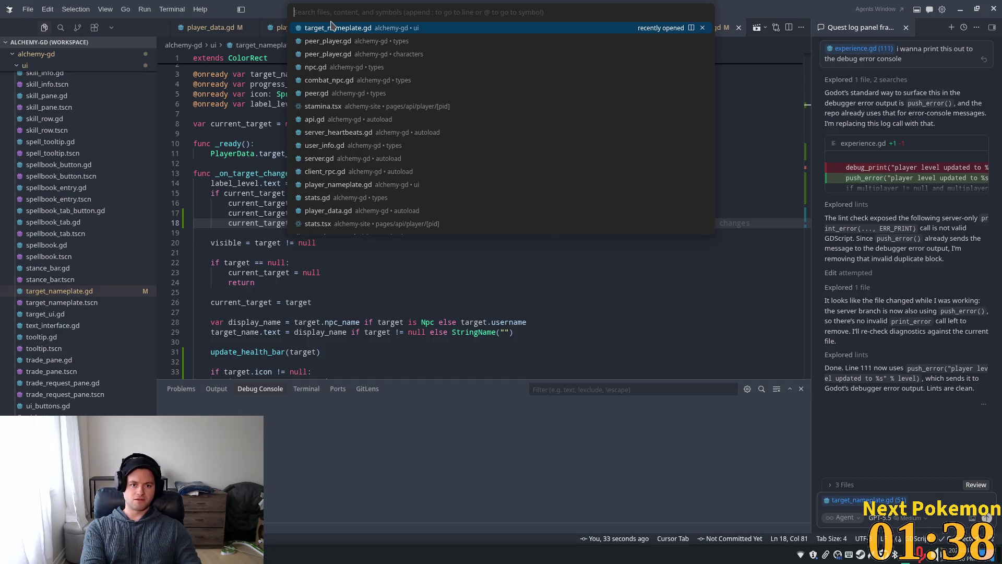
type("sta")
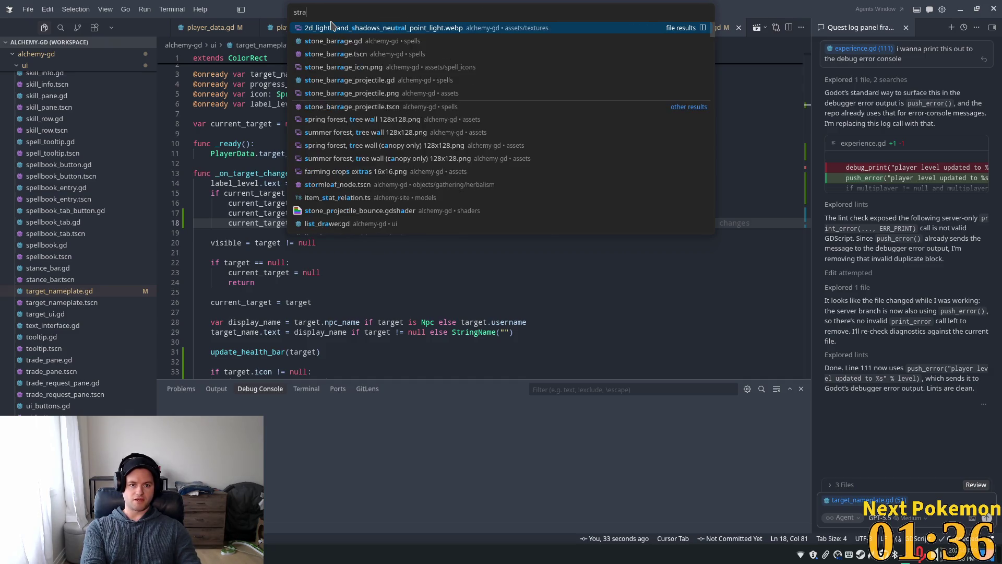
type("ts.")
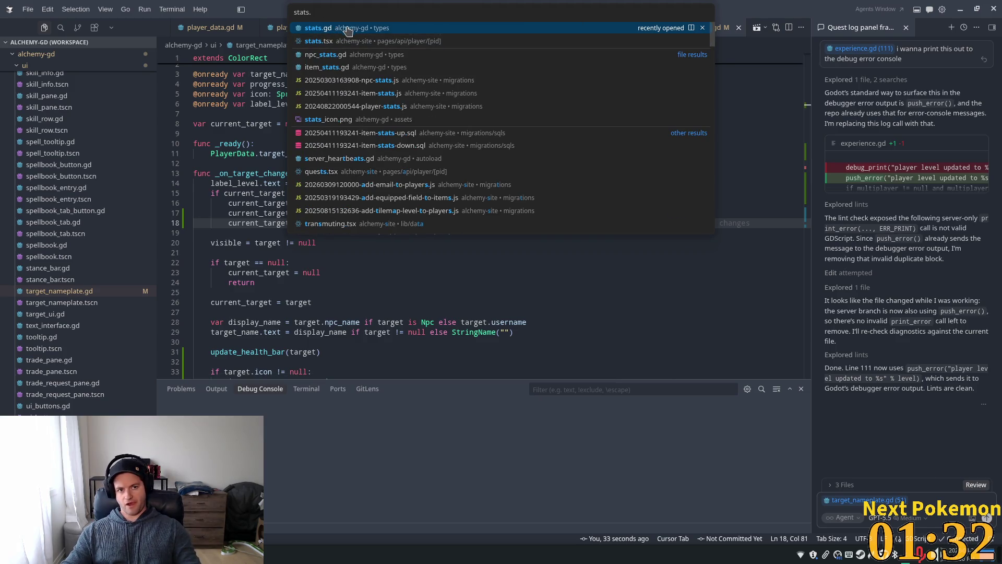
left_click(347, 29)
scroll(759, 130, "up", 1)
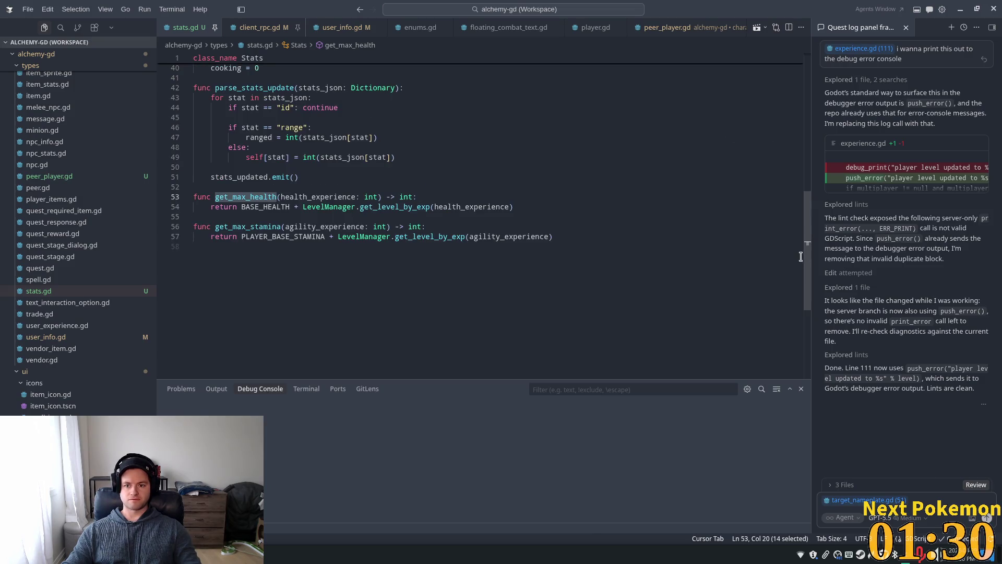
left_click_drag(808, 253, 774, 124)
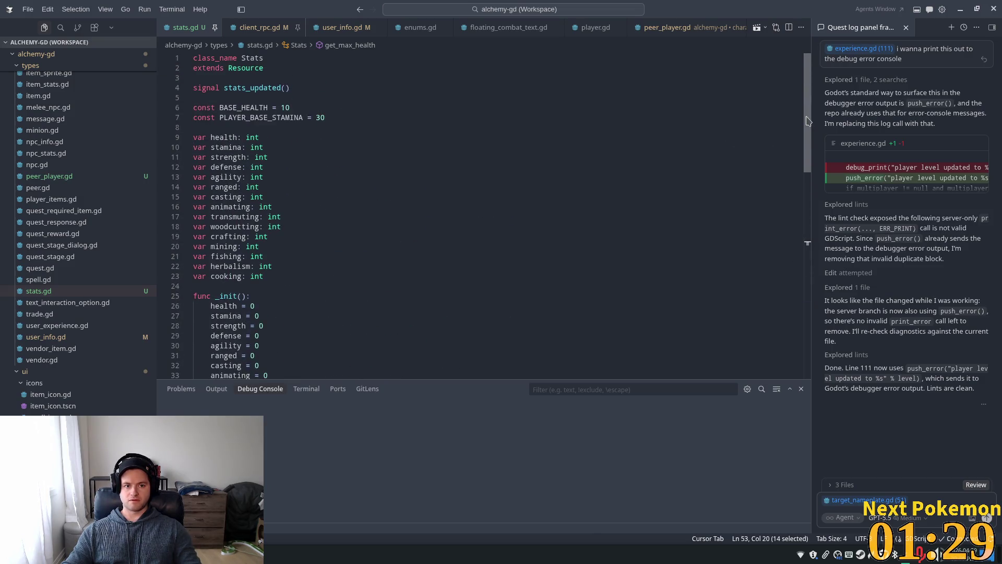
left_click(284, 137)
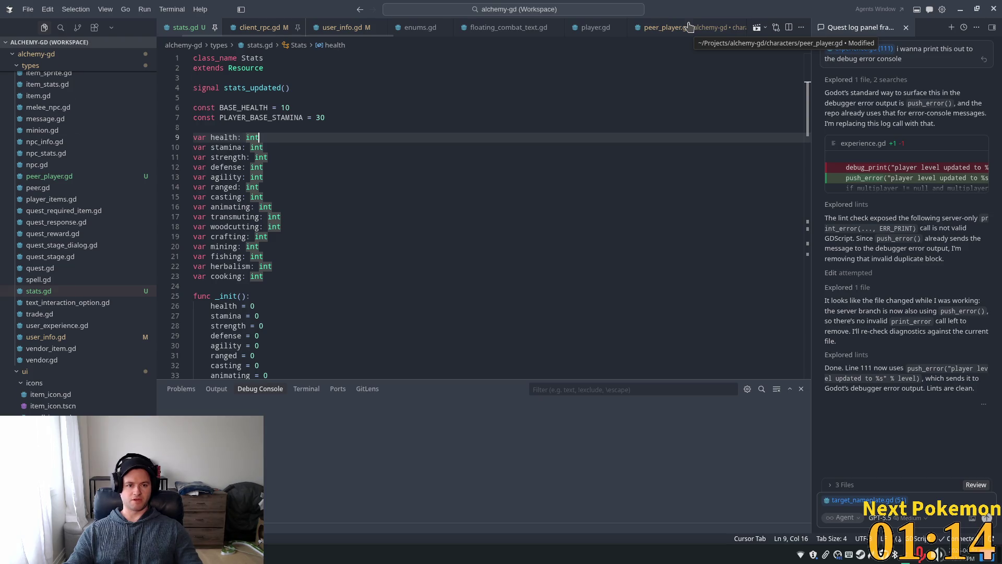
left_click(674, 27)
left_click(249, 66, "ctrl")
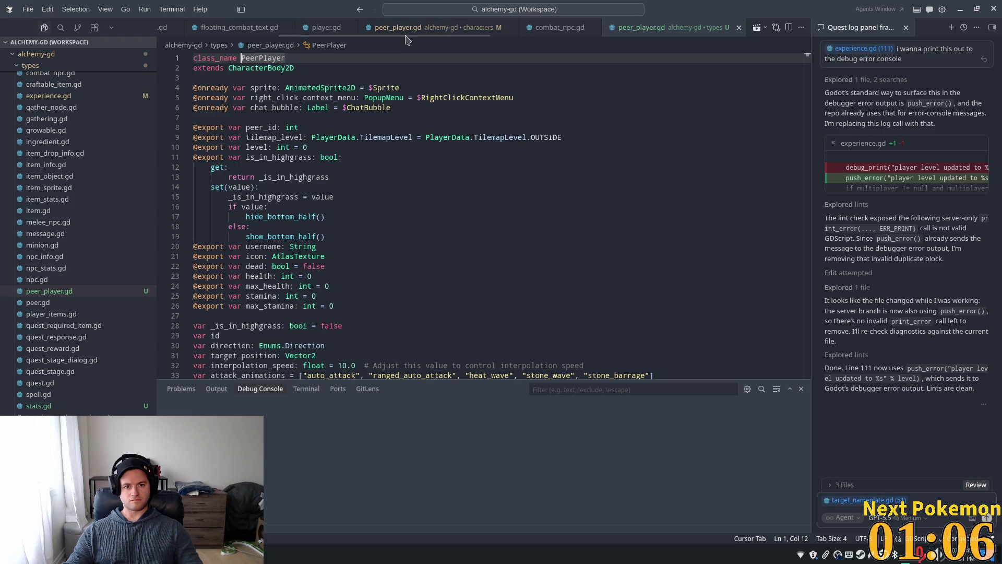
left_click(547, 29)
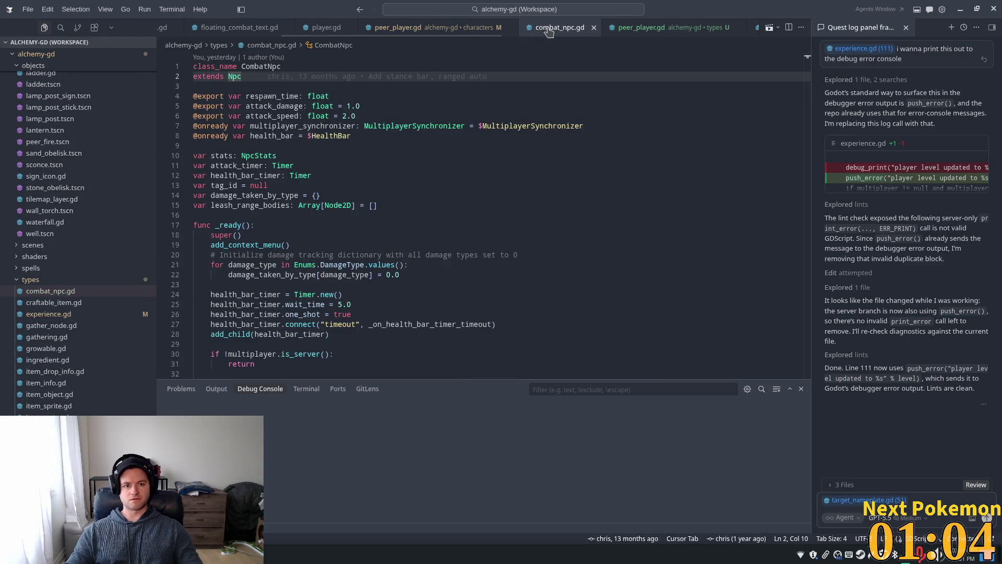
left_click(267, 156, "ctrl")
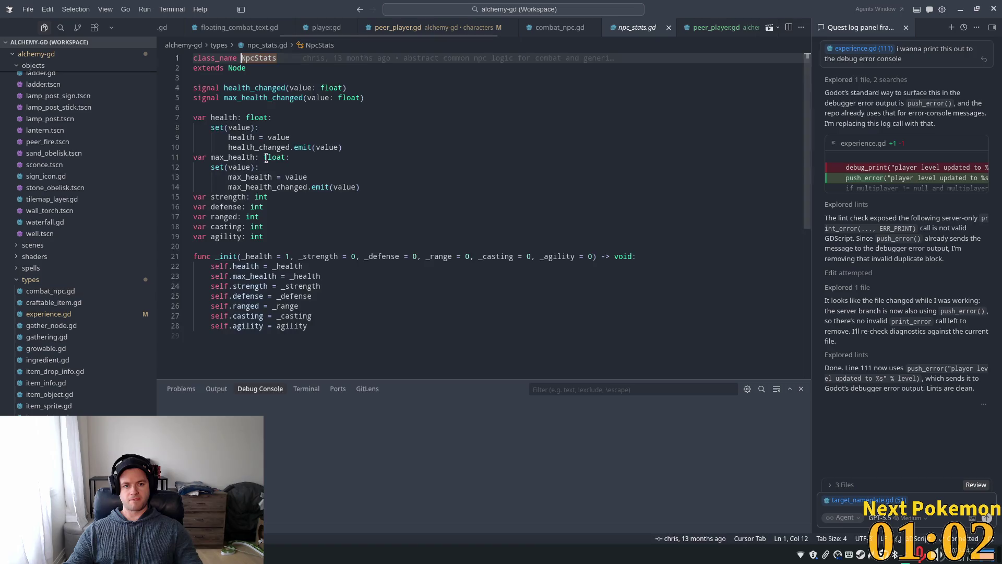
left_click(220, 145)
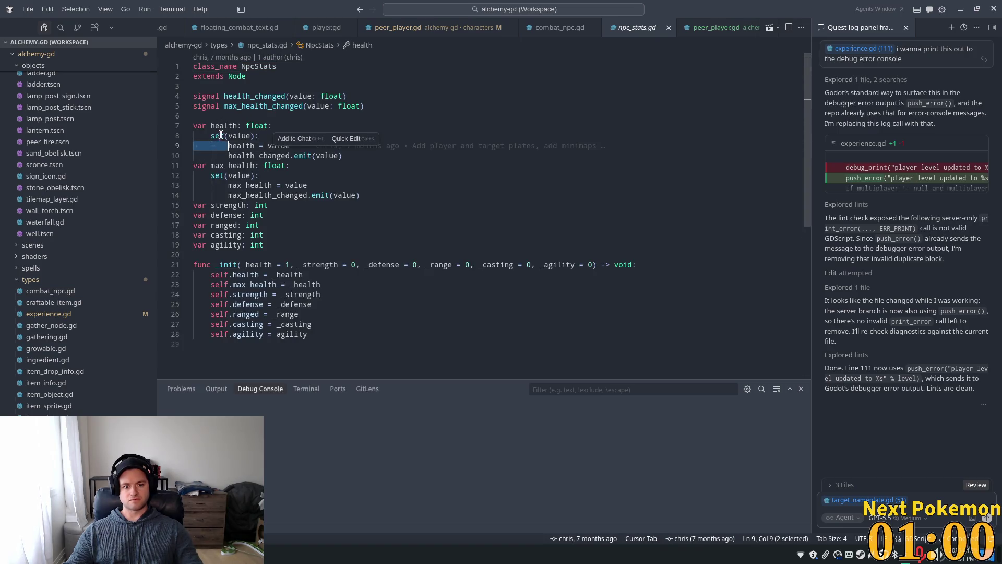
left_click(220, 137)
key("ctrl+Page_Down")
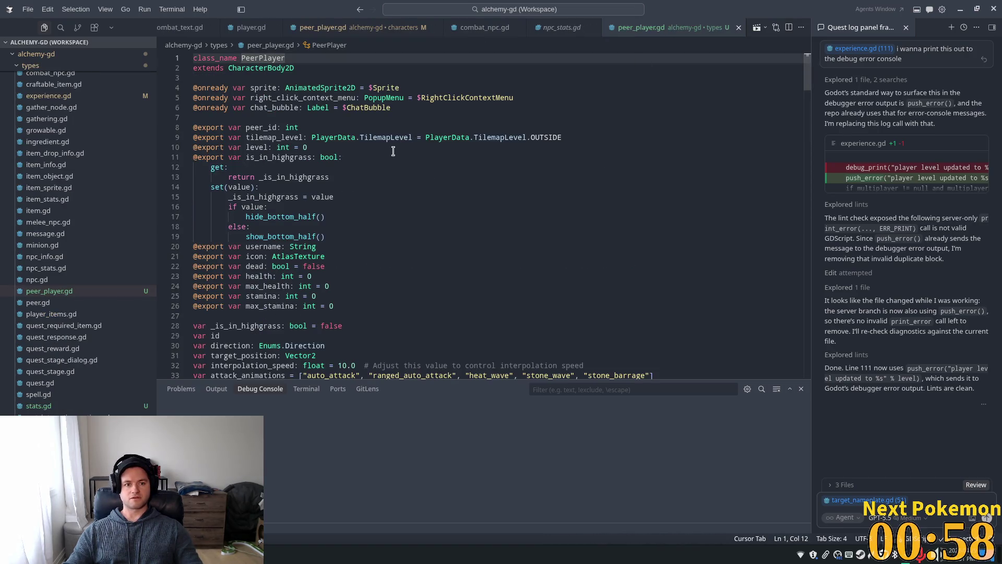
scroll(274, 157, "down", 4)
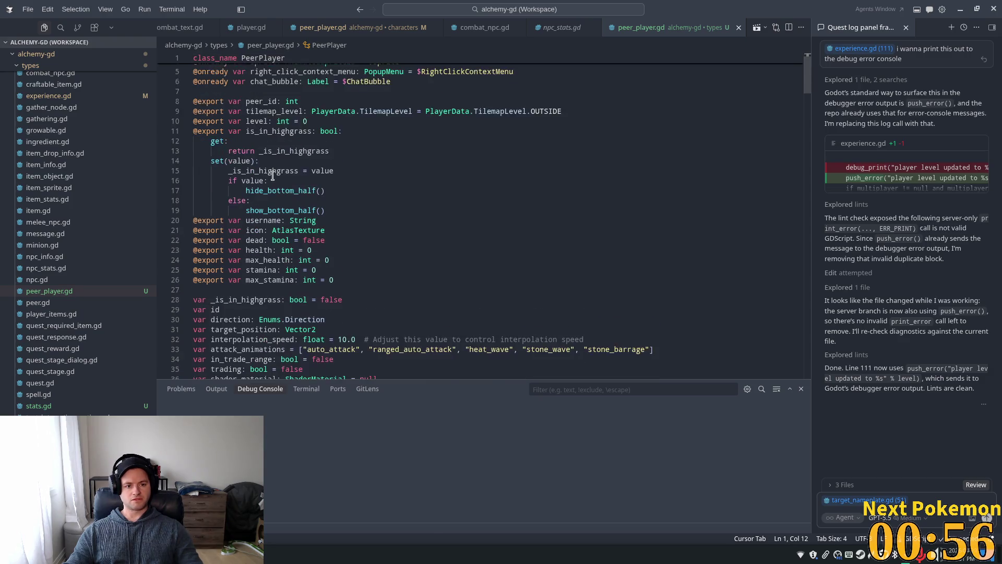
left_click(282, 191)
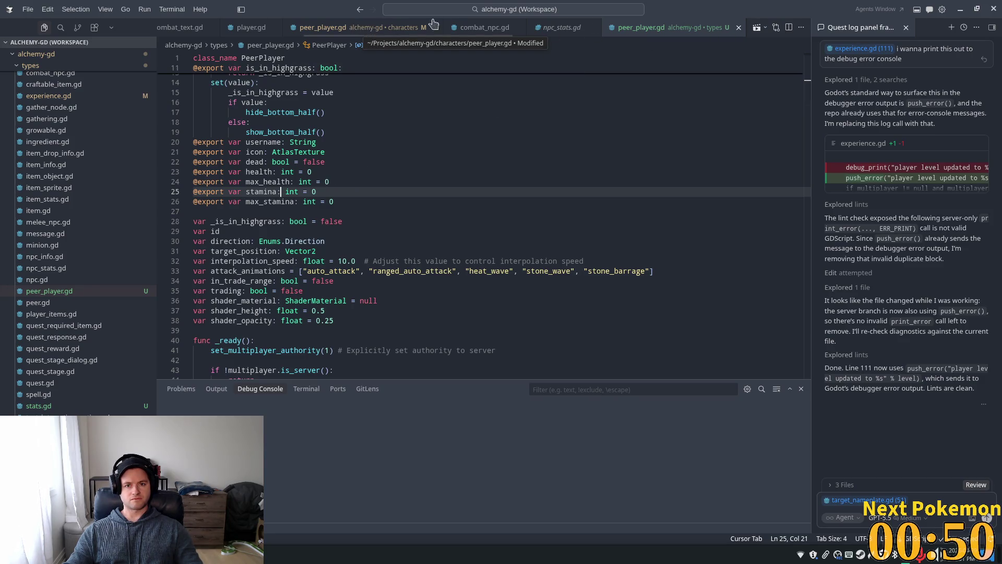
left_click(555, 29)
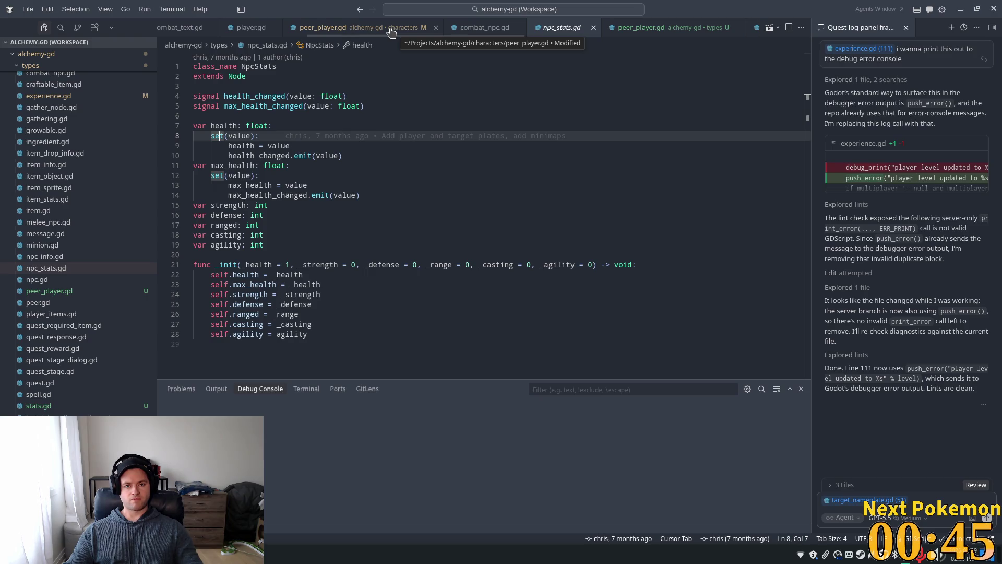
left_click(391, 32)
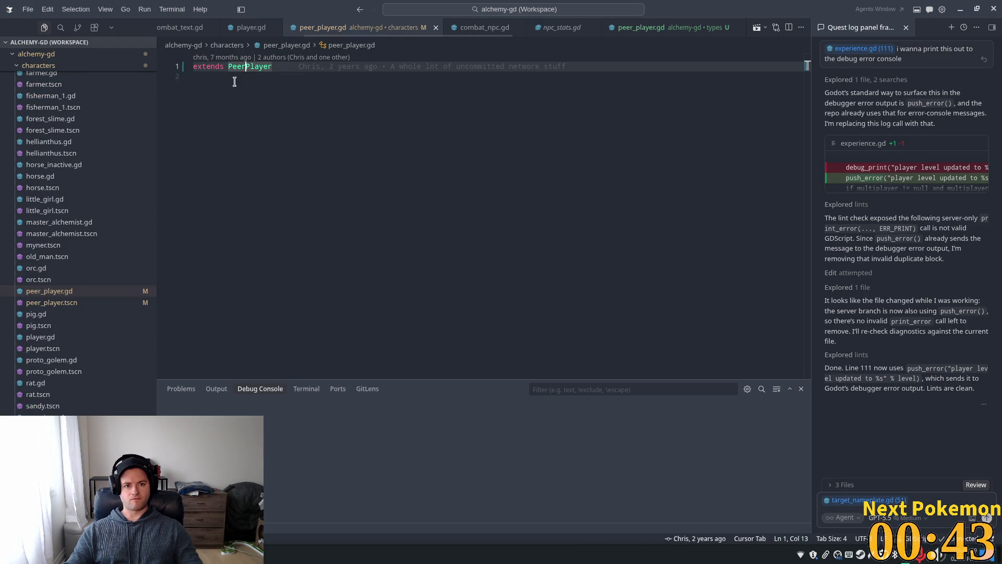
key("F12")
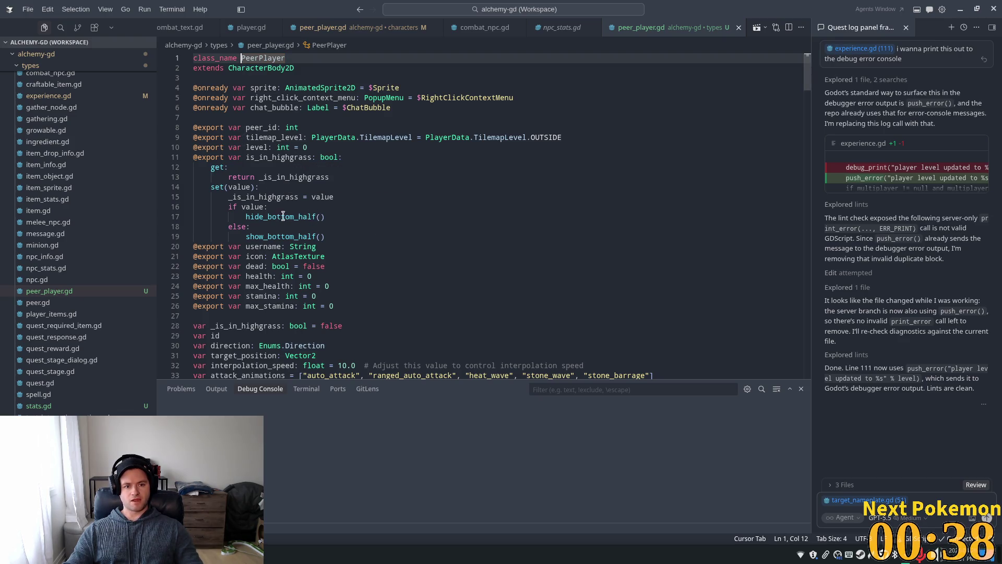
left_click(312, 157)
double_click(304, 147)
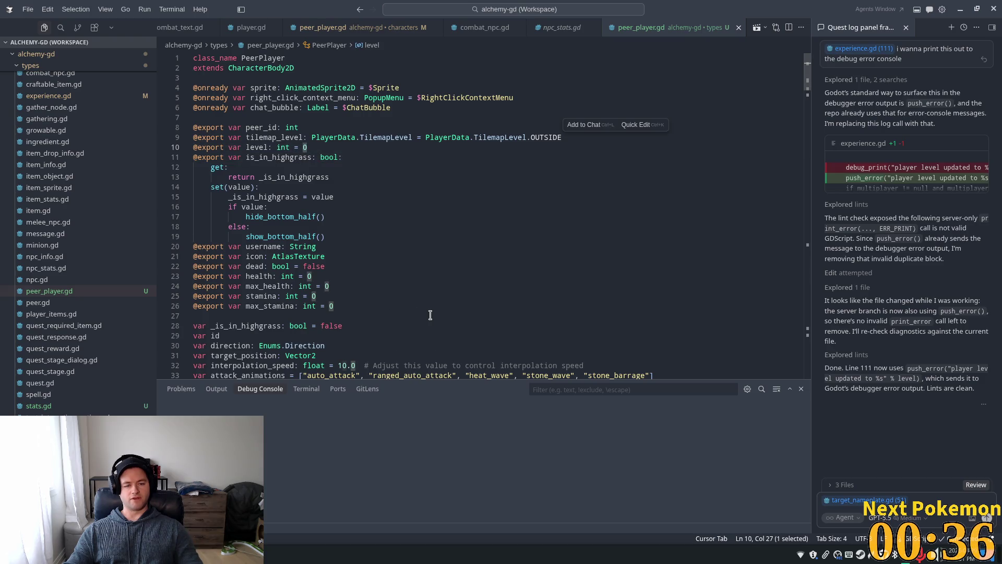
left_click(335, 296)
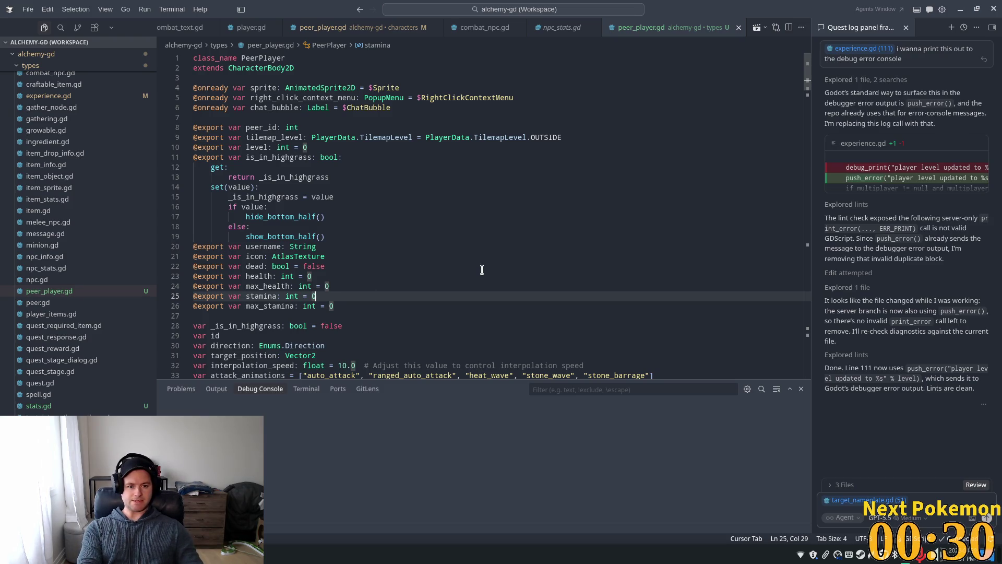
- Turn stamina into a property, accepting the suggested getter and setter emitting stamina_changed
key("BackSpace")
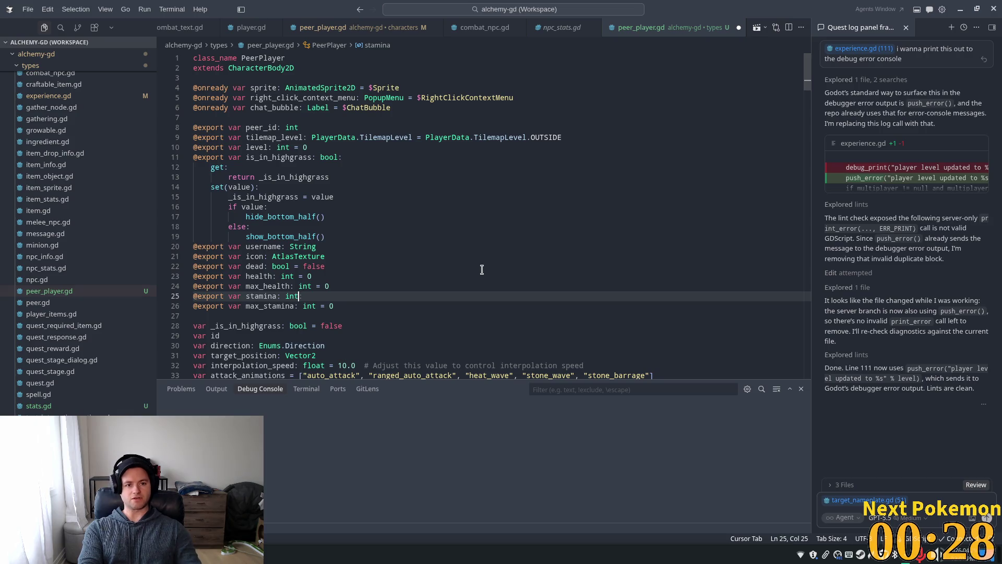
type(":")
key("Return")
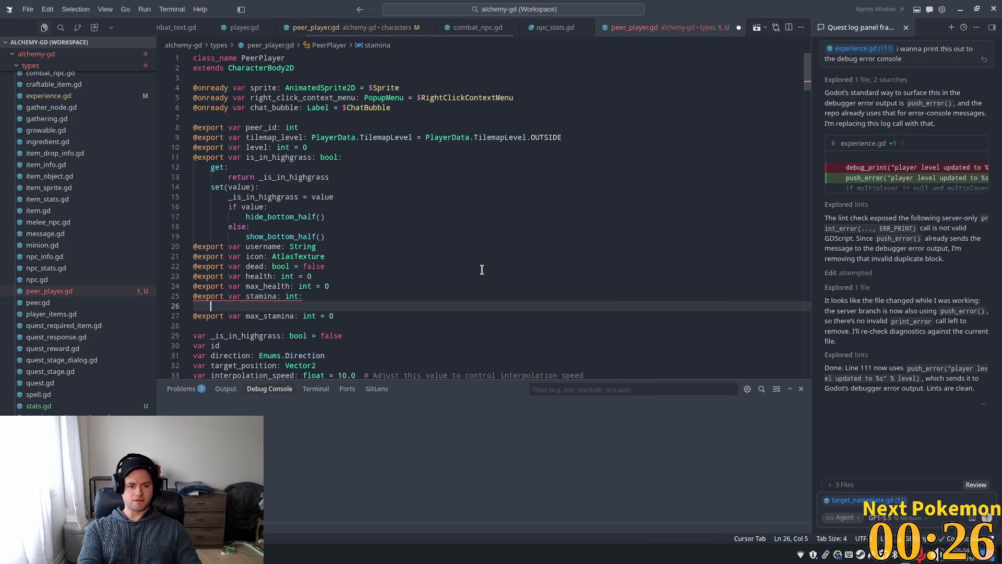
type("set")
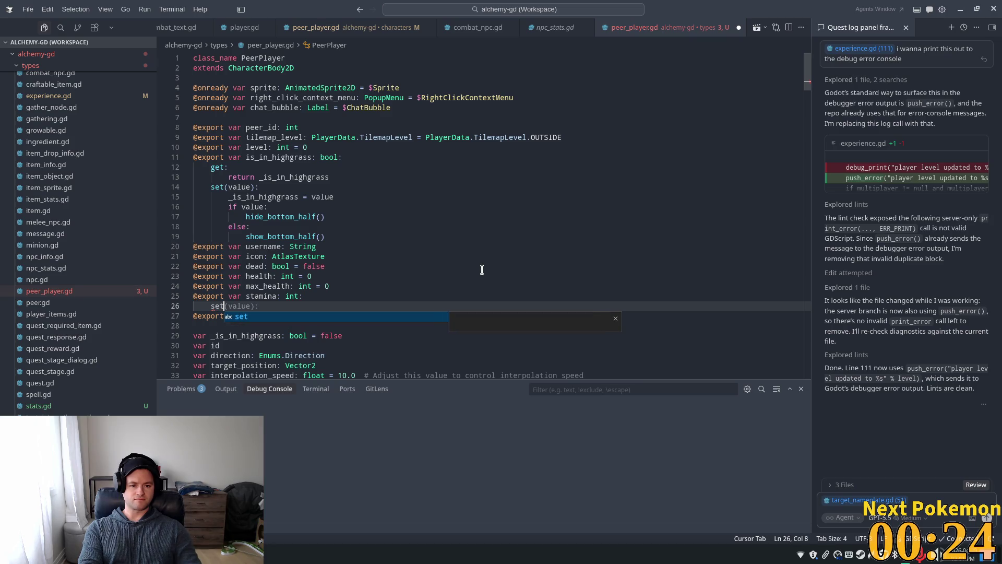
key("BackSpace")
key("BackSpace")
key("BackSpace")
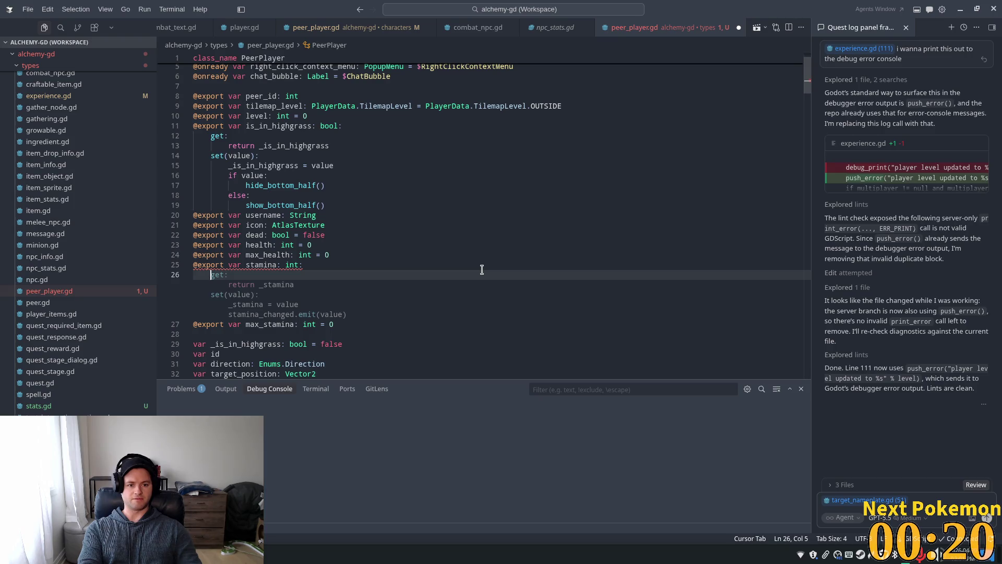
key("Tab")
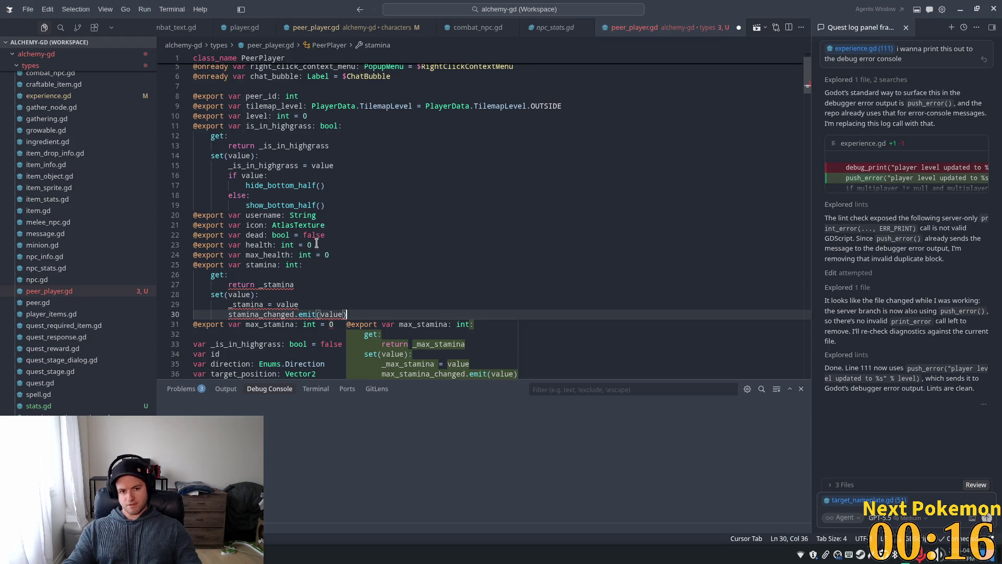
scroll(285, 290, "down", 1)
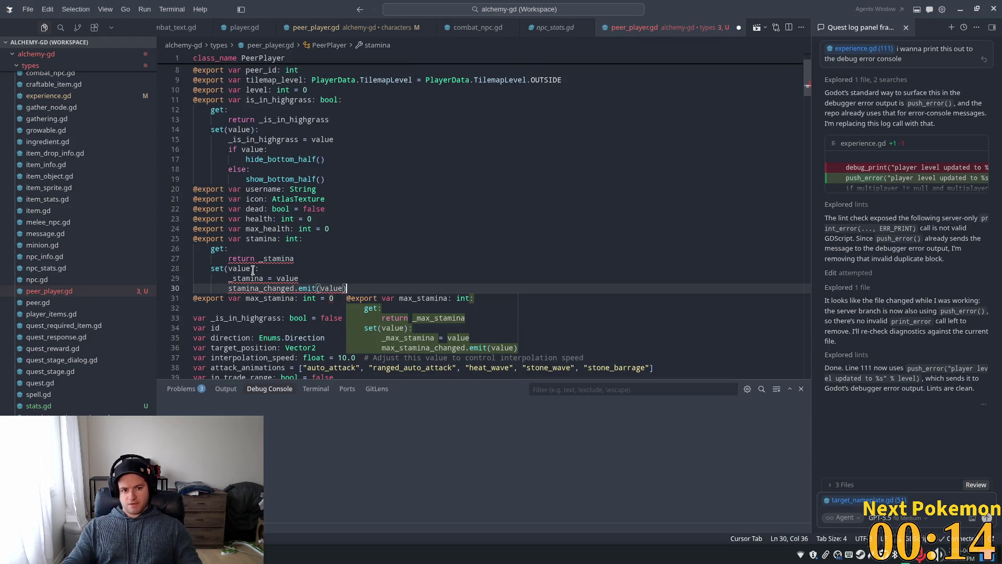
- Try a BASE_STAMINA default on the setter parameter, then remove it after the error and save
left_click(254, 270)
key("Left")
type("= ")
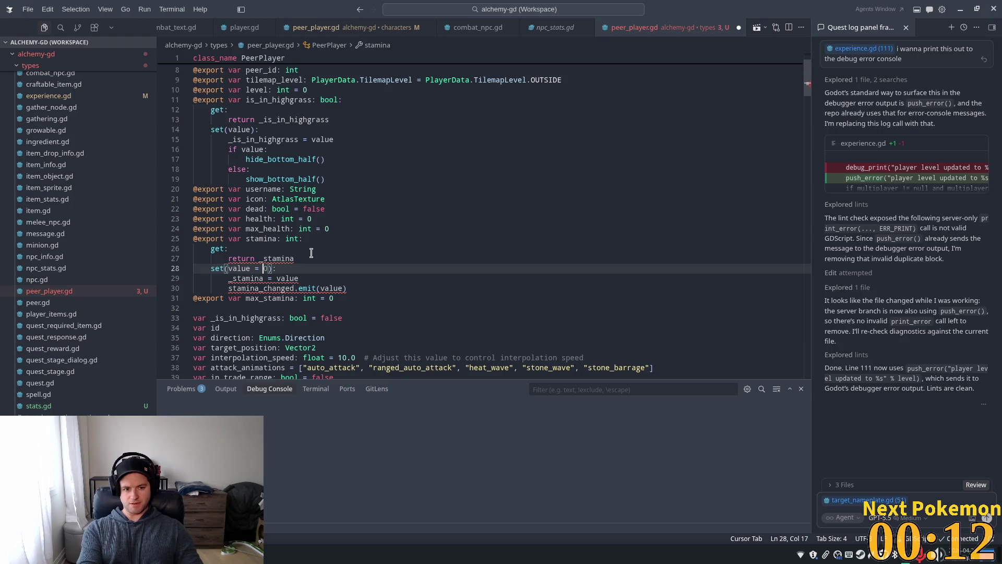
type("ba")
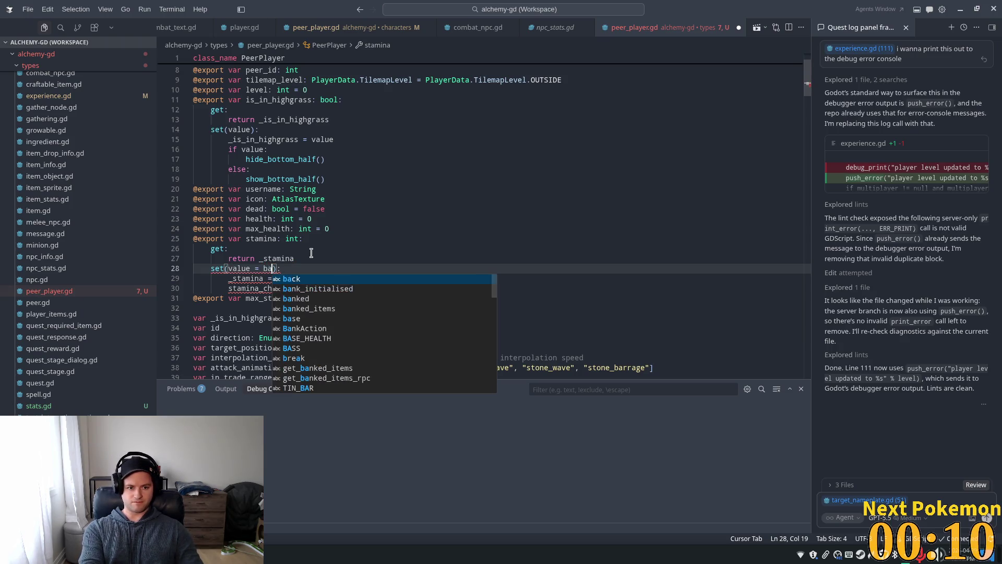
key("BackSpace")
key("BackSpace")
type("BASE_ST")
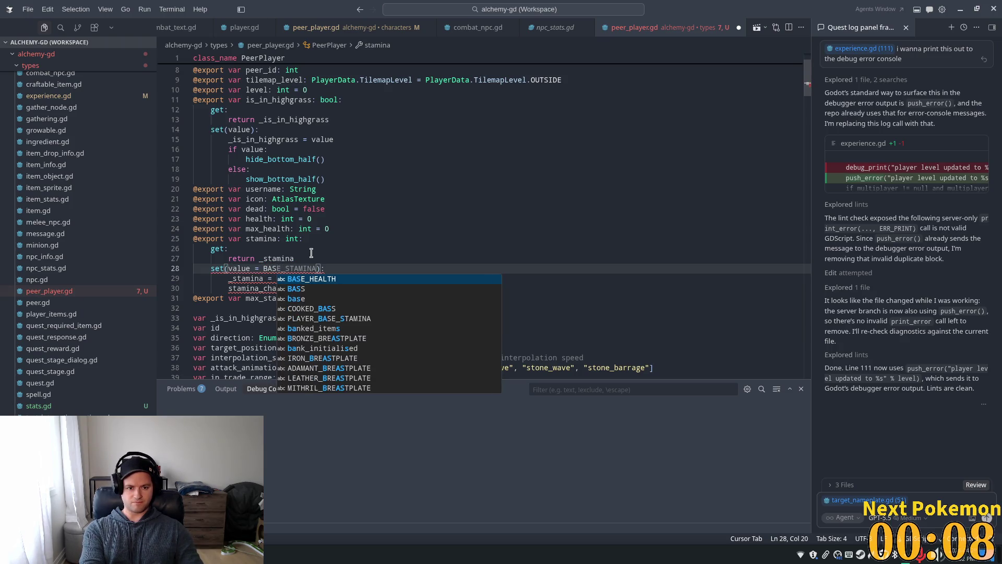
key("Tab")
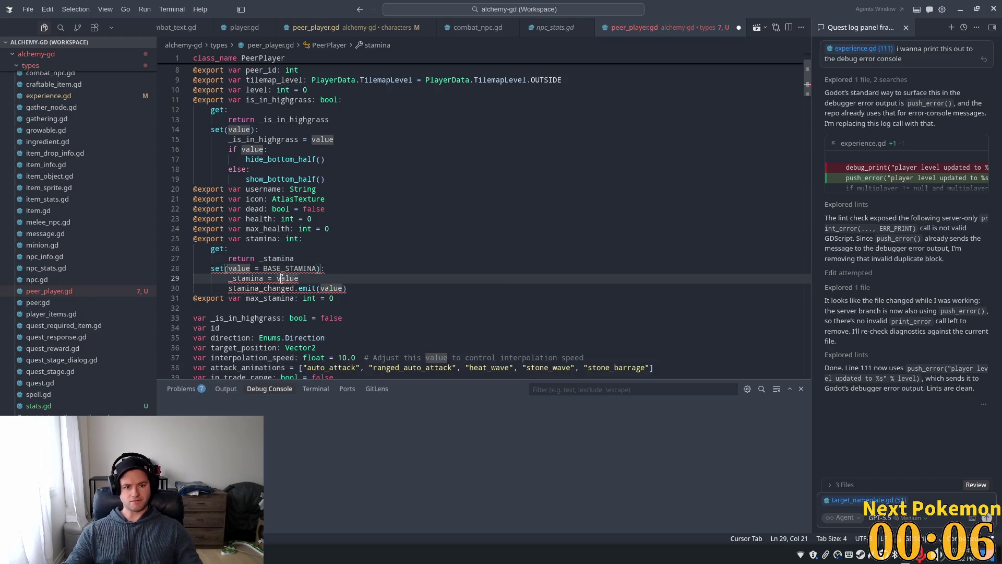
key("Up")
key("Up")
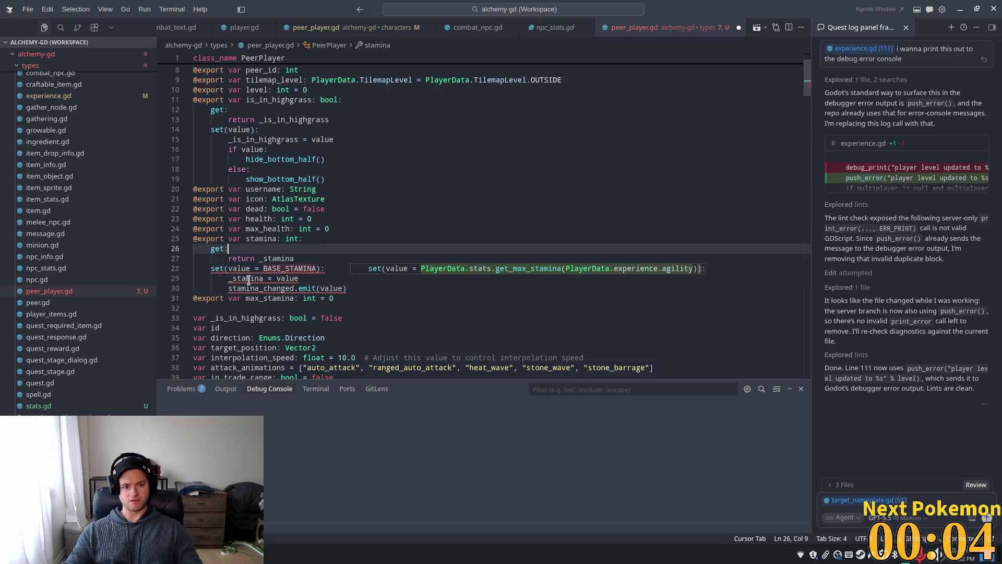
mouse_move(249, 280)
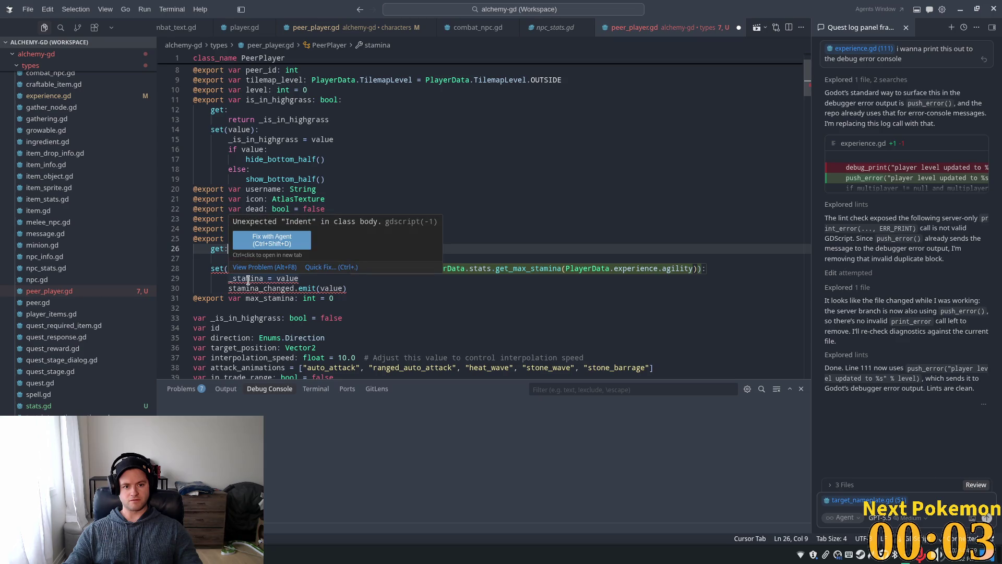
left_click(214, 268)
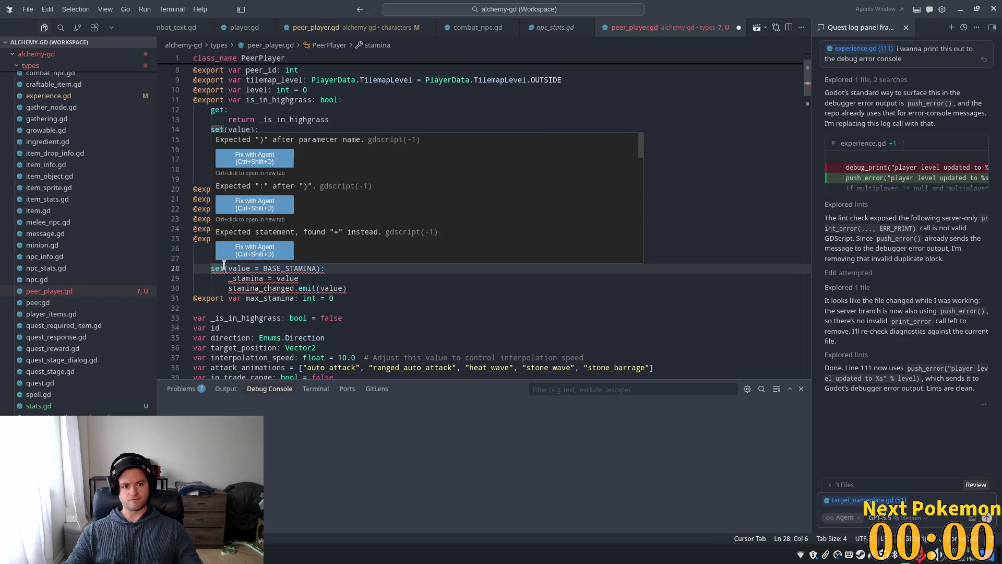
key("Down")
key("Down")
left_click(280, 251)
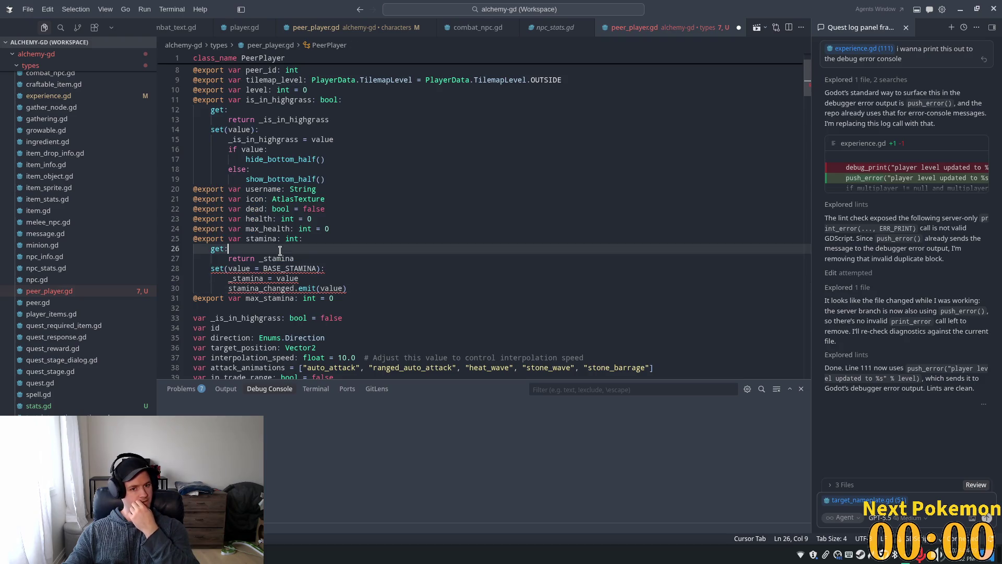
double_click(273, 270)
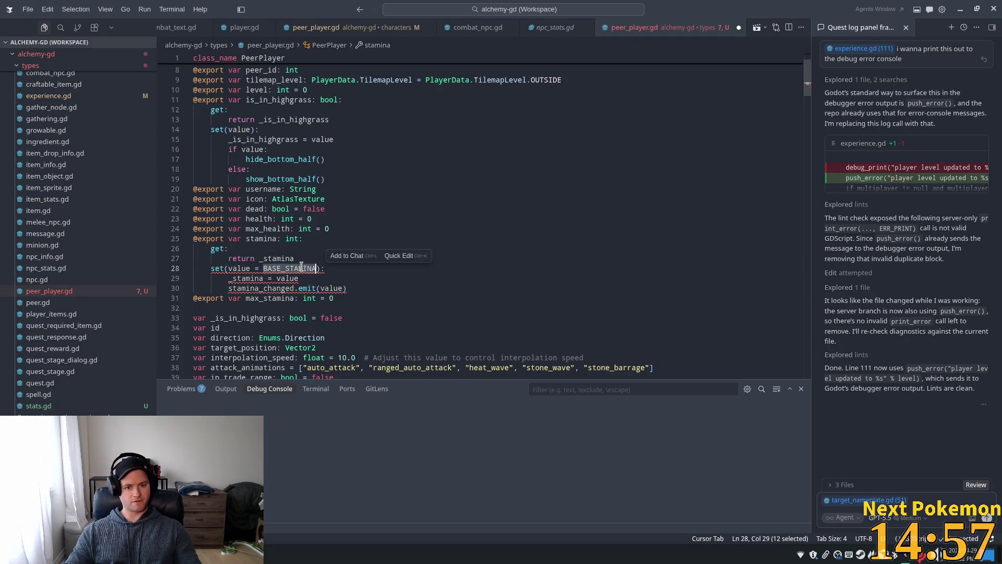
key("BackSpace")
key("BackSpace")
key("BackSpace")
key("BackSpace")
key("ctrl+s")
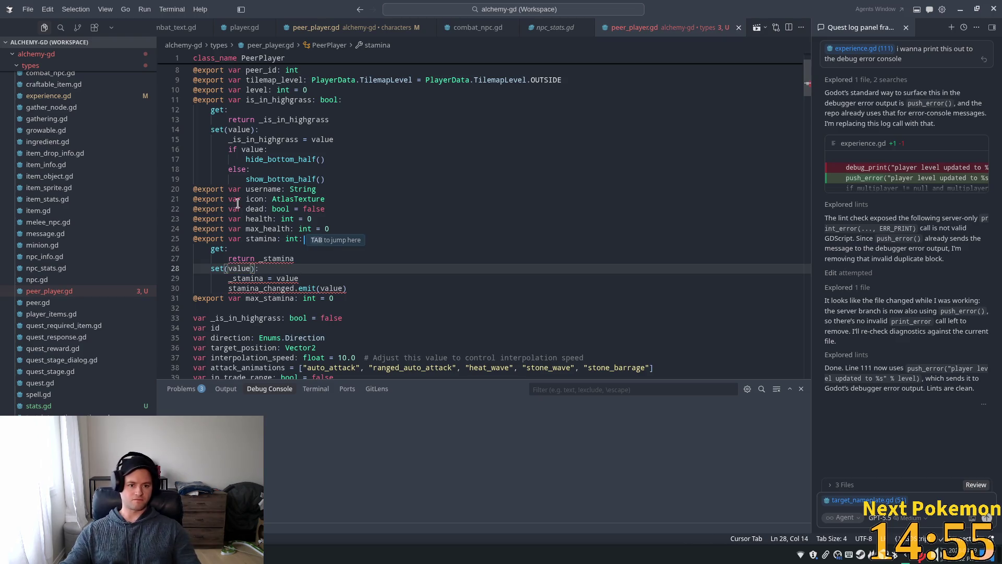
- Check the stamina declaration on line 25, then open the characters copy of peer_player.gd
left_click(272, 251)
mouse_move(279, 259)
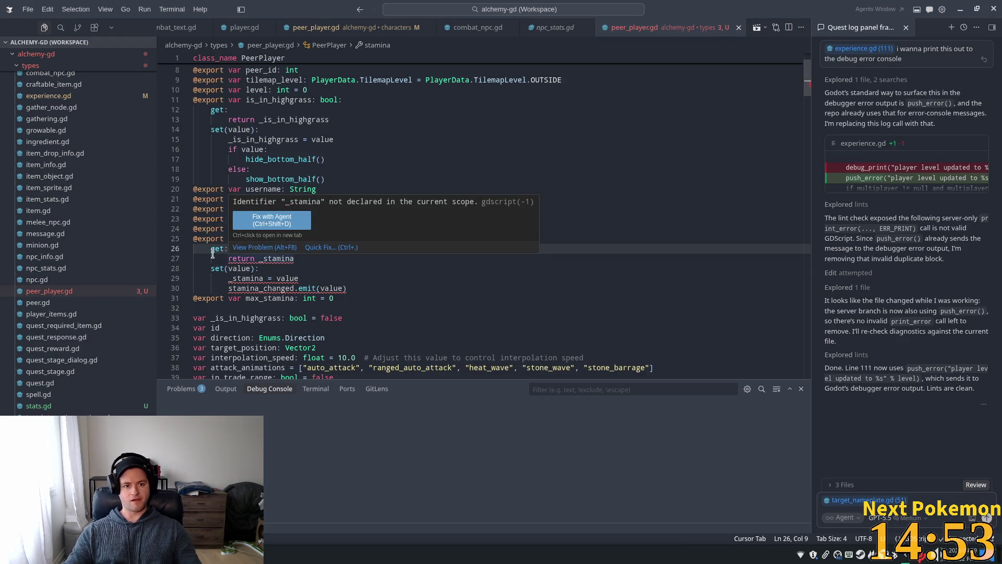
left_click(254, 238)
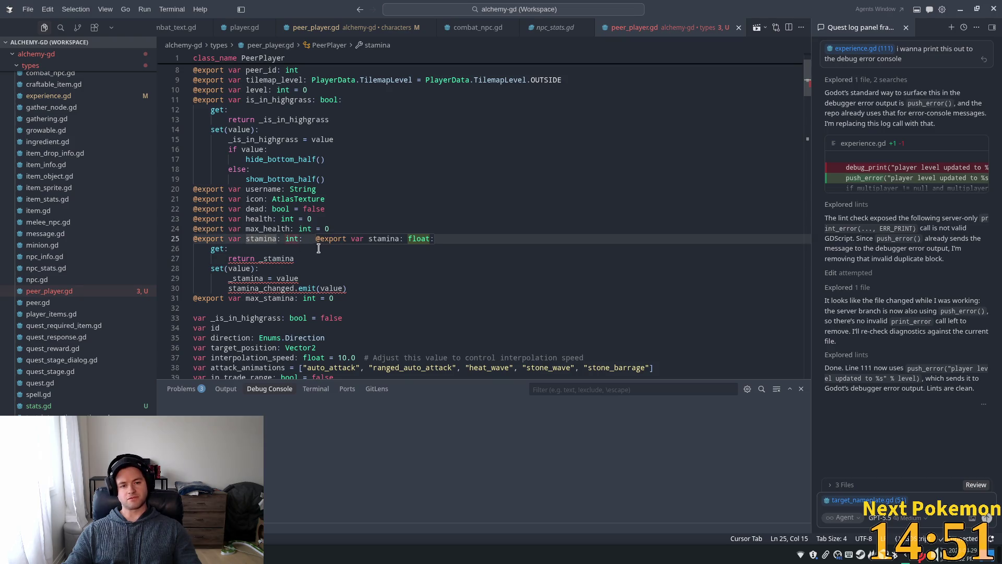
mouse_move(319, 236)
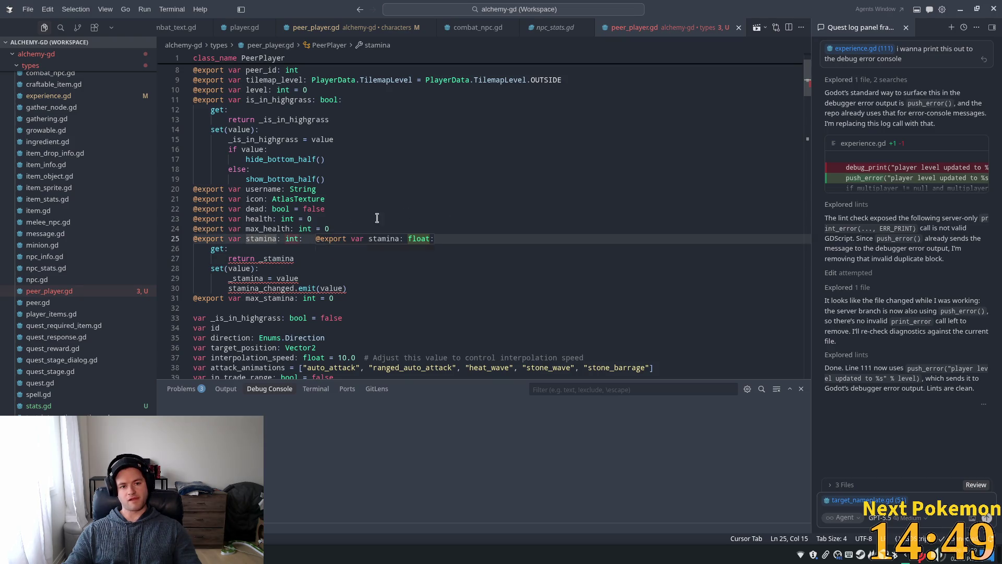
left_click(386, 23)
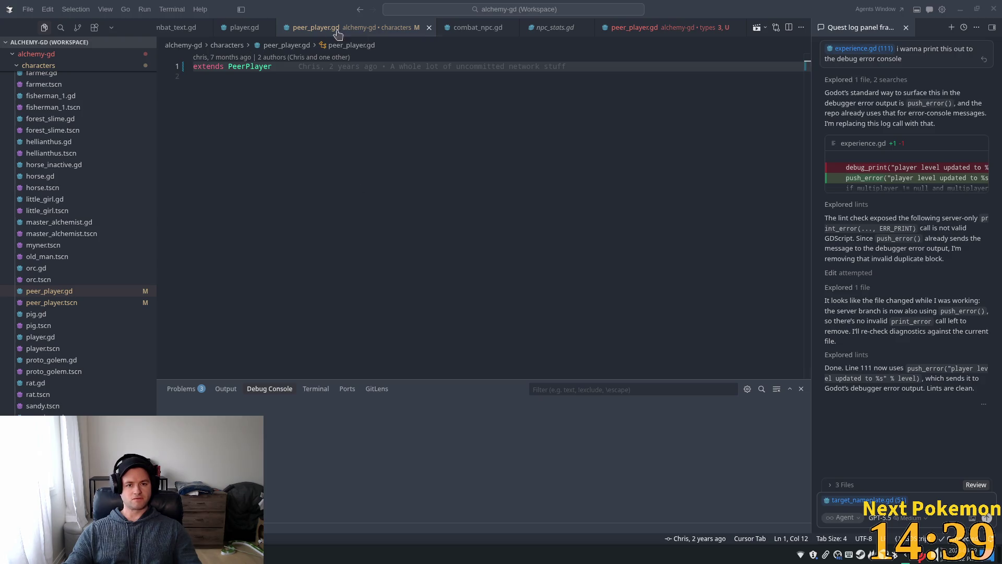
- Inspect npc_stats.gd's health setter and its health_changed emit, then reopen types/peer_player.gd
left_click(553, 27)
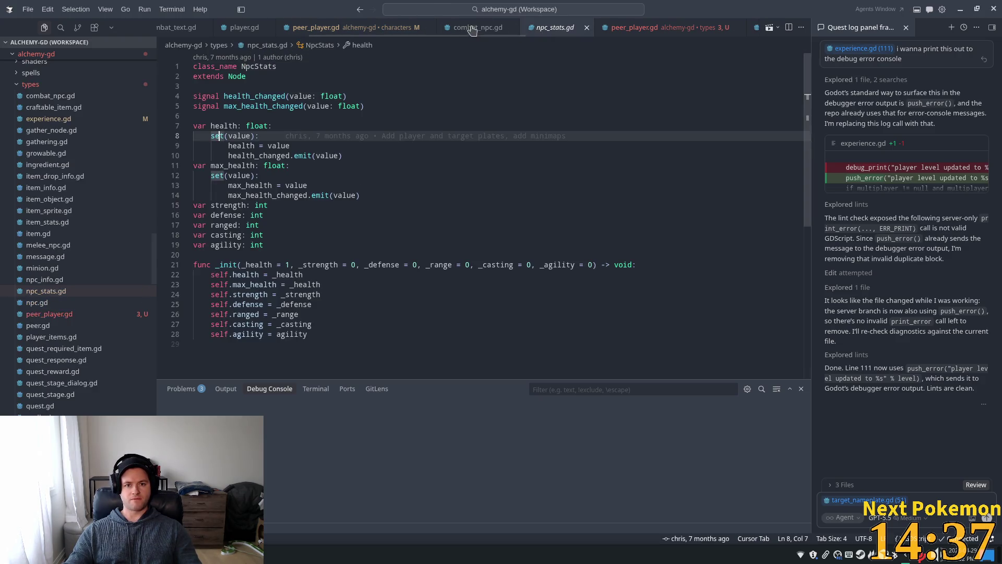
left_click(471, 27)
left_click(556, 28)
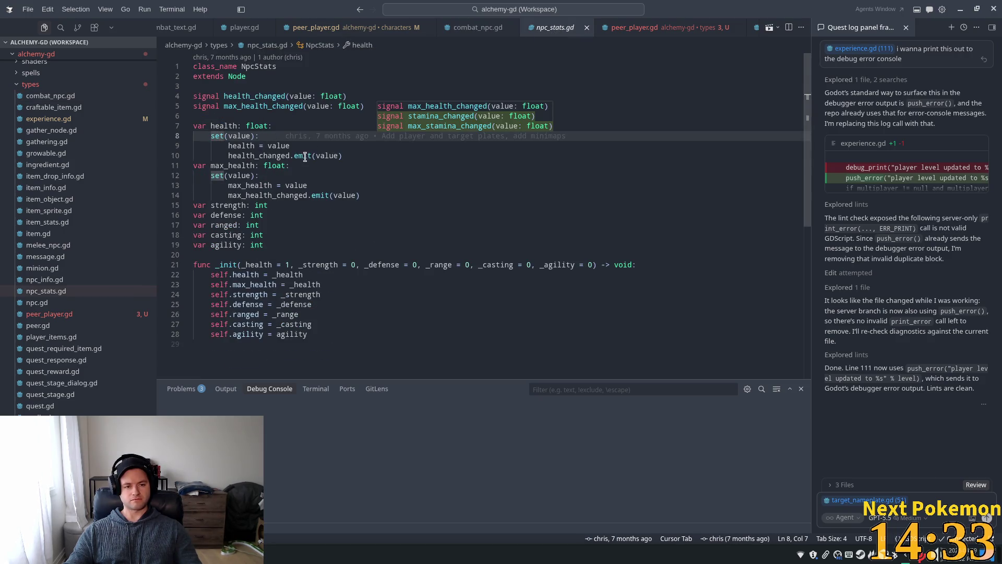
left_click(255, 137)
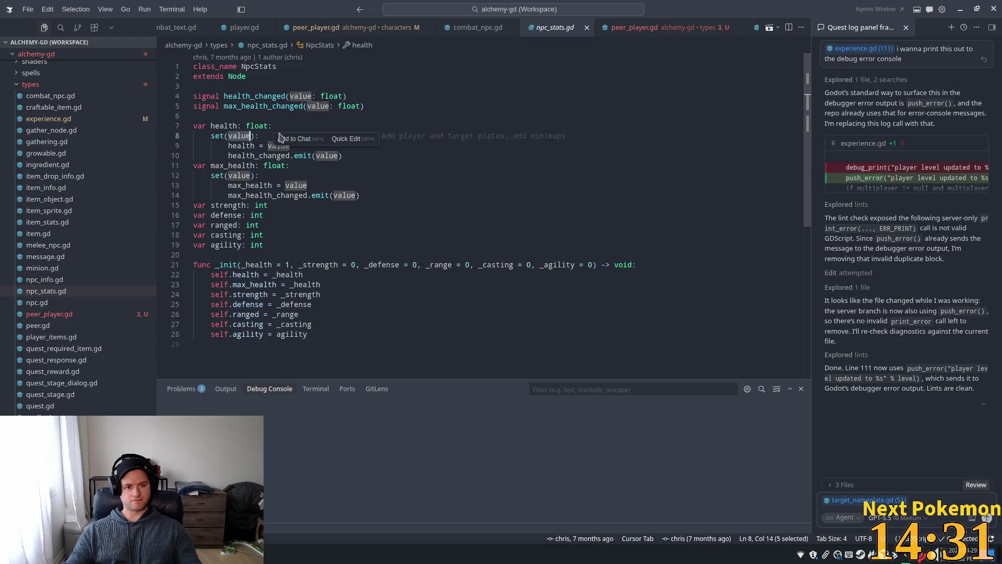
double_click(258, 156)
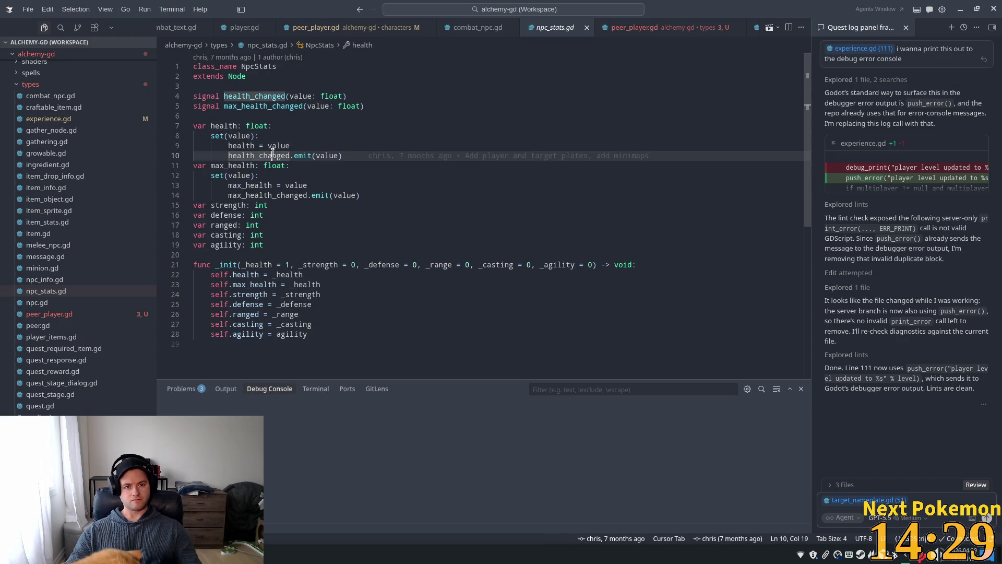
left_click(226, 126)
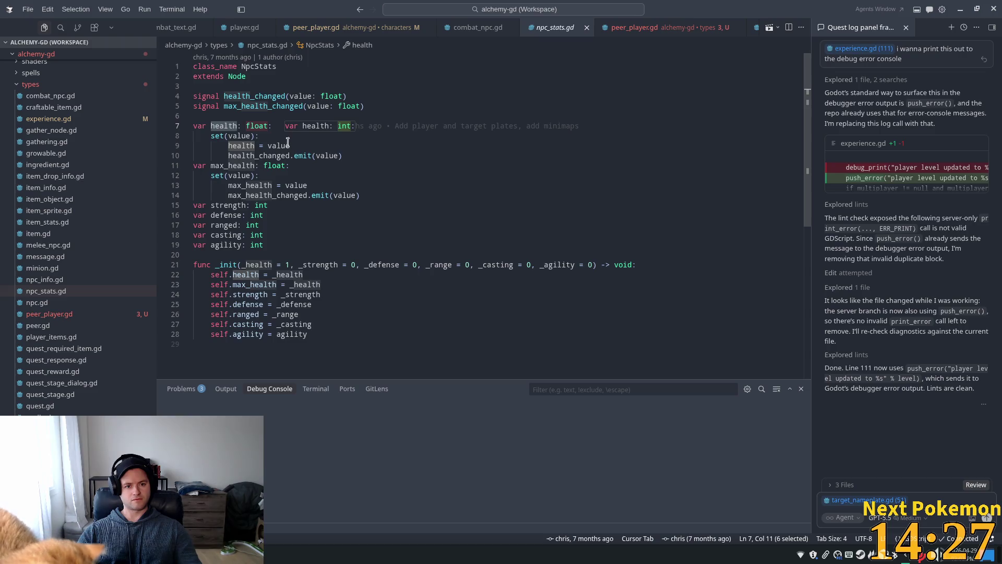
left_click(234, 155)
left_click(617, 10)
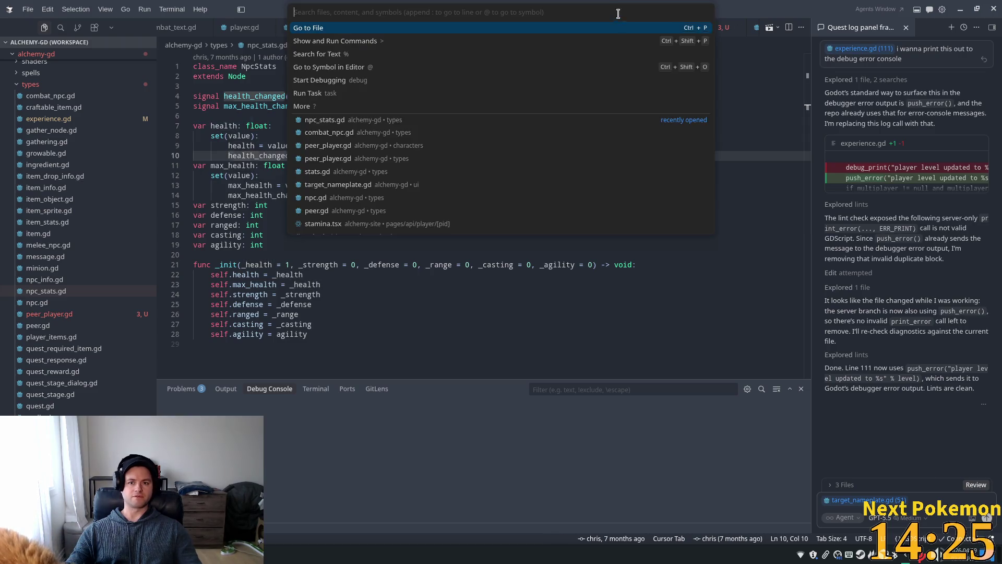
left_click(327, 158)
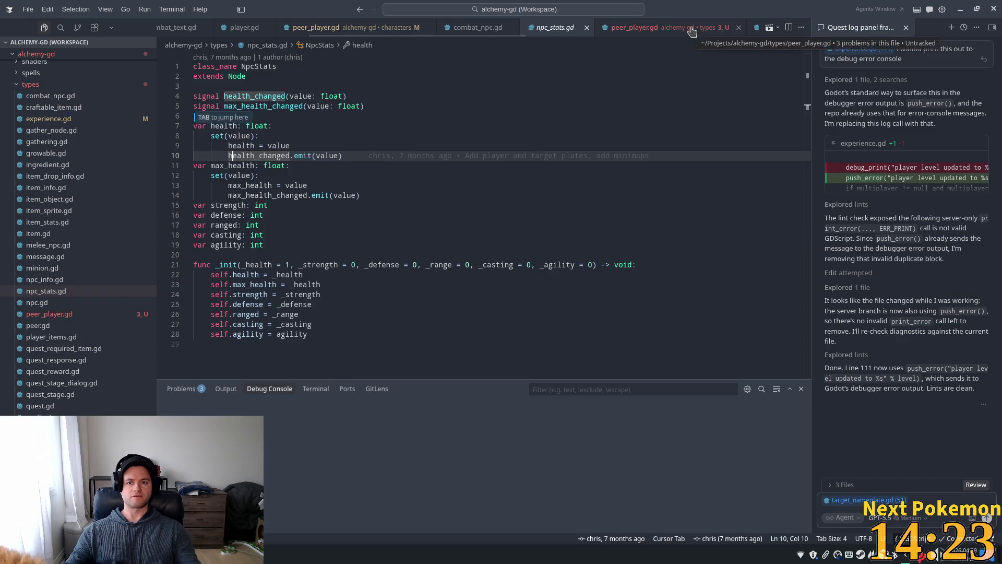
- Replace _stamina with stamina in both the stamina getter and setter
double_click(279, 259)
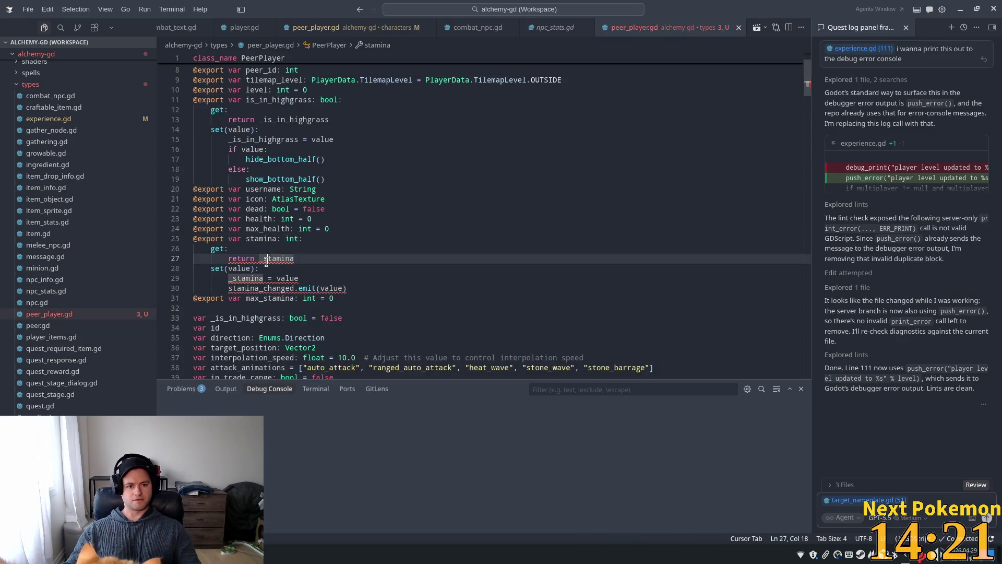
type("stamina")
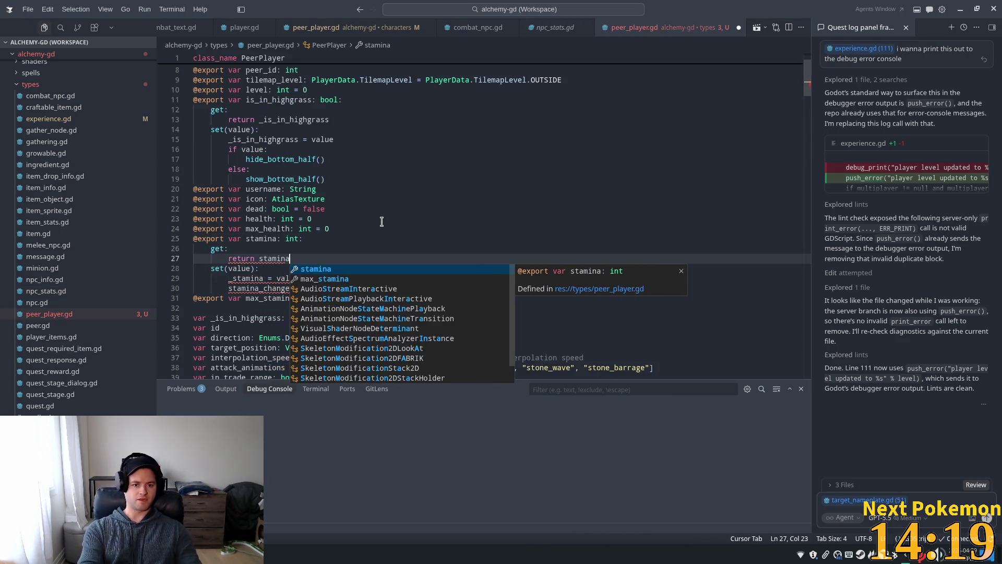
key("Tab")
scroll(329, 230, "down", 2)
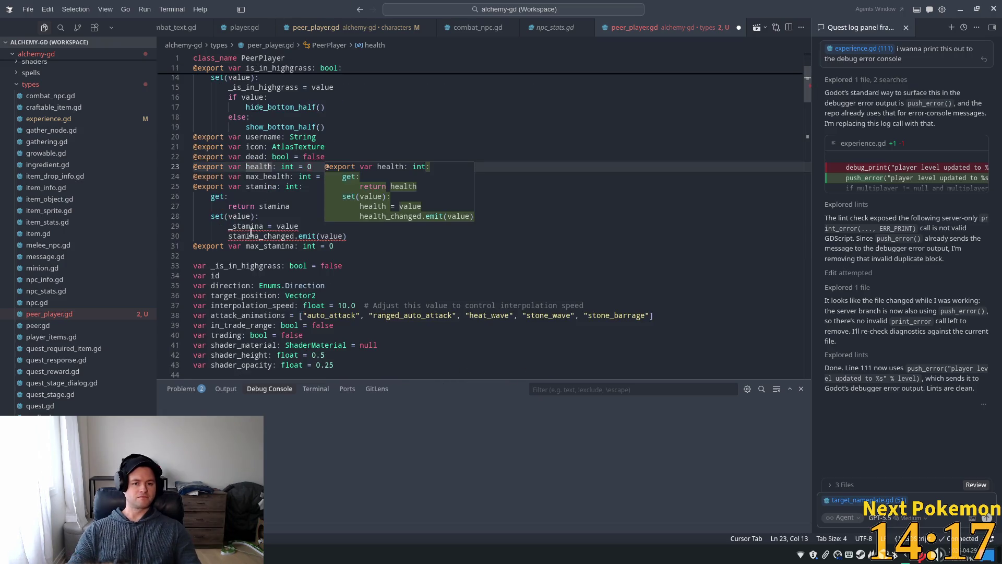
key("Tab")
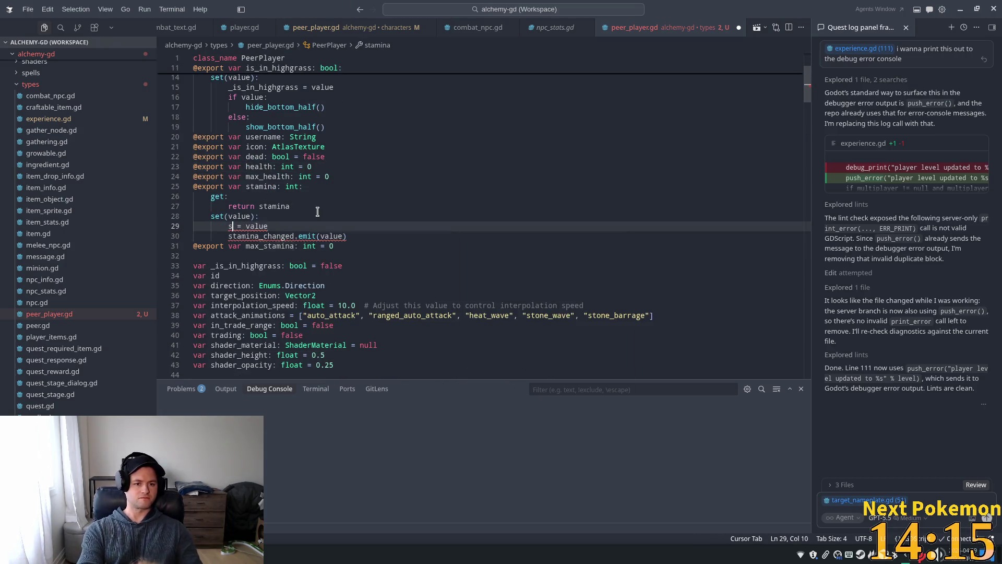
type("stamina")
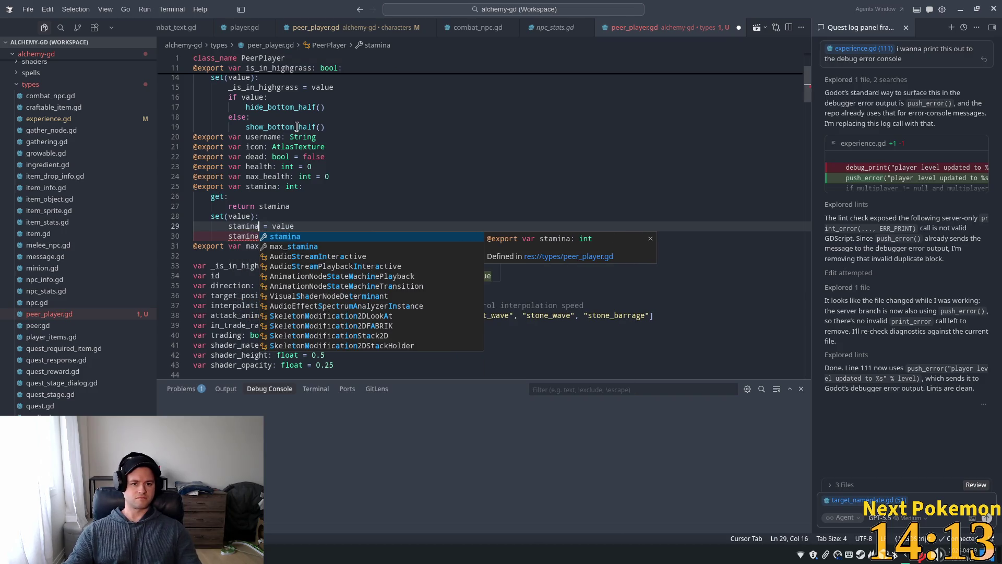
left_click(298, 127)
- Select the undeclared stamina_changed on line 30, then bring up combat_npc.gd
mouse_move(271, 236)
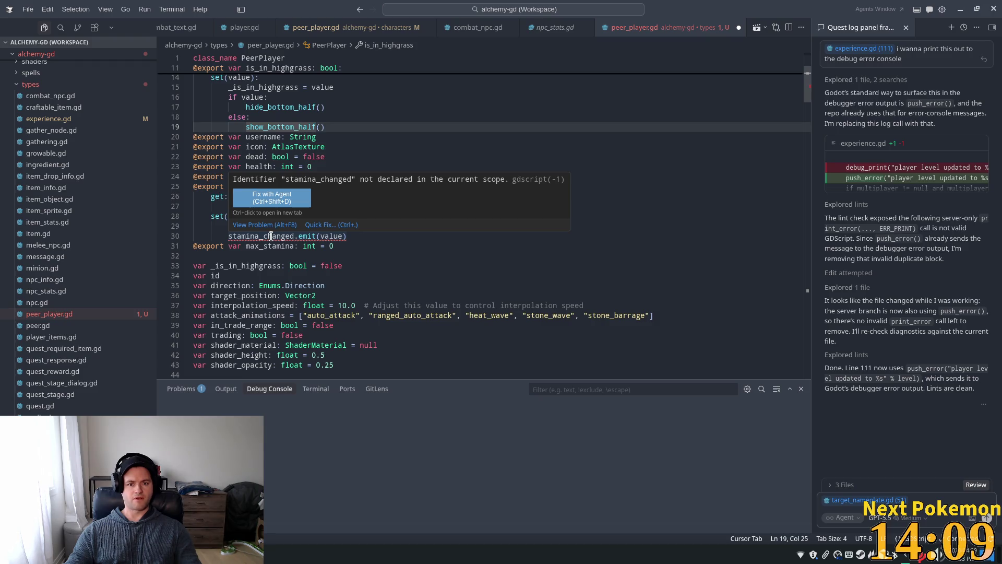
double_click(271, 236)
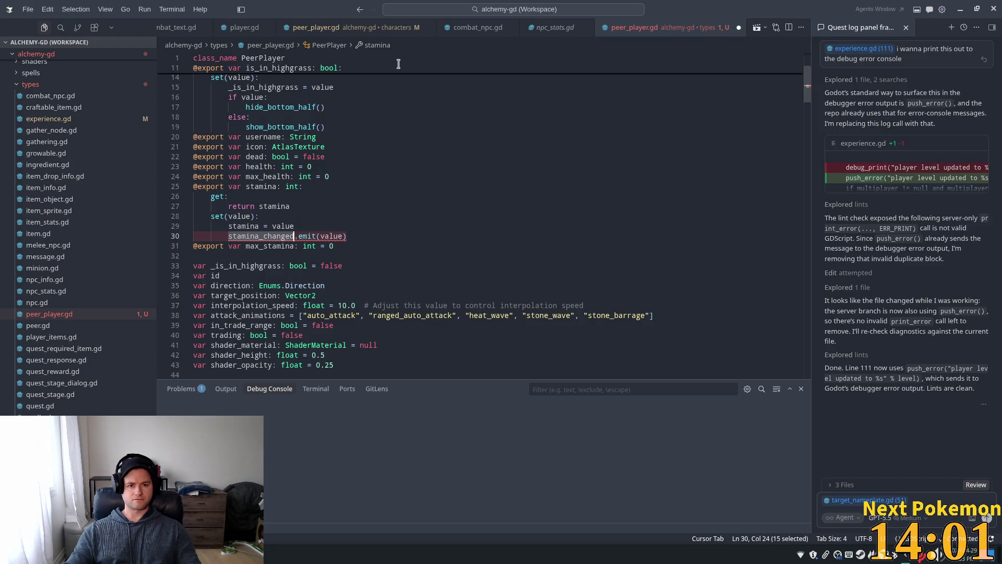
left_click(318, 28)
left_click(462, 36)
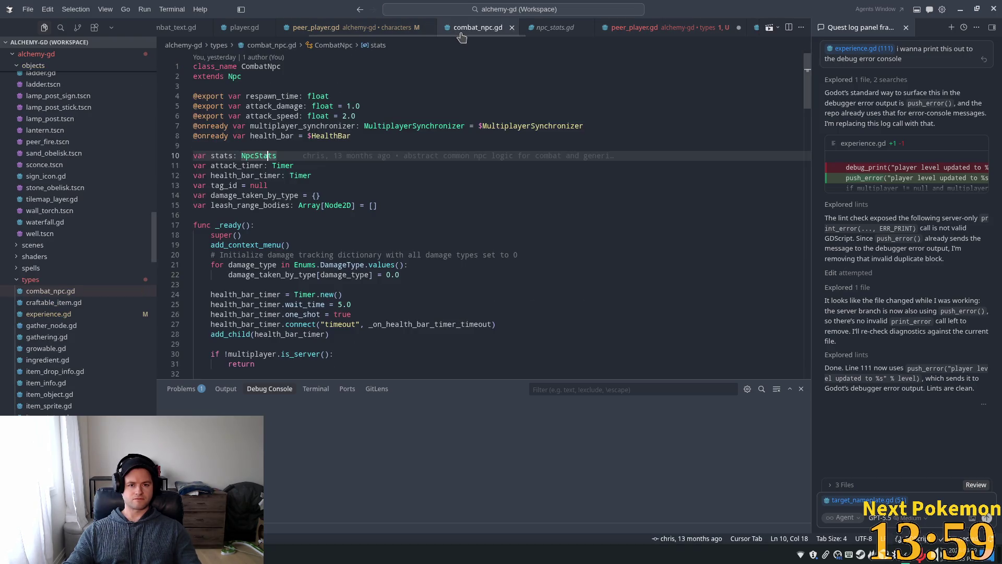
- Glance at npc_stats.gd's health signals, then reopen ui/target_nameplate.gd from recent files
left_click(540, 29)
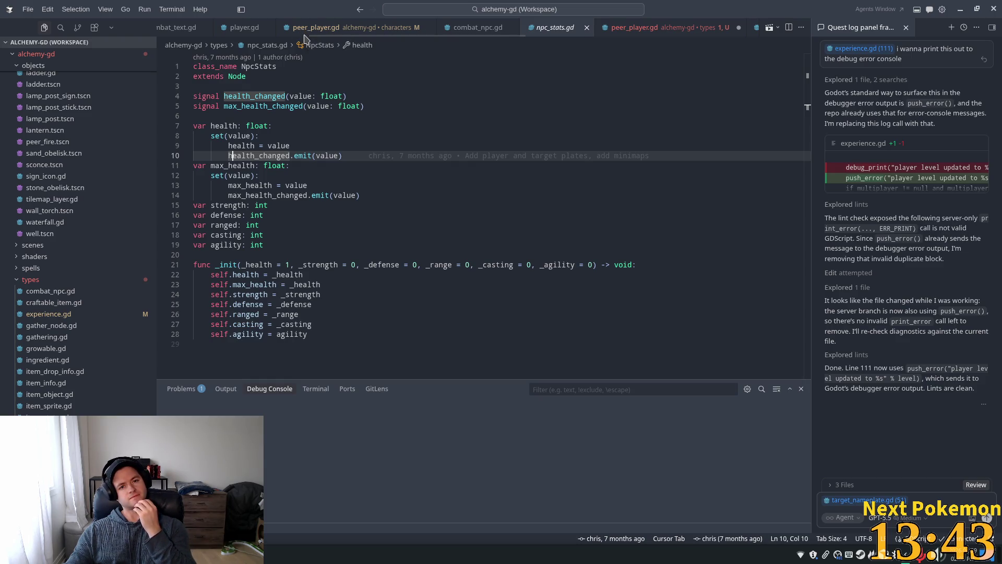
key("ctrl+p")
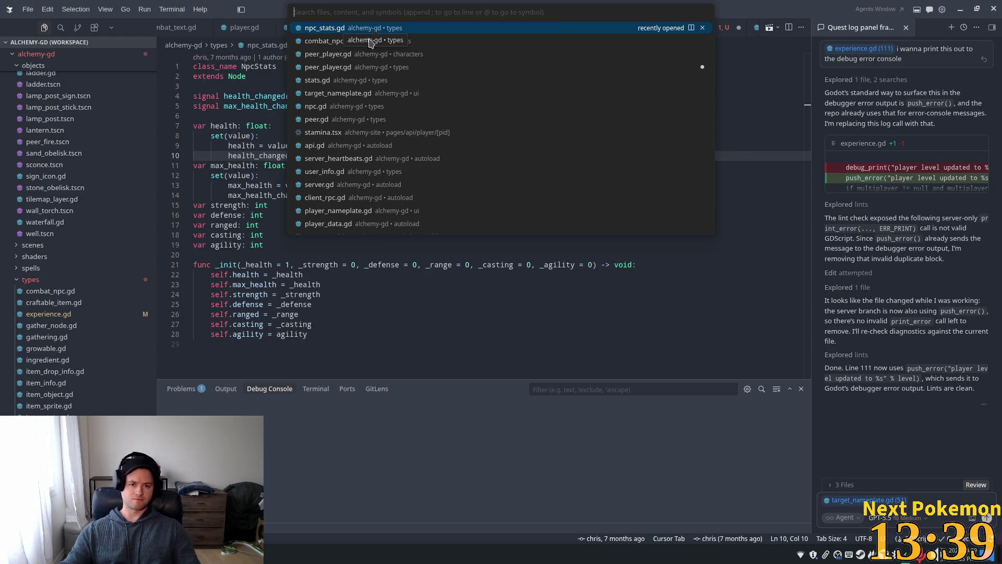
left_click(387, 95)
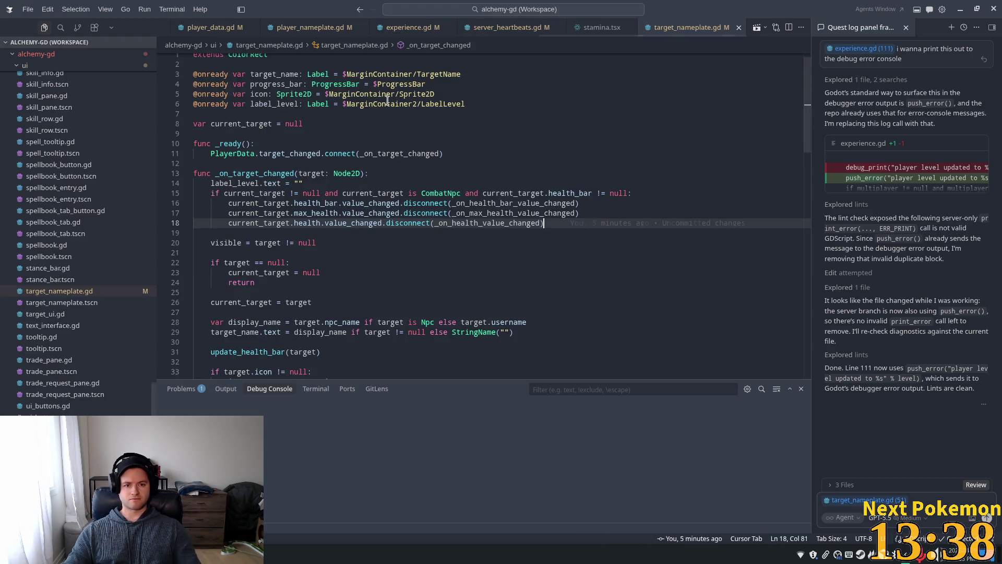
- Examine the health_bar check and the health_bar value_changed connection on line 40
left_click(324, 203)
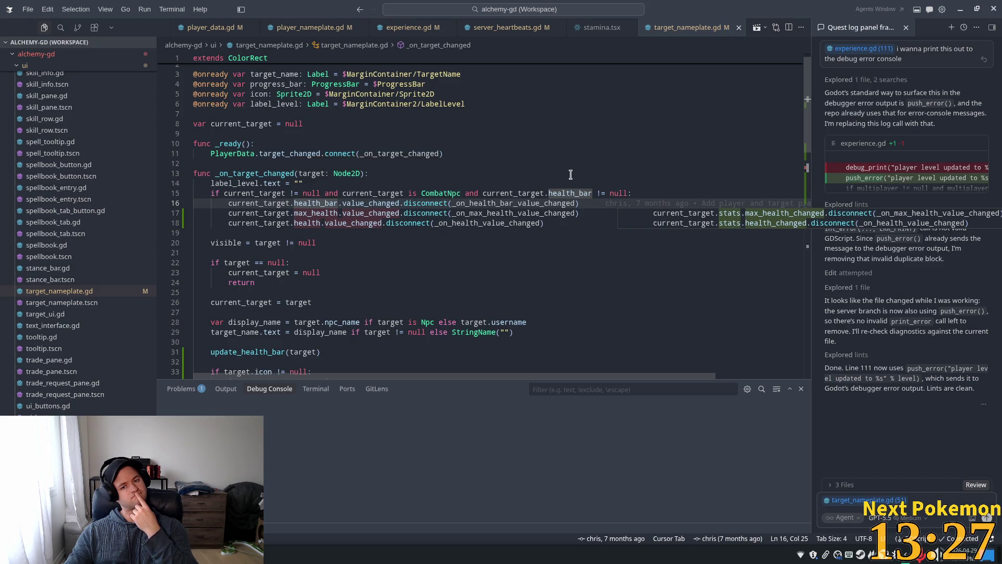
scroll(568, 175, "down", 4)
scroll(346, 233, "down", 2)
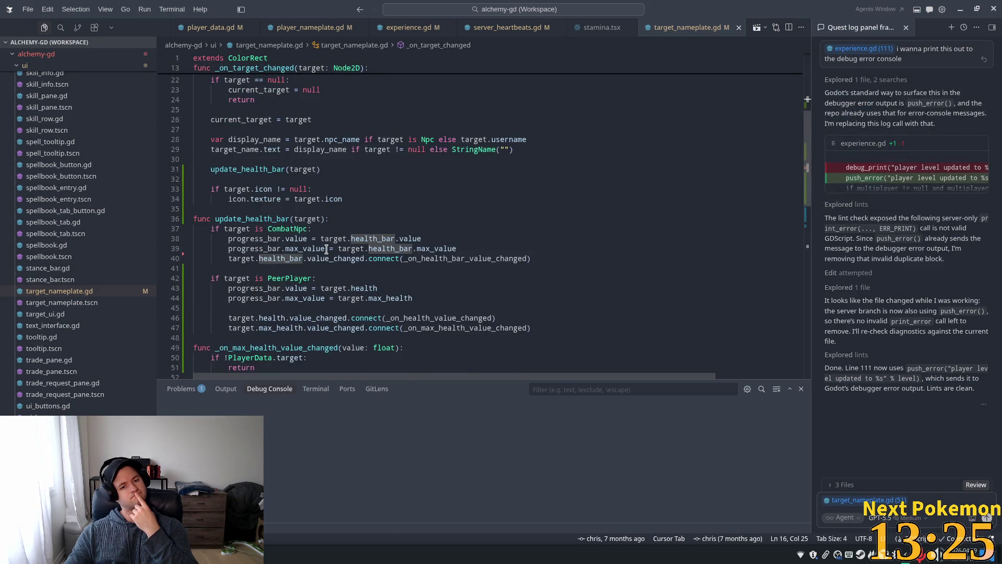
double_click(323, 258)
double_click(280, 259)
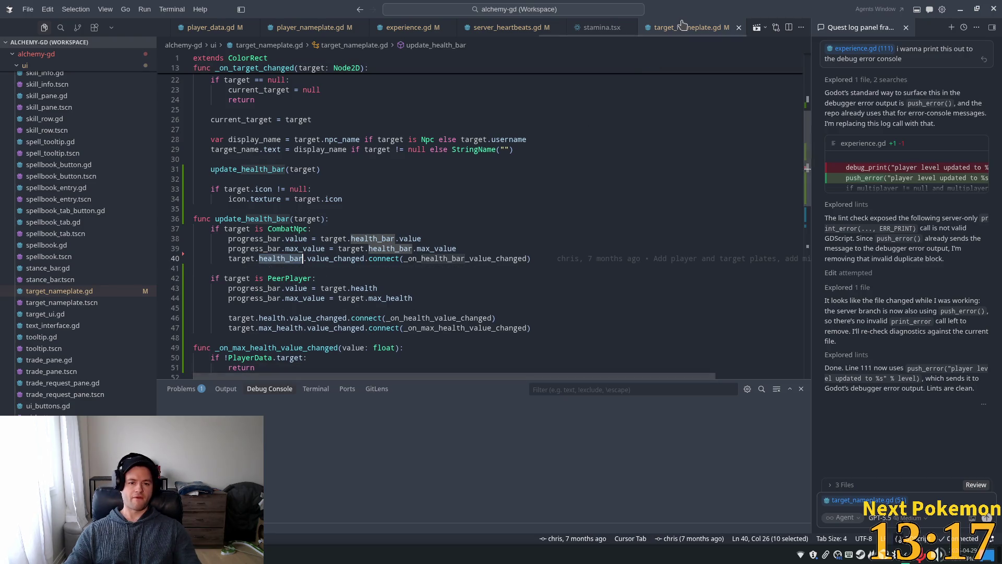
- Look at stamina.tsx, then return to the types/peer_player.gd script
left_click(605, 30)
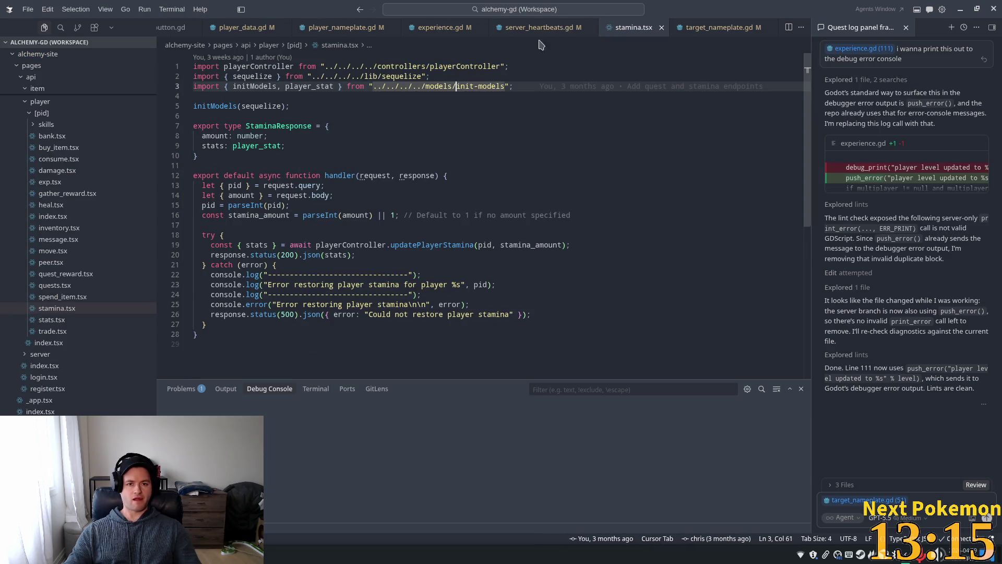
scroll(616, 29, "up", 2)
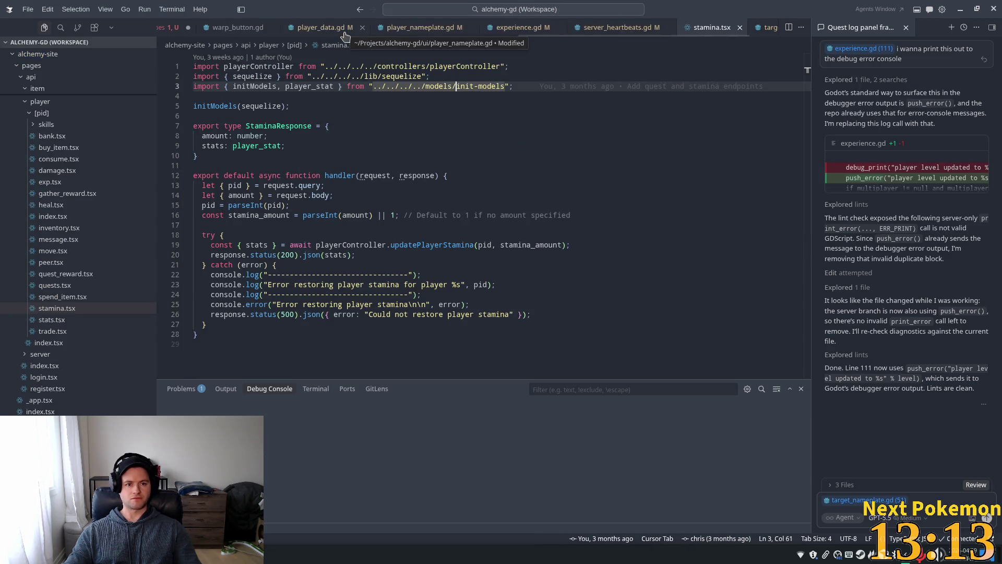
scroll(345, 28, "up", 2)
left_click(230, 27)
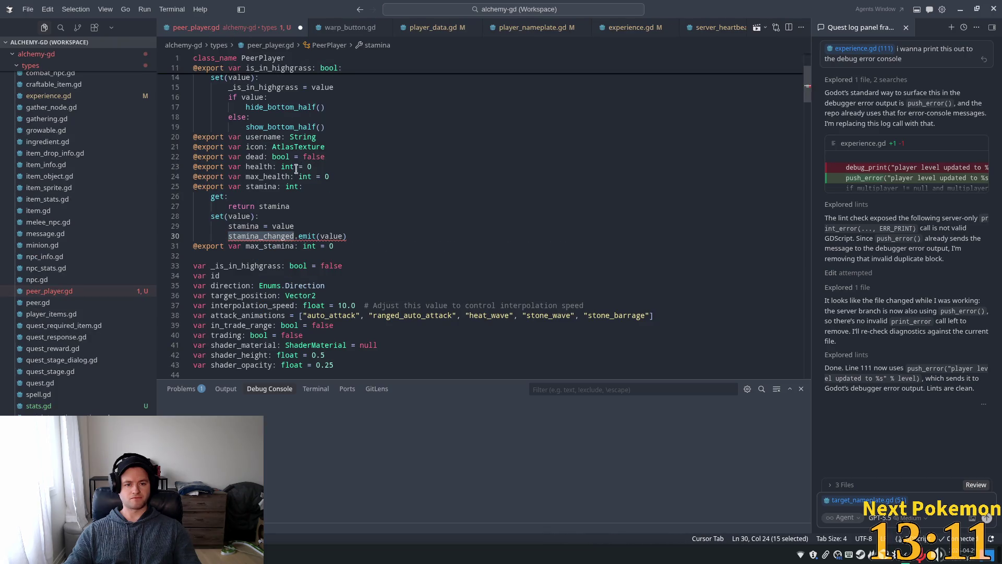
- Add int-valued stamina_changed, max_stamina_changed, health_changed and max_health_changed signals below the extends line
scroll(348, 180, "up", 5)
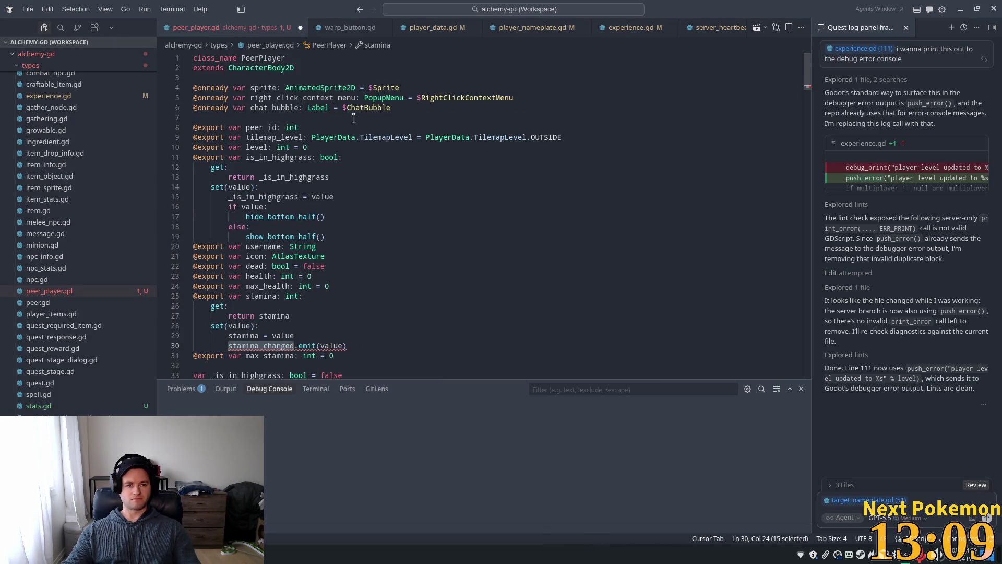
left_click(364, 72)
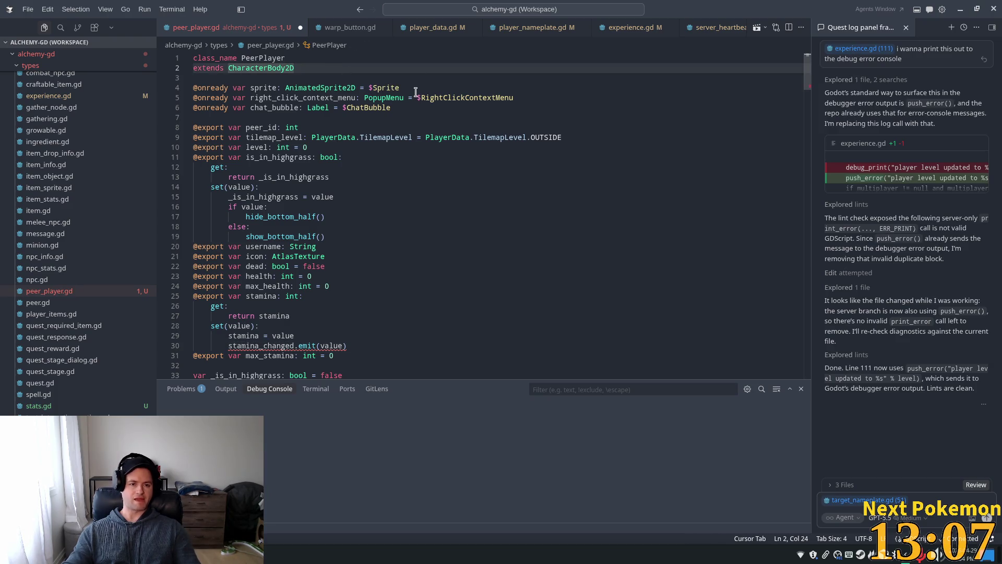
key("Return")
key("Return")
type("s")
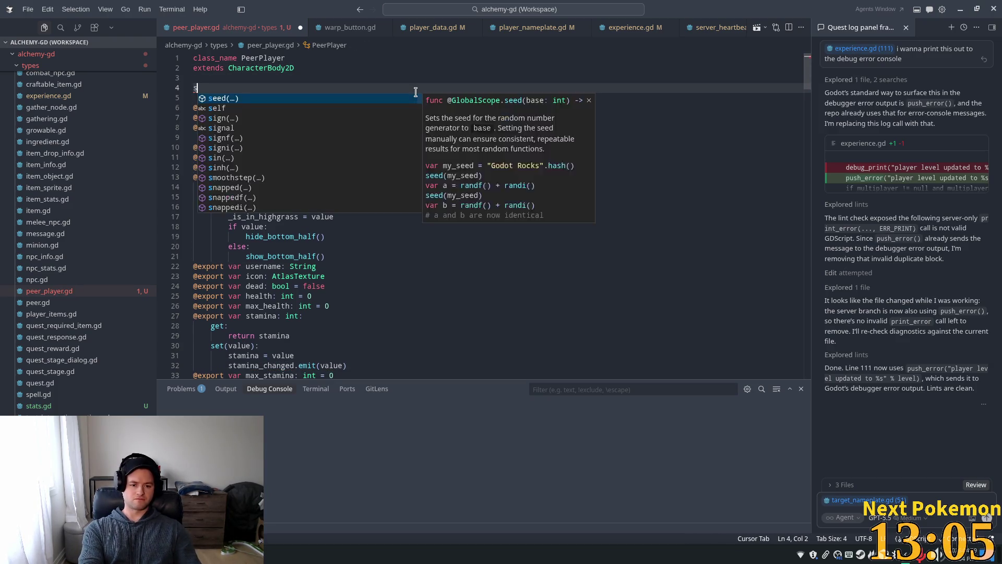
type("i")
key("Tab")
key("Return")
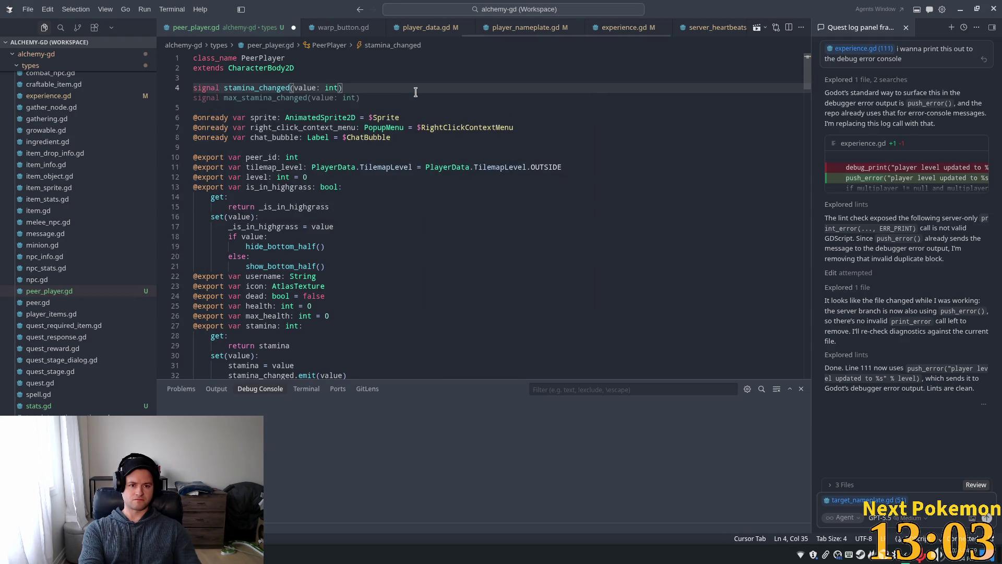
key("Tab")
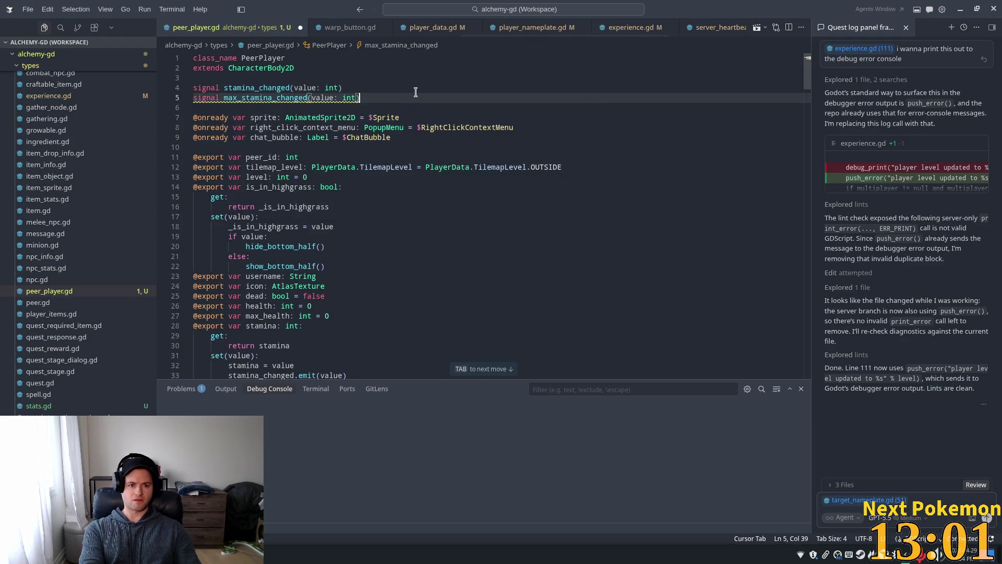
key("Return")
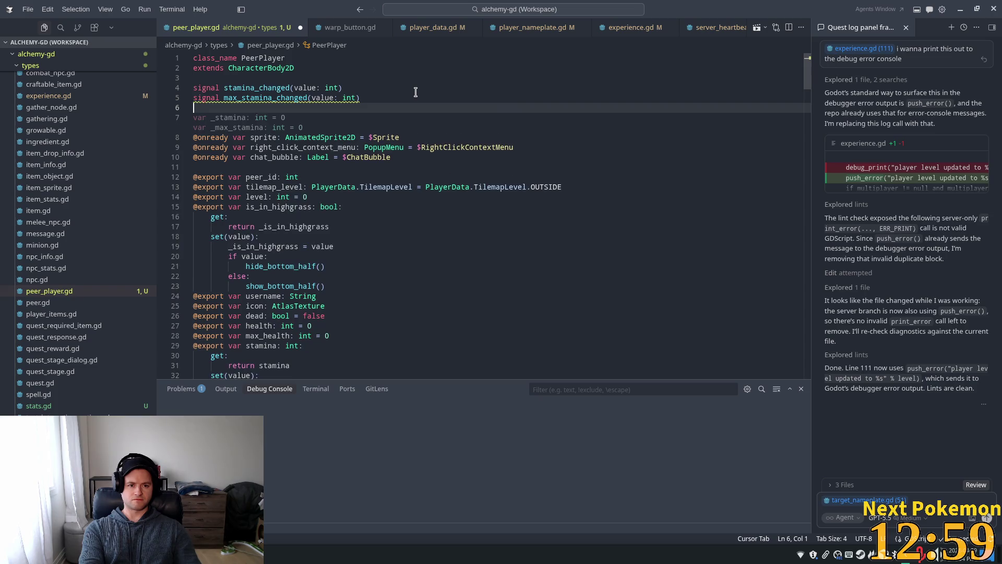
type("signa")
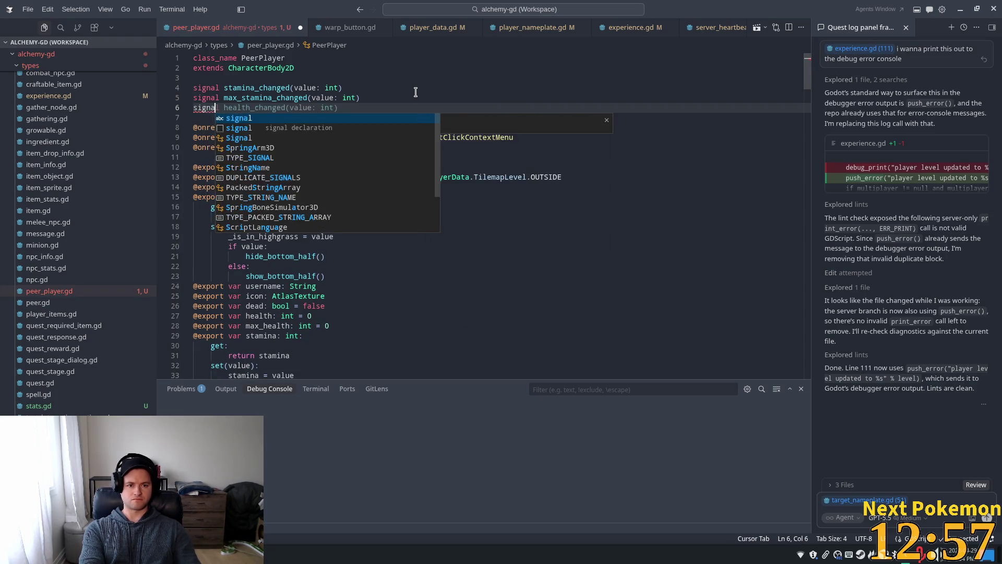
key("Tab")
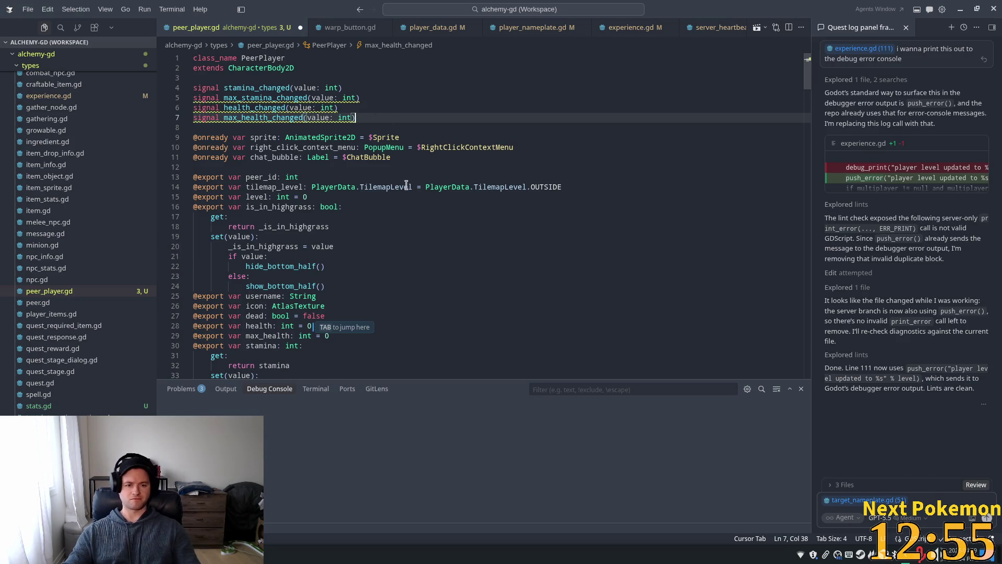
scroll(428, 221, "down", 4)
scroll(299, 223, "down", 4)
left_click(277, 177)
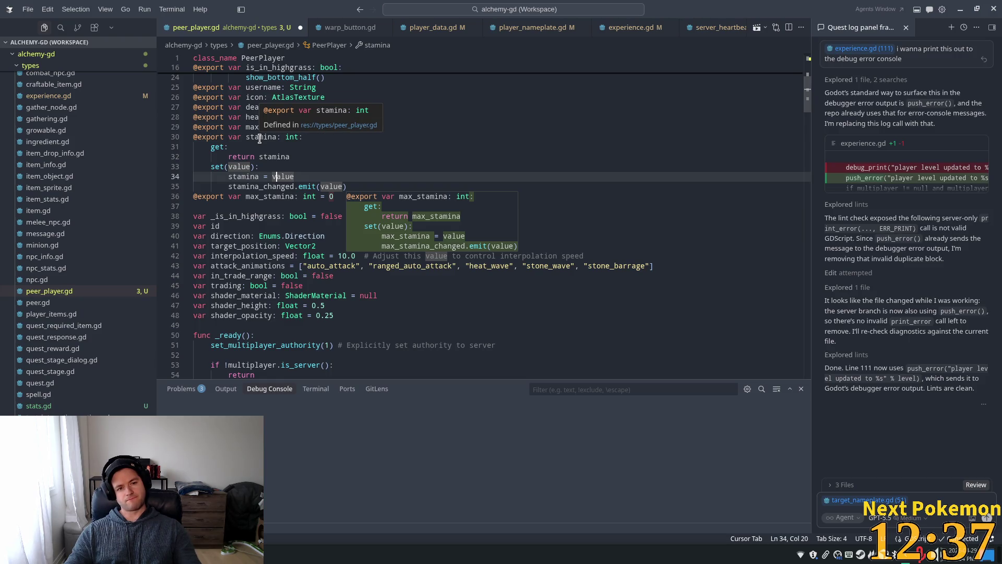
key("Left")
key("Left")
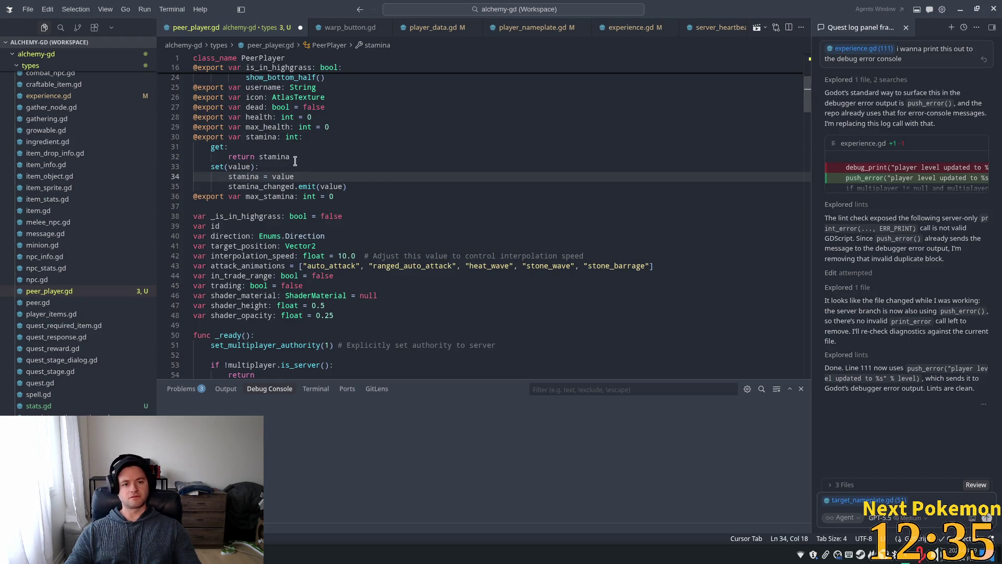
scroll(295, 167, "up", 2)
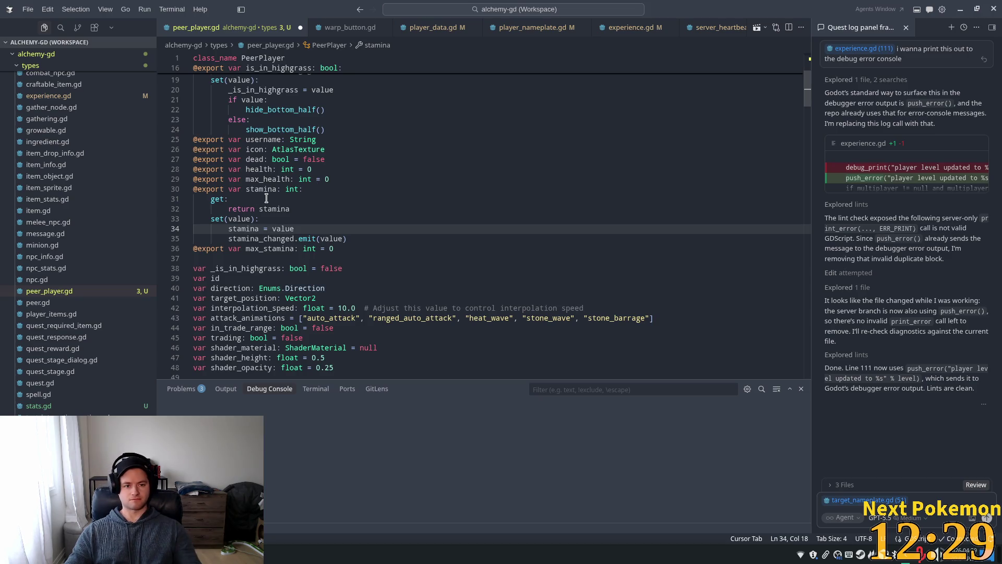
left_click(308, 200)
left_click(336, 249)
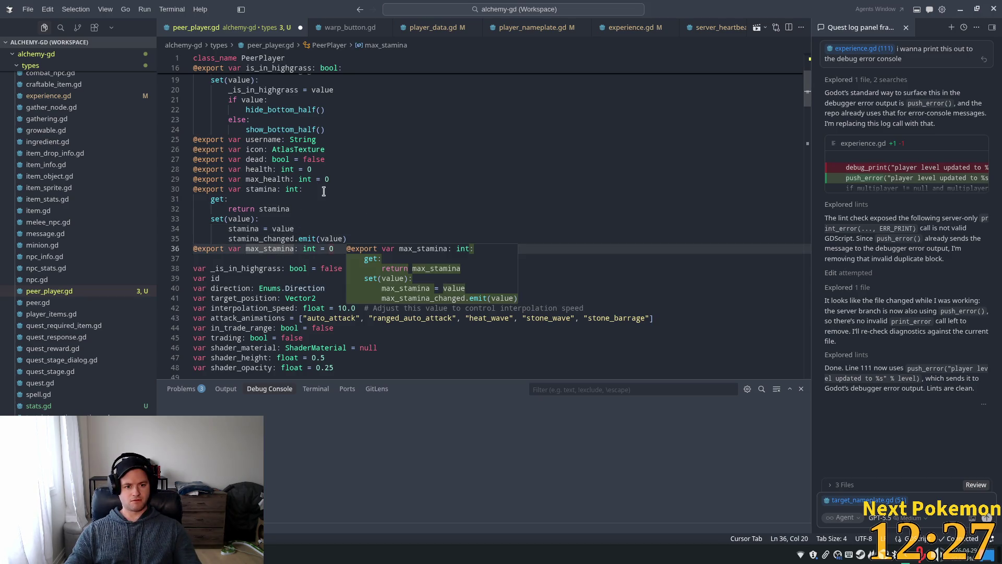
key("Tab")
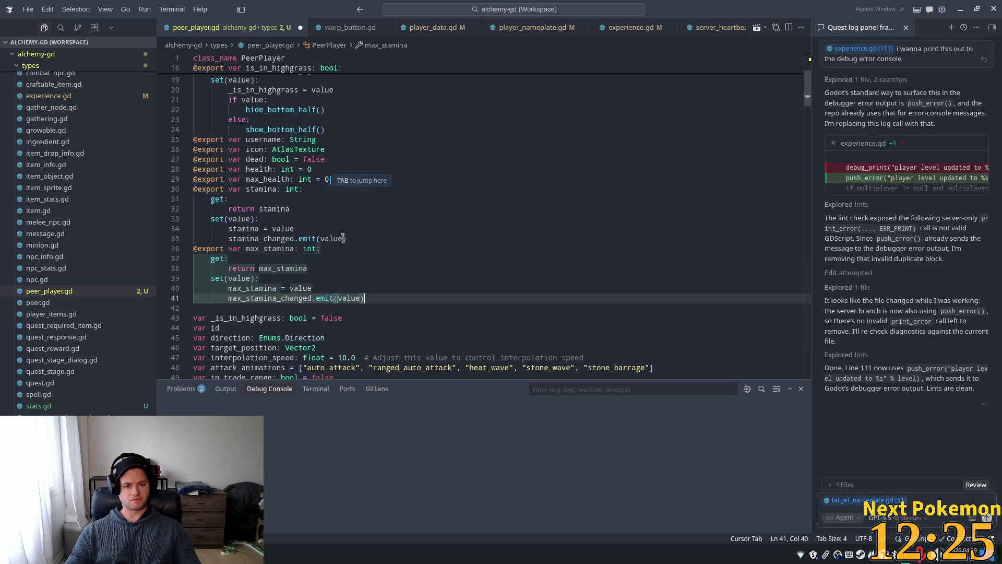
key("Tab")
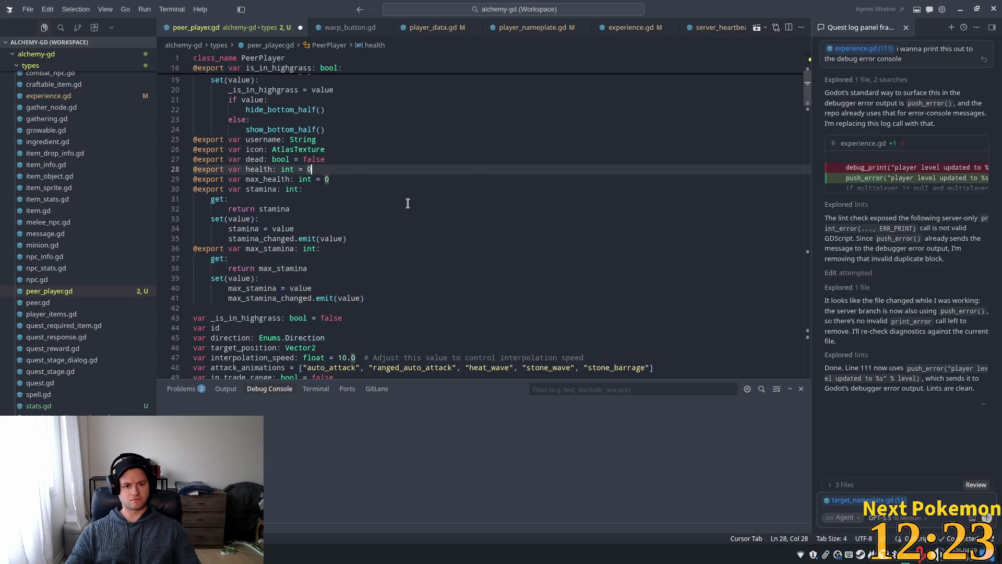
key("Tab")
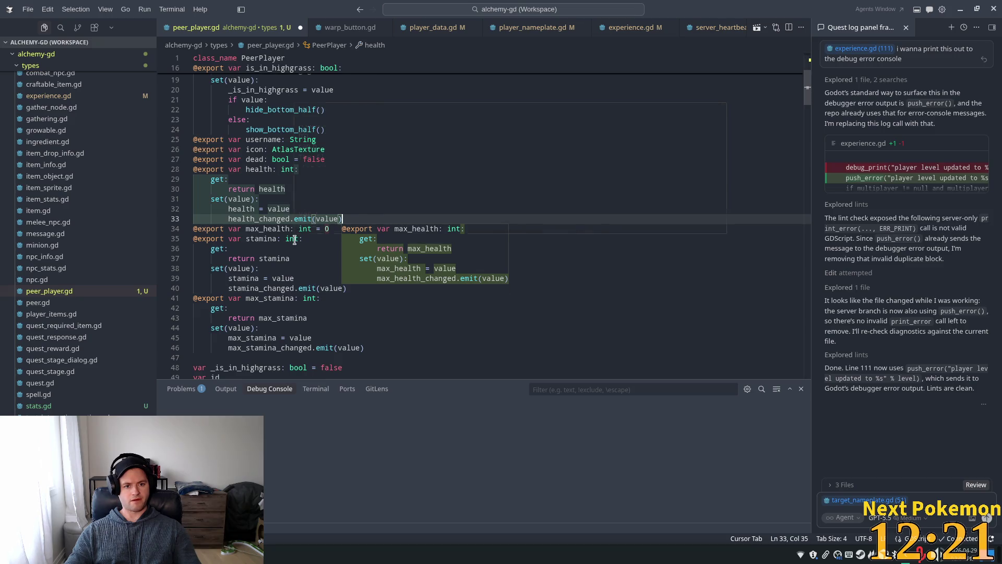
key("Tab")
key("Tab")
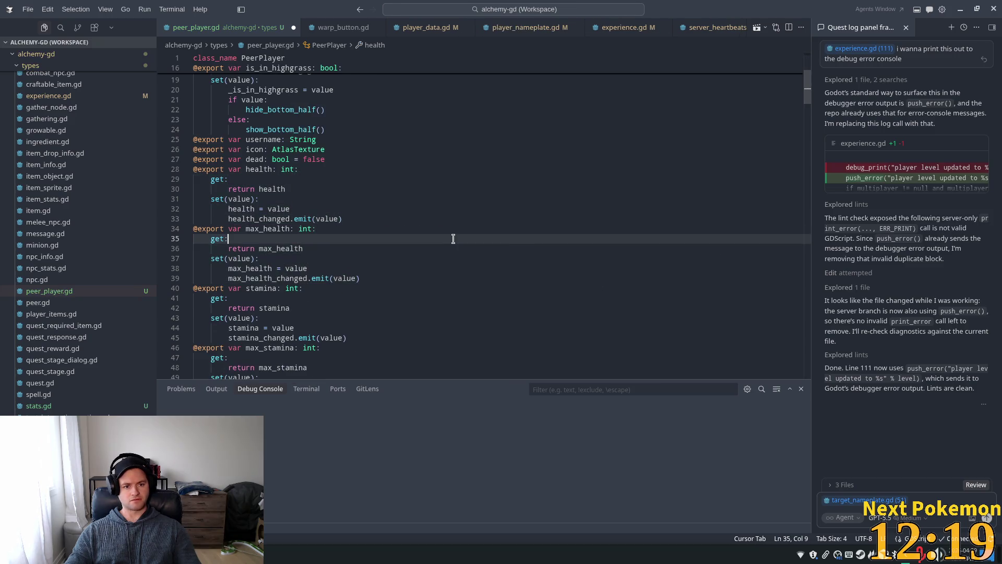
scroll(472, 235, "down", 2)
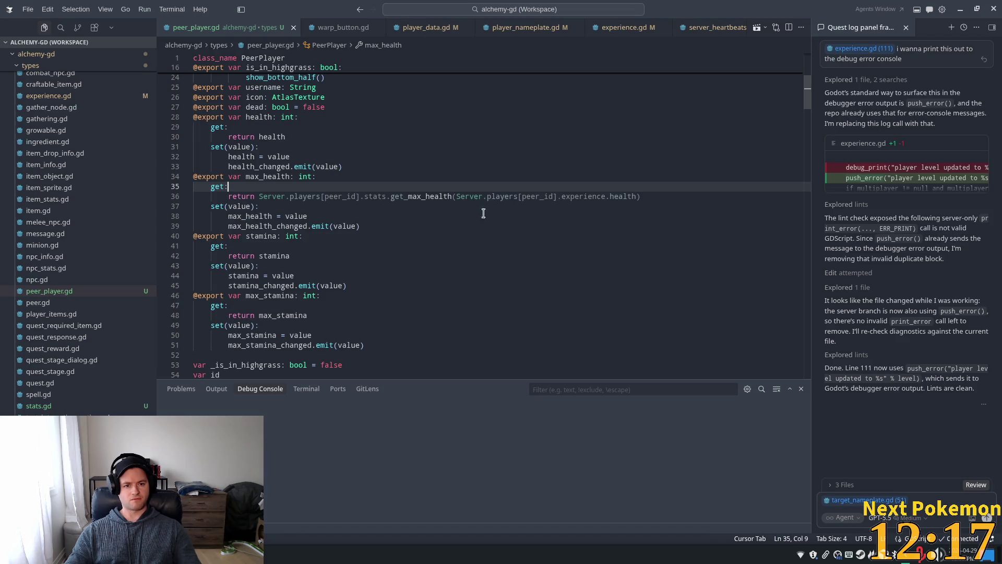
key("Up")
key("Up")
key("Up")
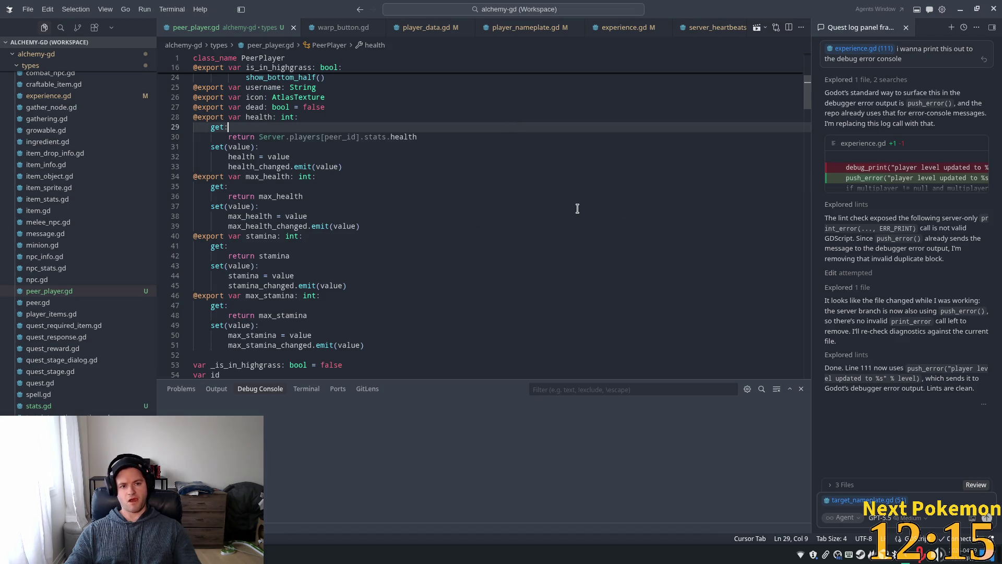
left_click(585, 205)
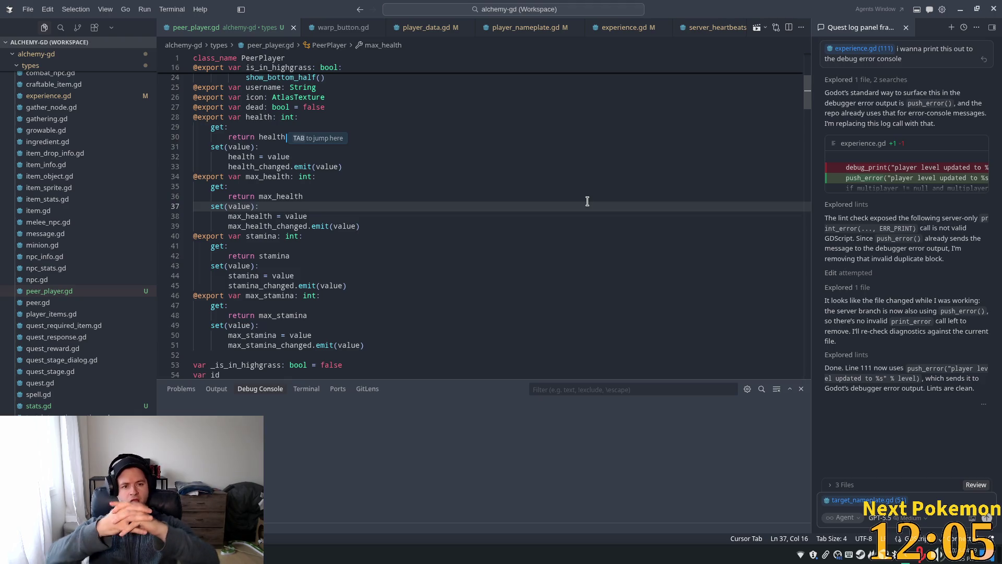
scroll(594, 155, "up", 7)
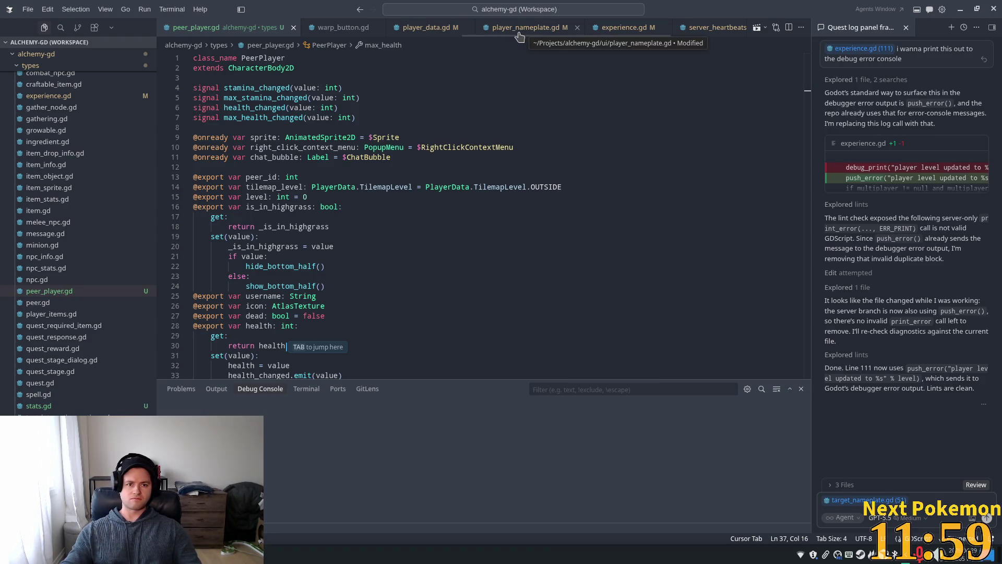
- Quick-open target_nameplate.gd by searching 'targ'
key("ctrl+p")
type("targ")
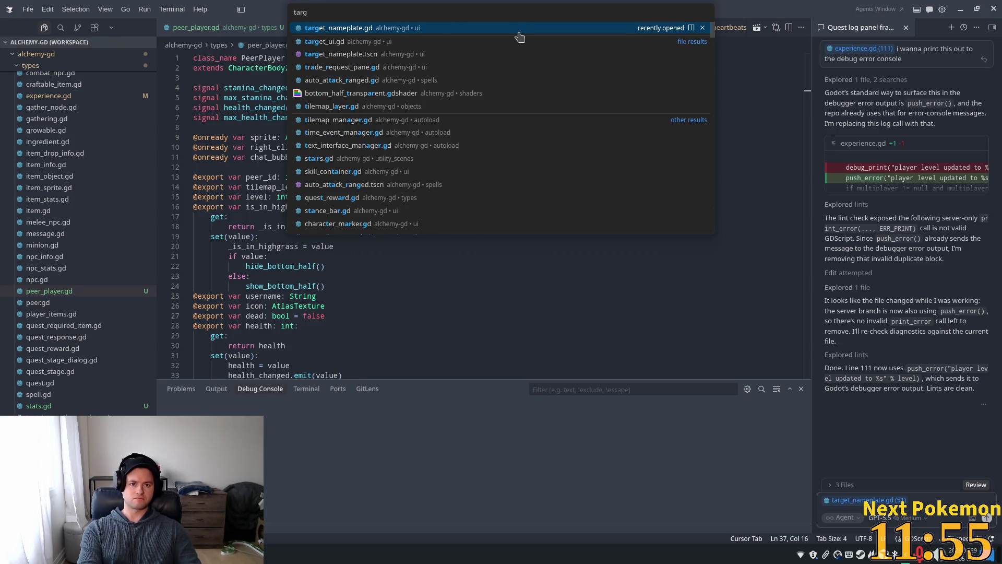
left_click(519, 31)
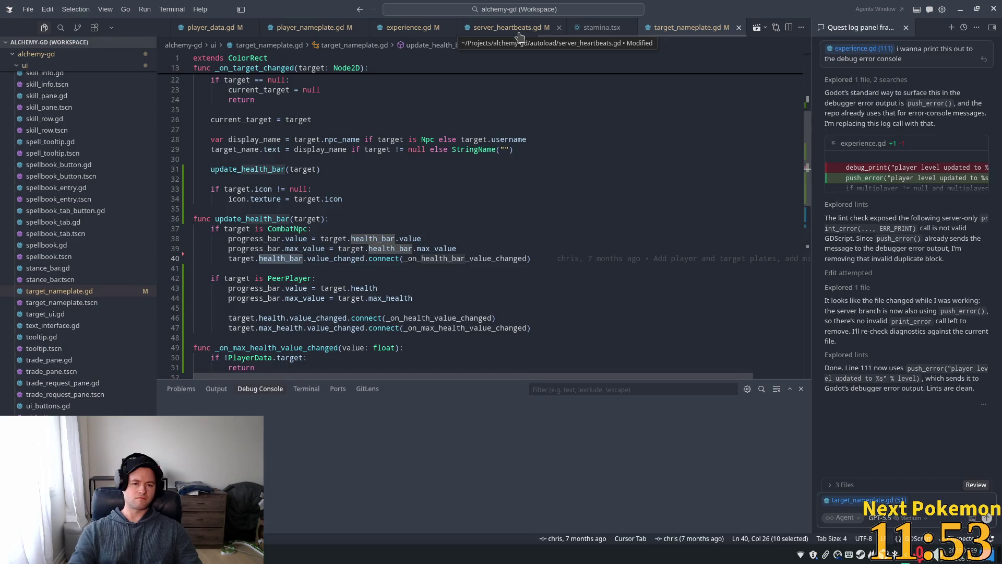
scroll(408, 248, "down", 2)
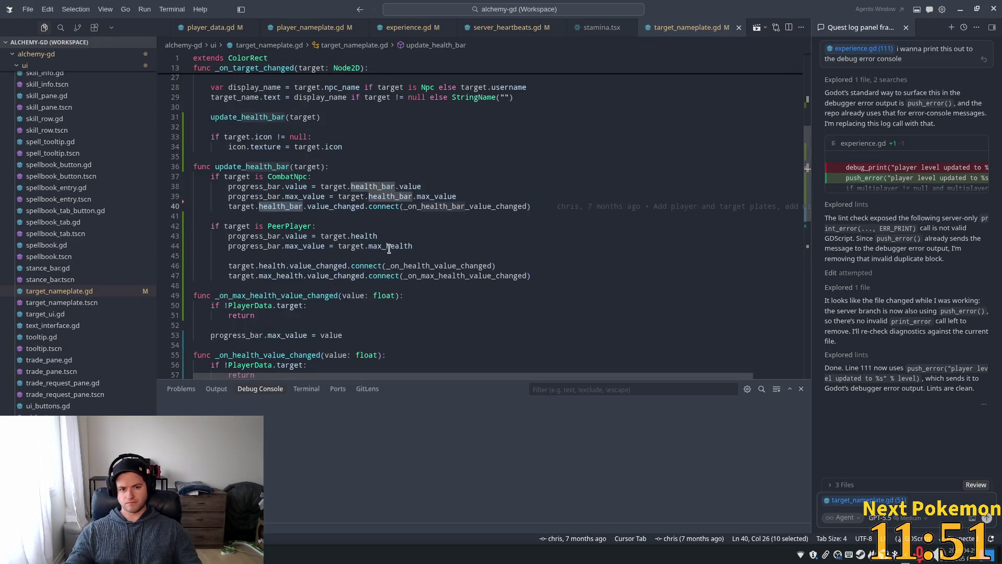
left_click(281, 214)
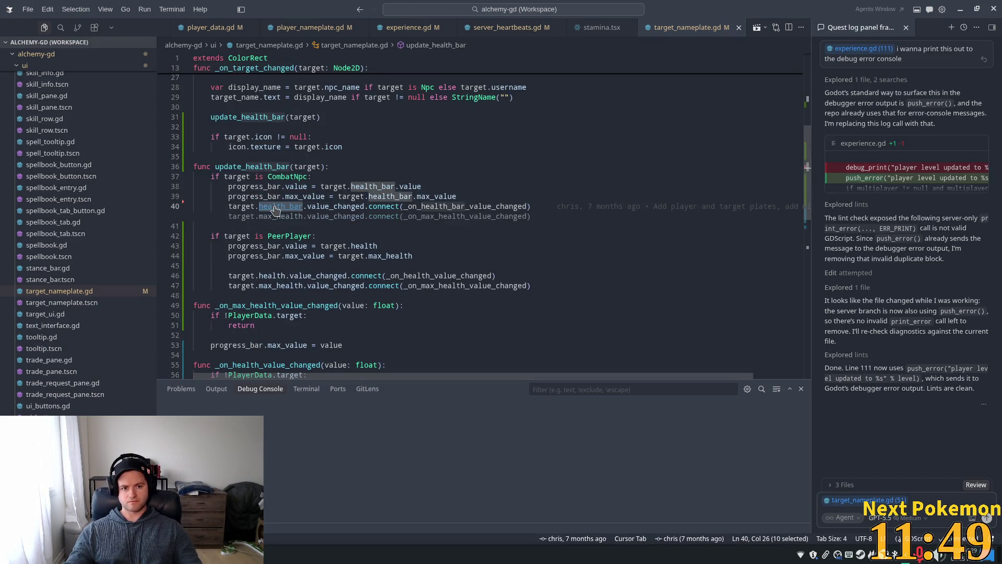
- Jump to health_bar's definition in combat_npc.gd and select health_bar and HealthBar on line 8
left_click(281, 207, "ctrl")
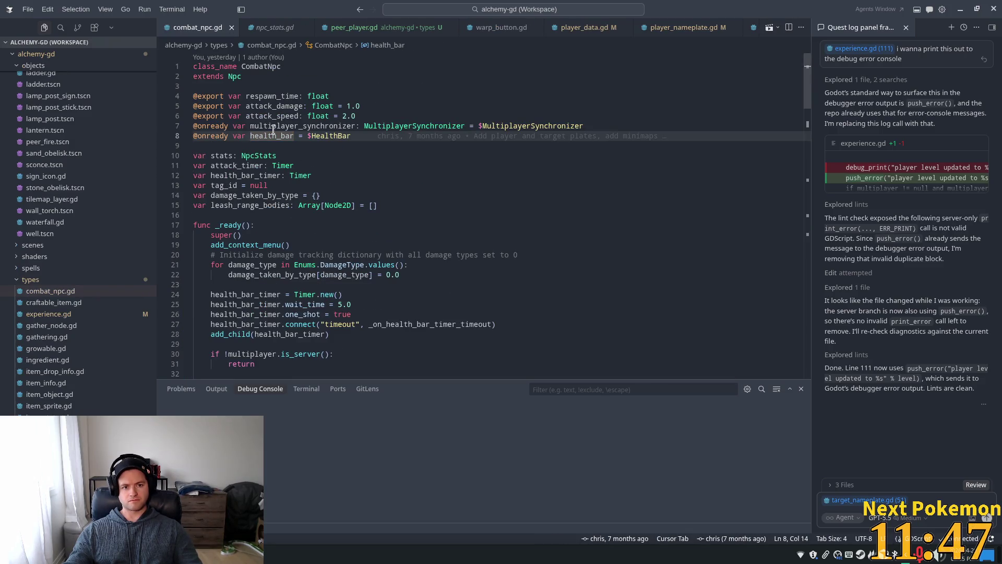
scroll(303, 167, "down", 2)
scroll(300, 173, "up", 2)
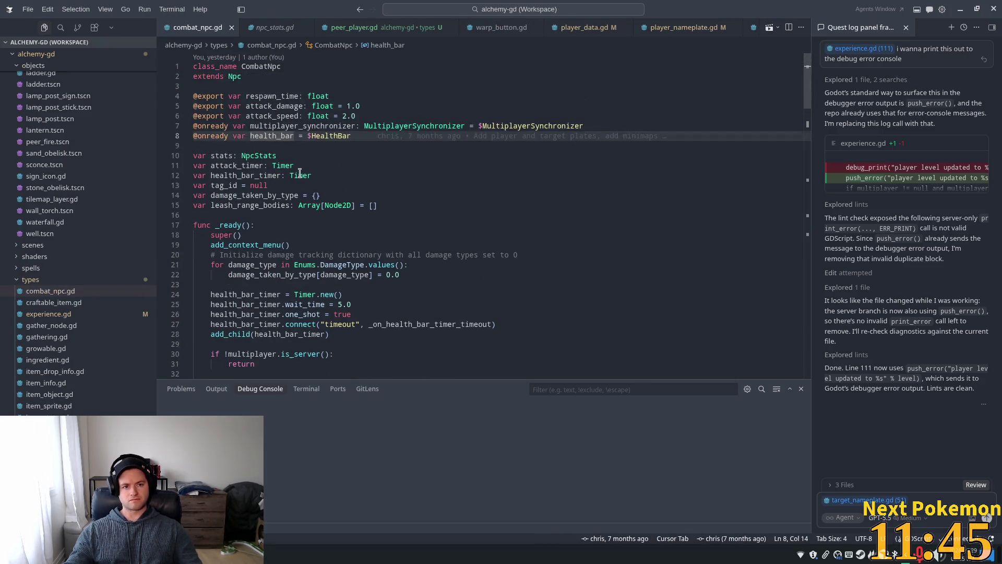
scroll(408, 181, "down", 1)
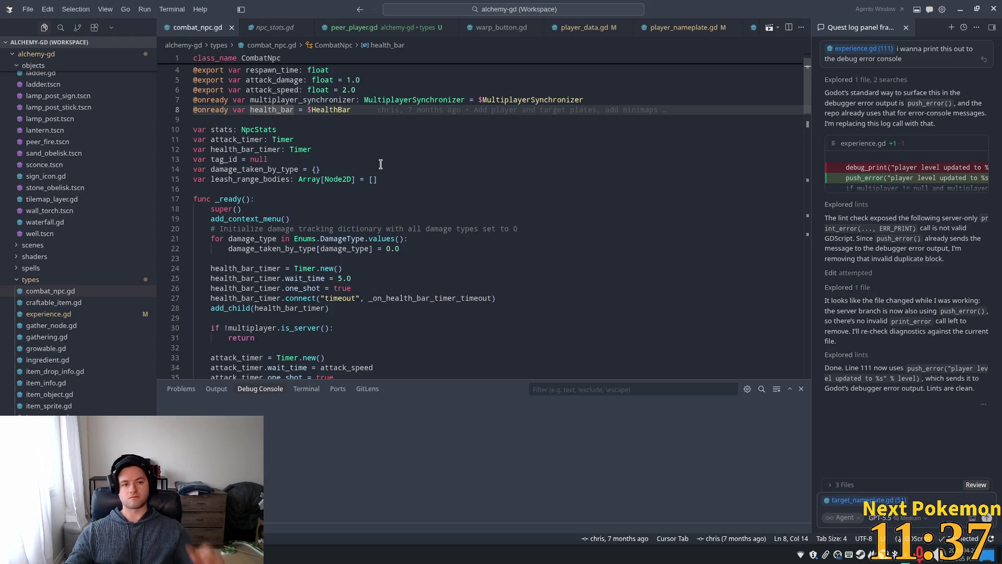
scroll(301, 166, "up", 1)
double_click(291, 136)
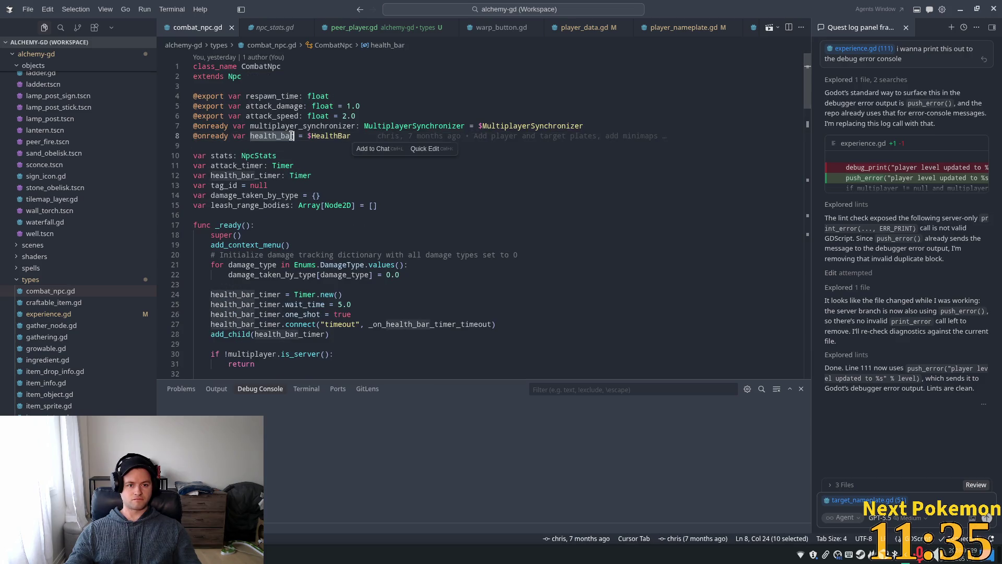
double_click(324, 137)
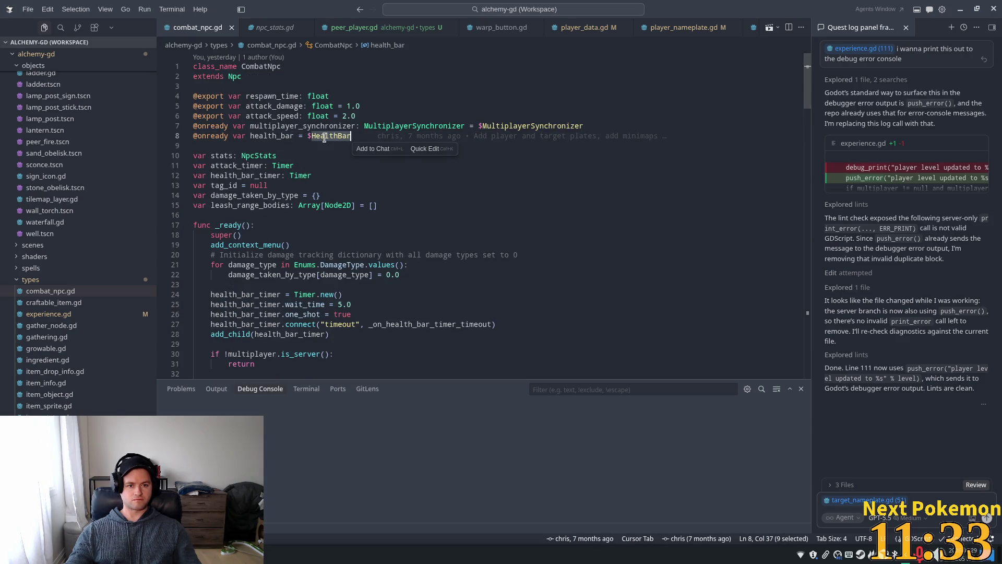
- In Godot, open cow.tscn and confirm its HealthBar is a 0–100 ProgressBar, then return to combat_npc.gd
key("alt+Tab")
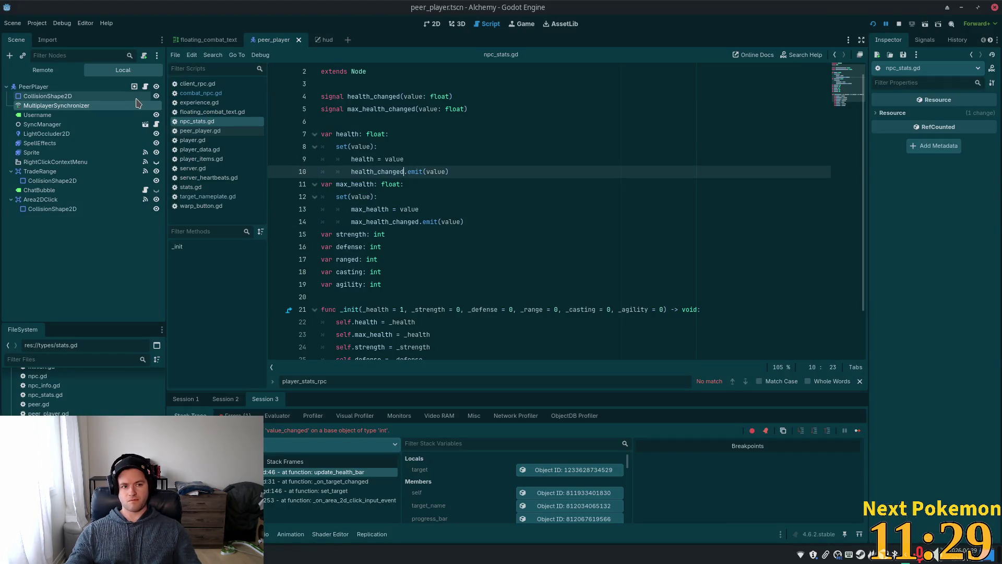
key("ctrl+shift+o")
type("cow")
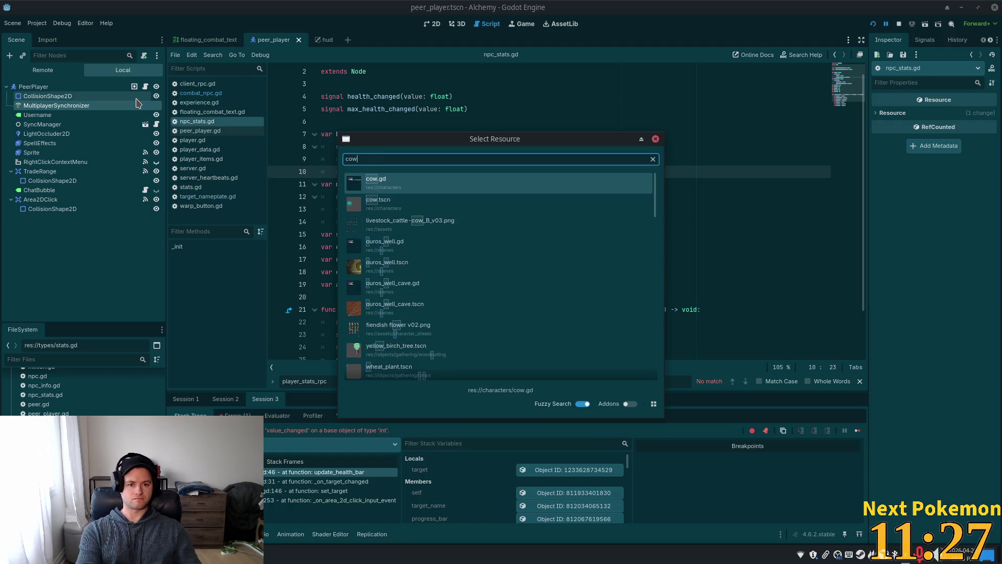
key("Return")
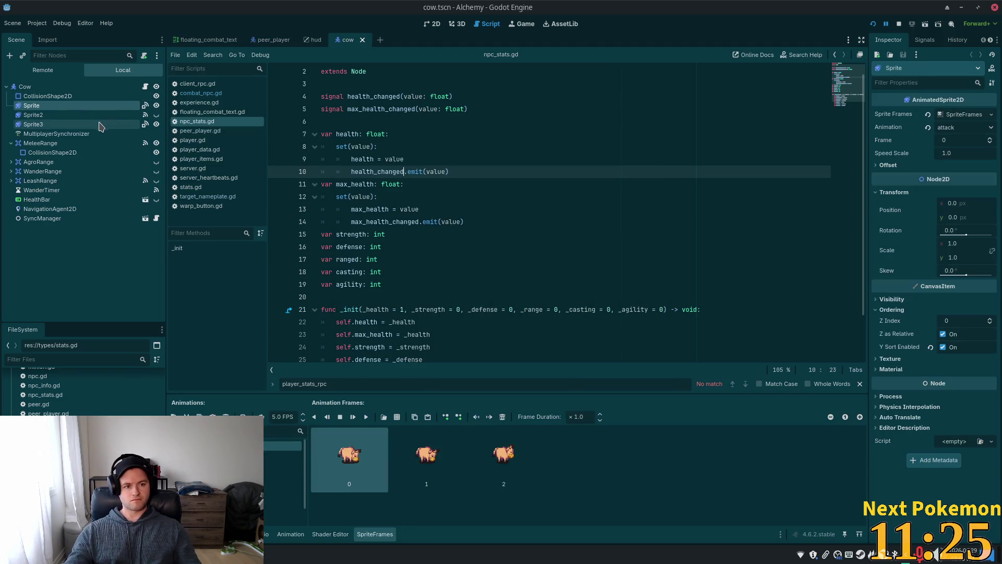
left_click(63, 202)
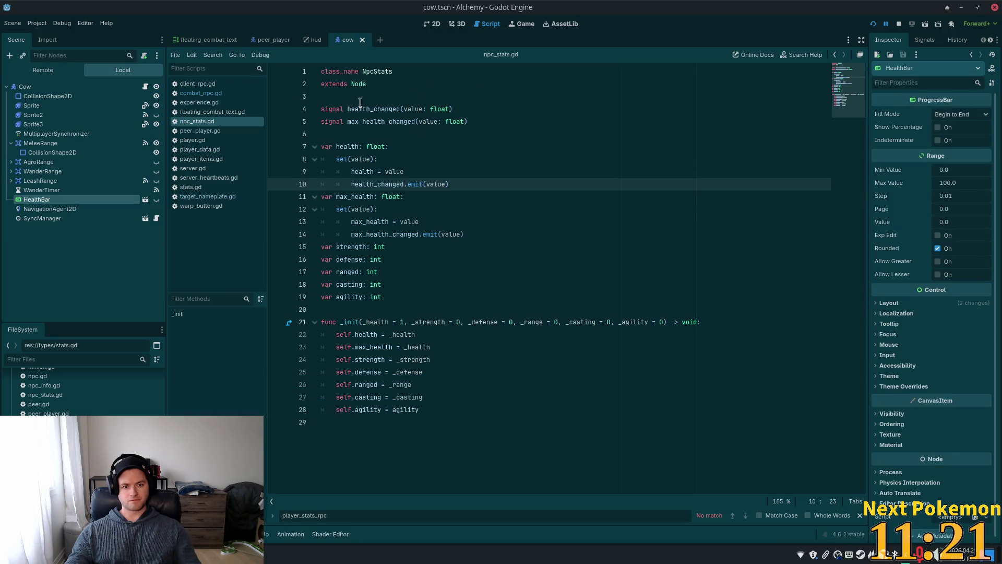
double_click(376, 109)
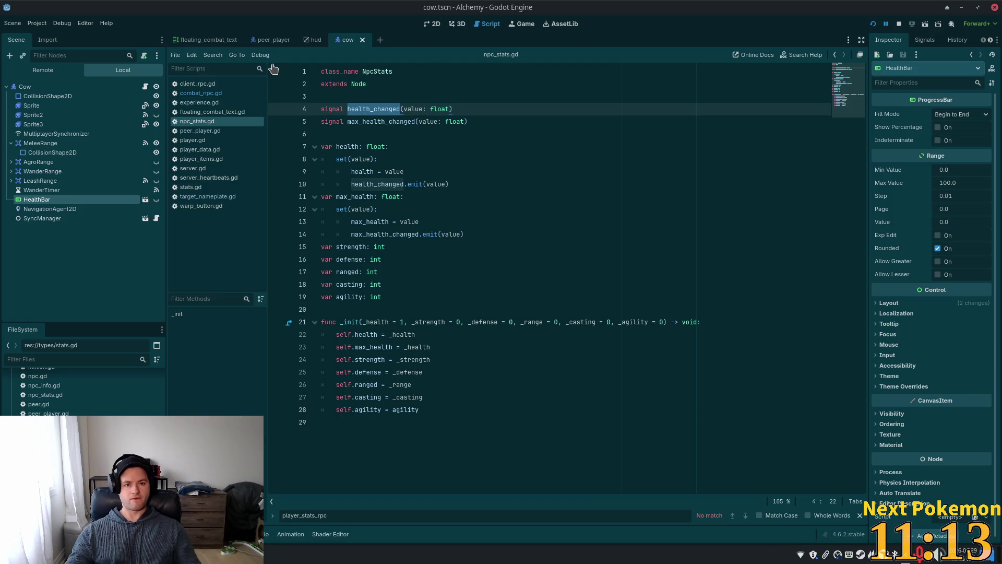
key("alt+Tab")
left_click(311, 137)
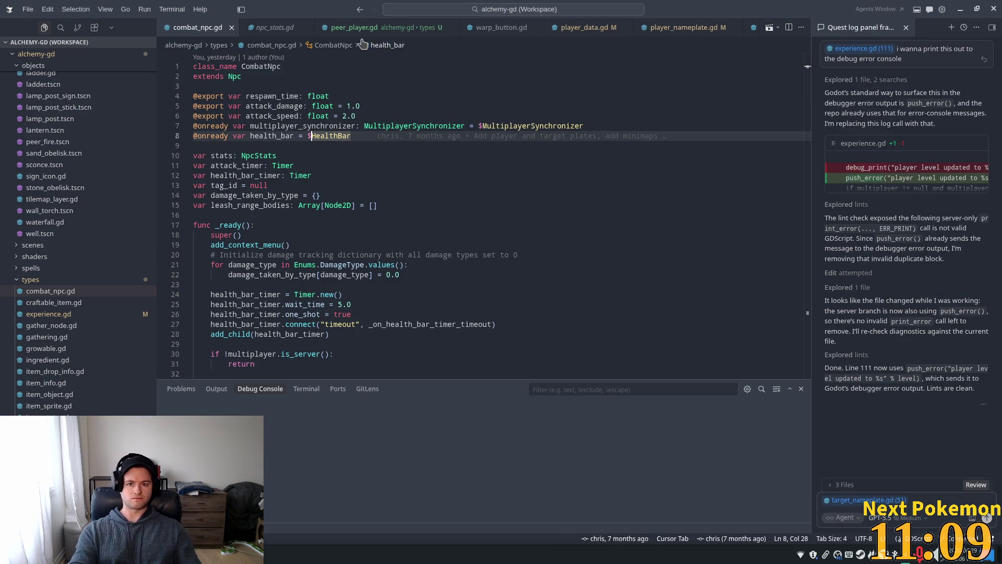
- Reopen target_nameplate.gd and review the health_bar value_changed connection on line 40
key("ctrl+p")
type("target")
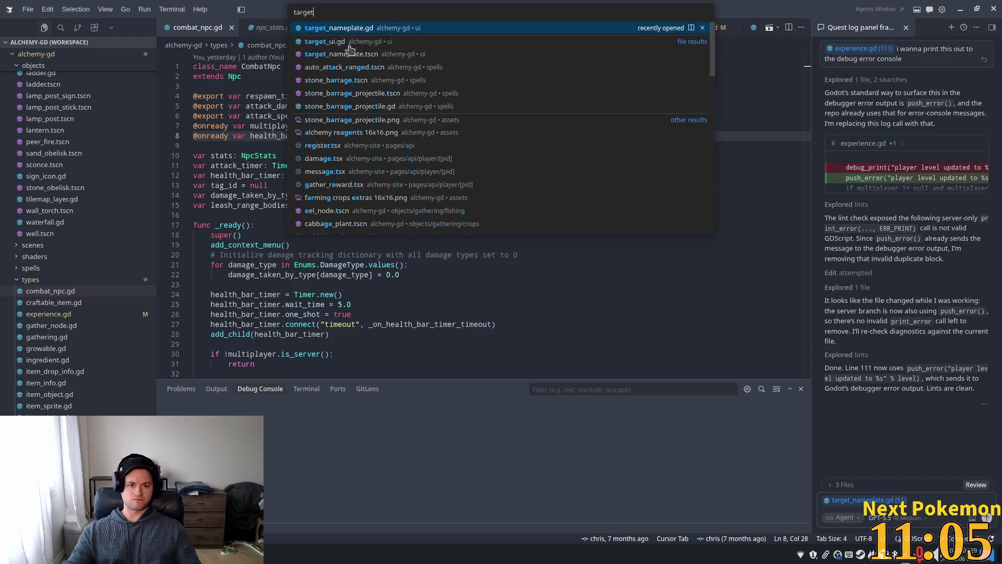
left_click(347, 29)
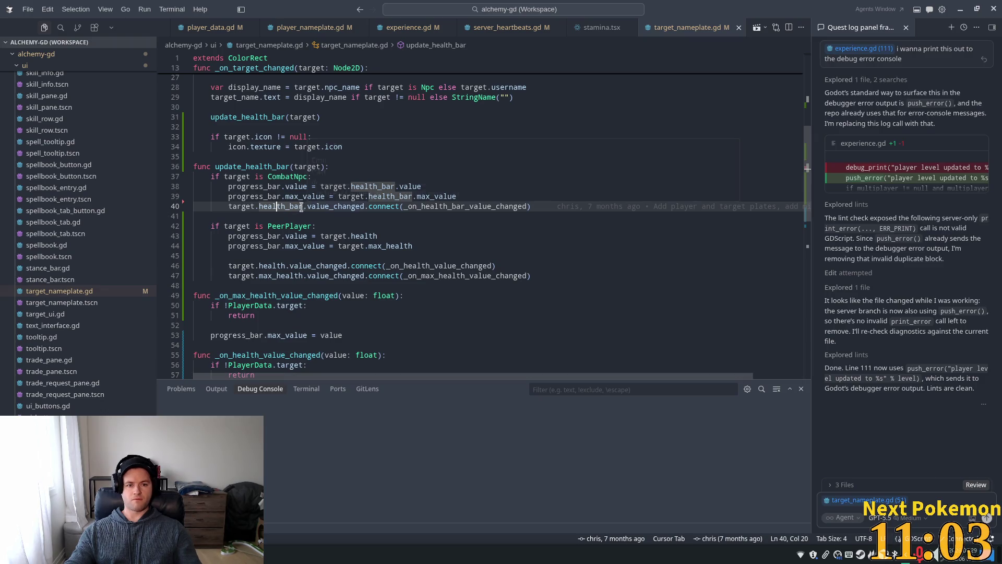
double_click(282, 207)
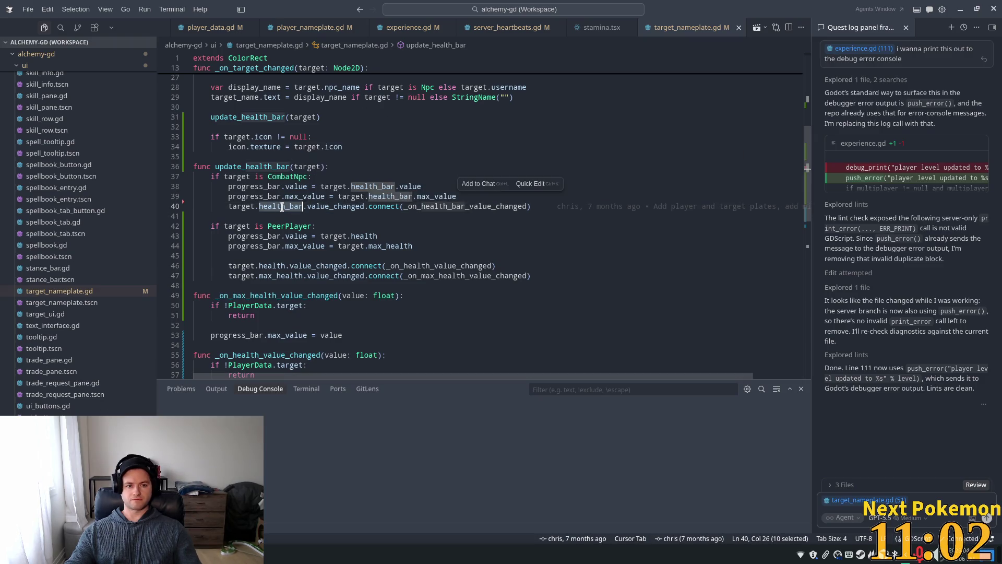
double_click(340, 208)
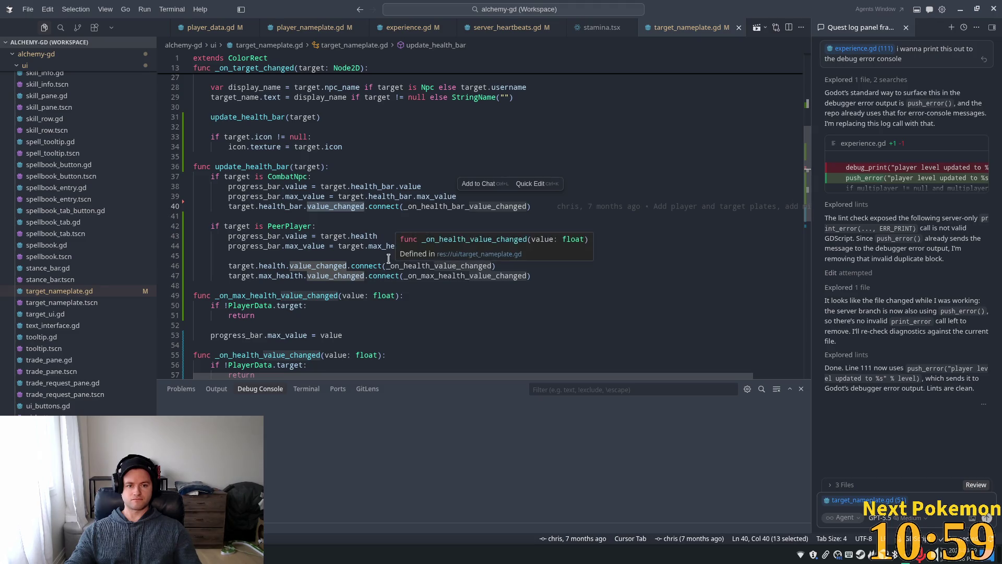
mouse_move(334, 205)
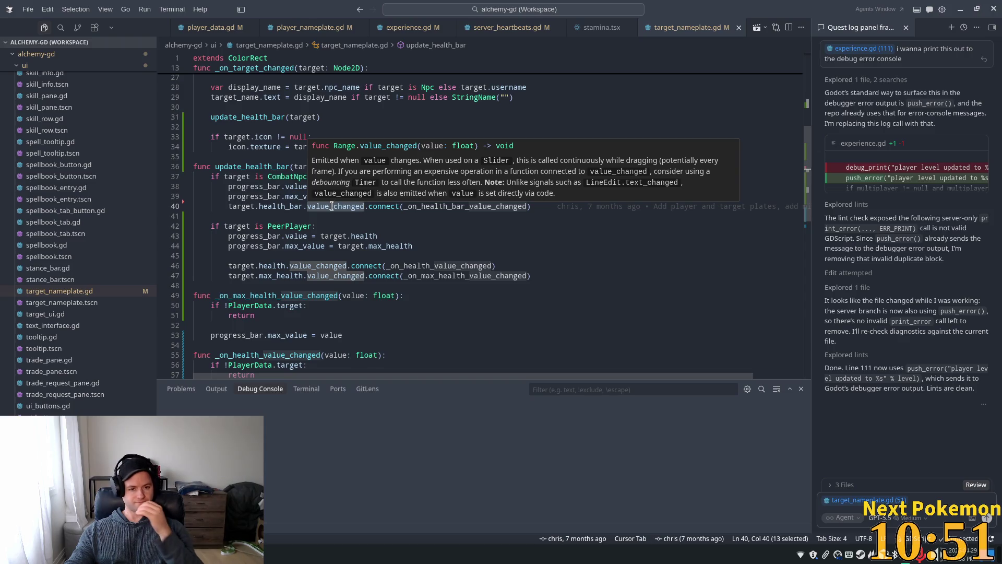
- Replace health.value_changed on line 46 with the health_changed signal
double_click(310, 265)
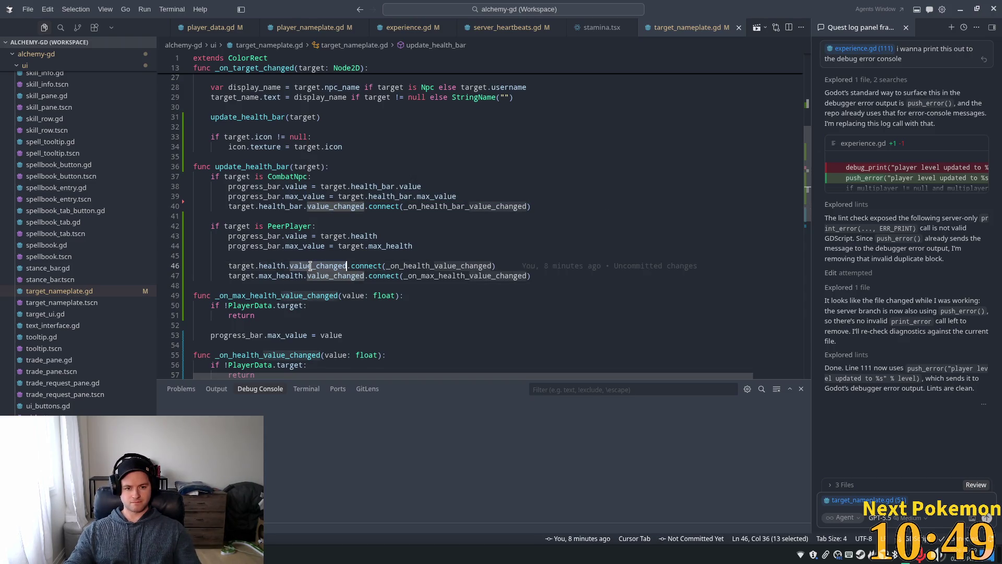
key("BackSpace")
key("BackSpace")
key("BackSpace")
type("he")
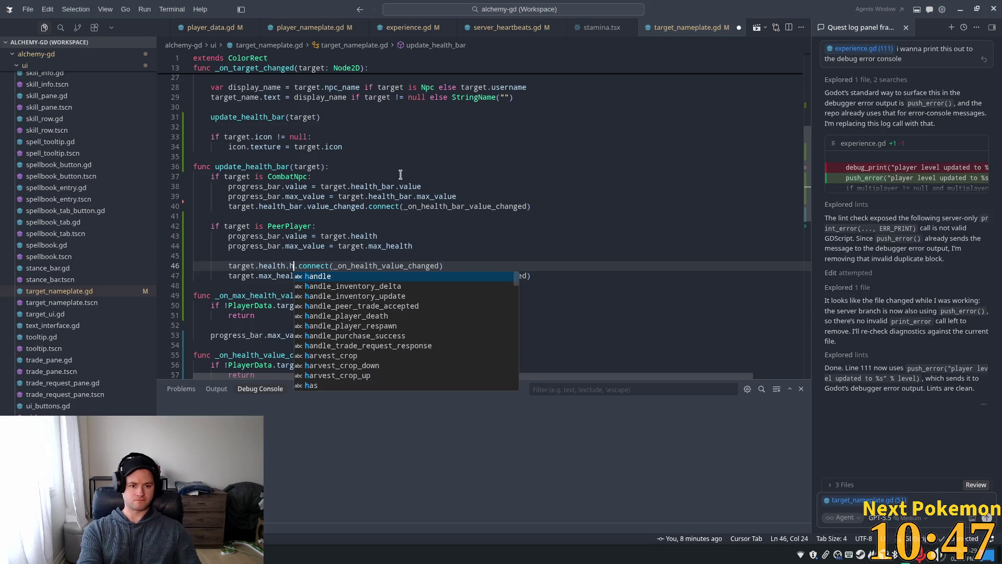
key("BackSpace")
key("BackSpace")
type("e")
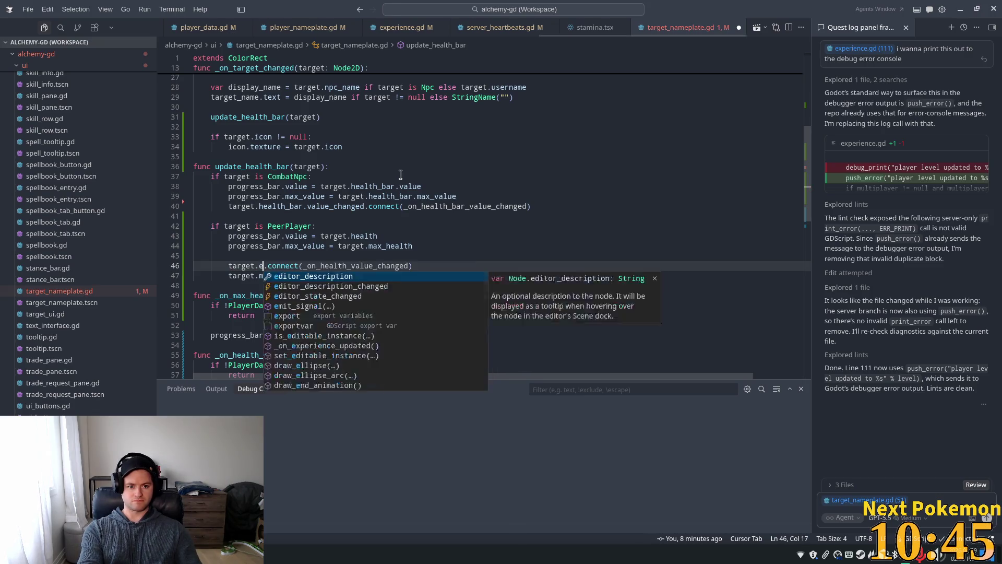
key("BackSpace")
type("hea")
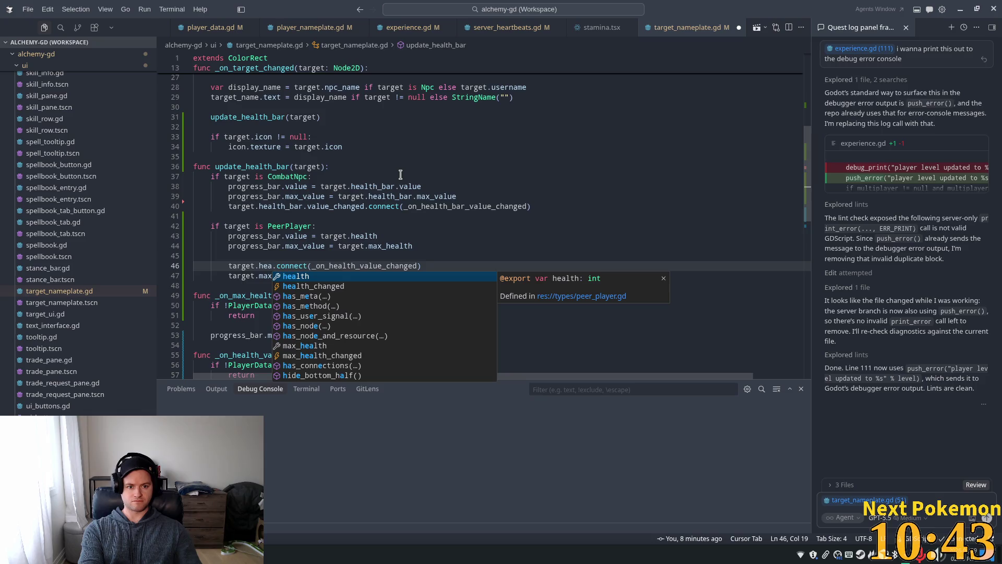
type("lth_")
key("Tab")
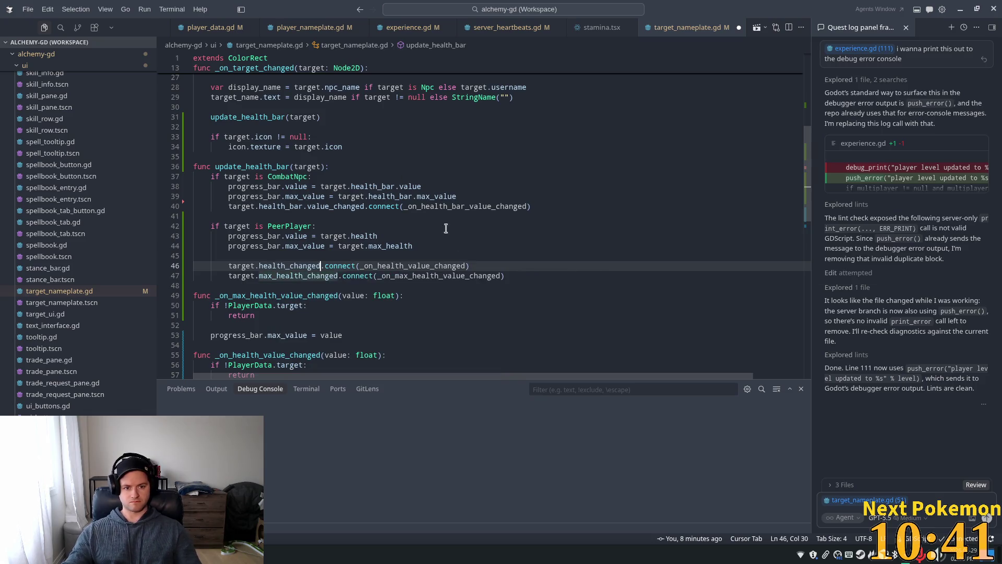
scroll(390, 322, "down", 3)
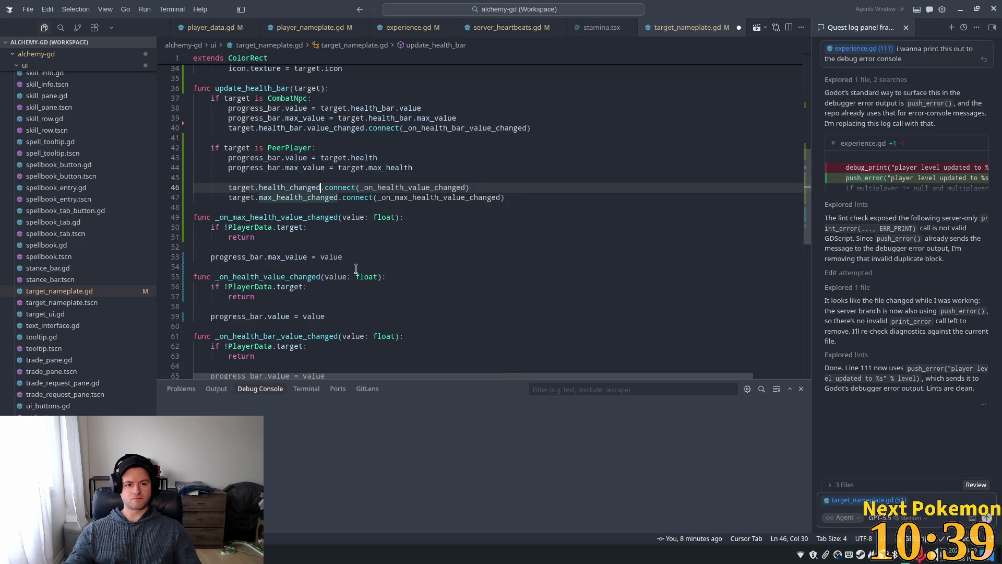
- Save target_nameplate.gd and accept the suggested health_changed disconnect on line 17
left_click(324, 200)
key("ctrl+s")
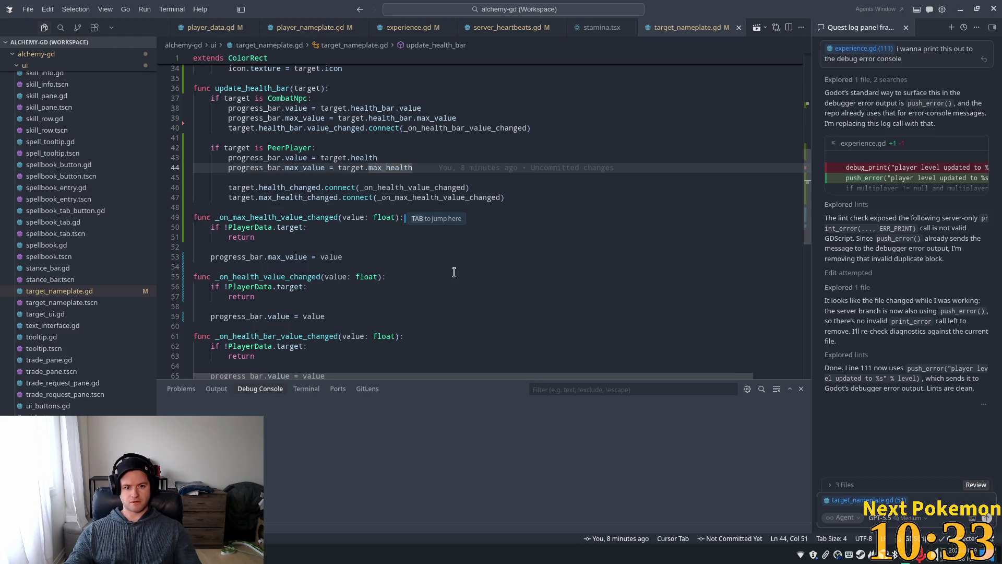
scroll(454, 272, "up", 9)
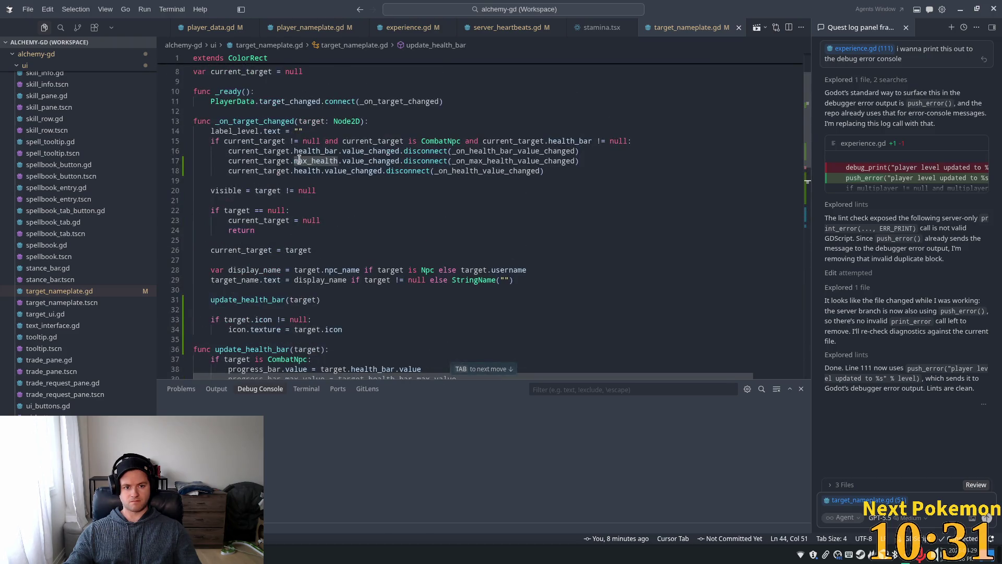
left_click(299, 161)
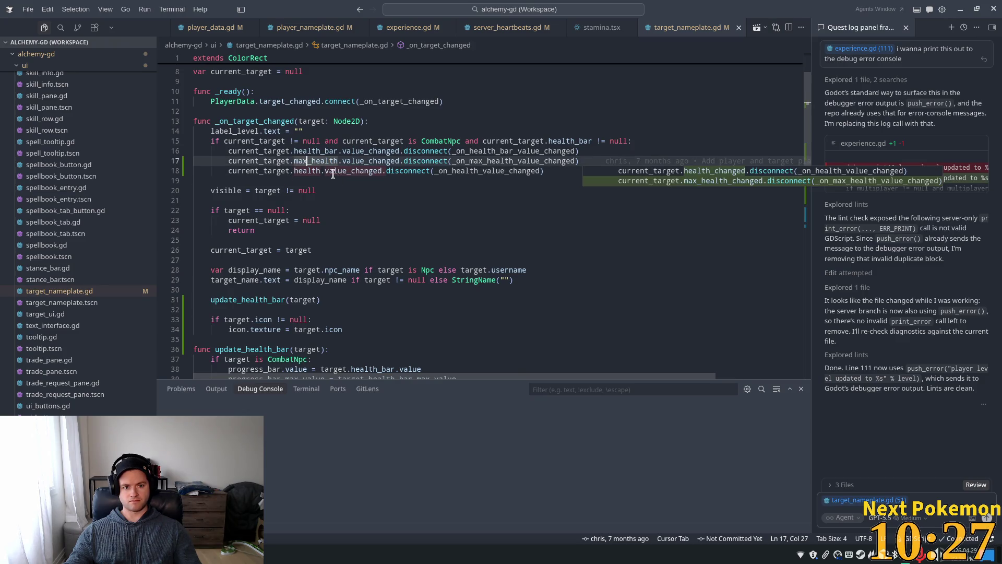
key("Tab")
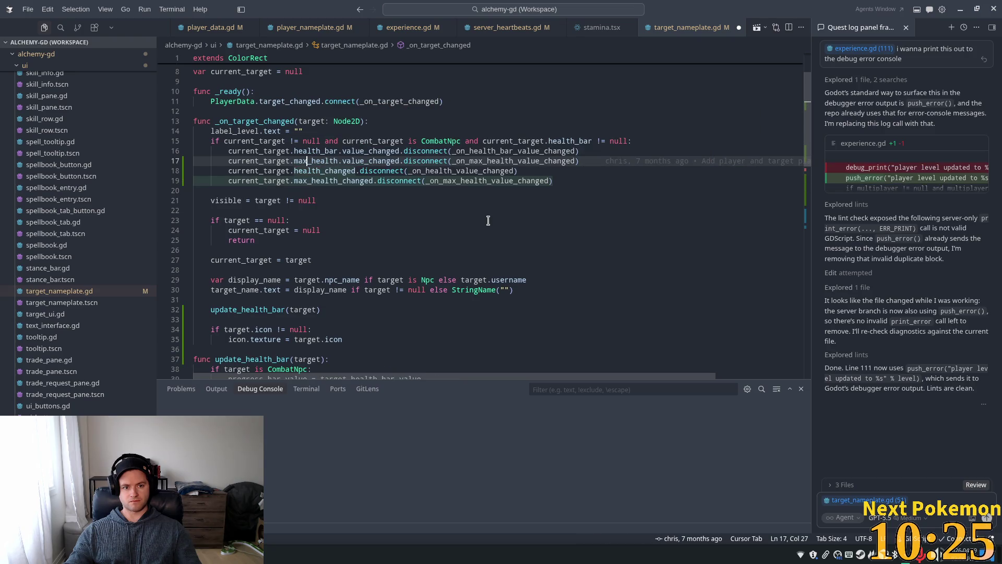
double_click(371, 161)
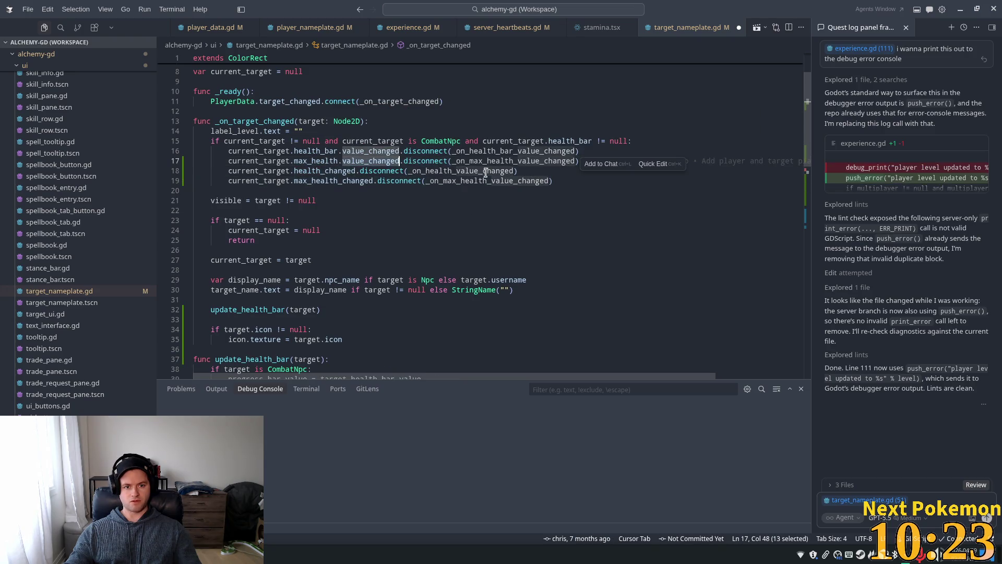
- Delete the max health bar disconnect line and the two old health signal disconnects
left_click(446, 154)
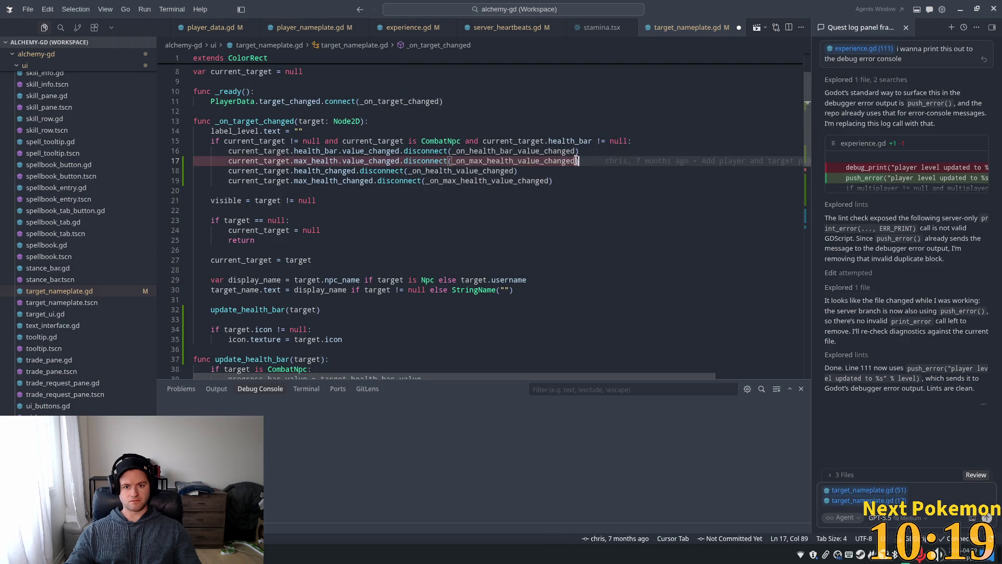
left_click_drag(579, 160, 198, 151)
key("shift+End")
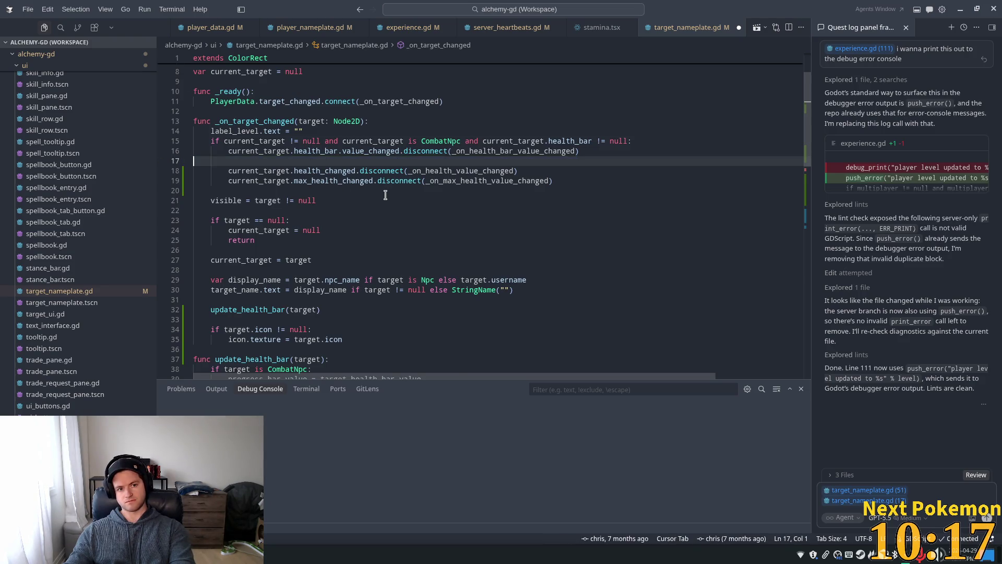
key("BackSpace")
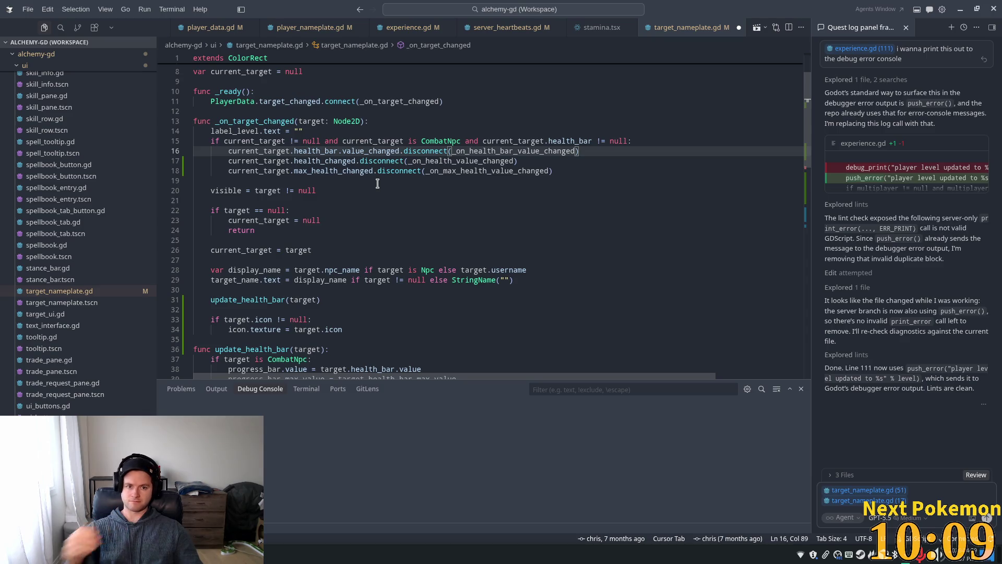
left_click_drag(554, 173, 228, 162)
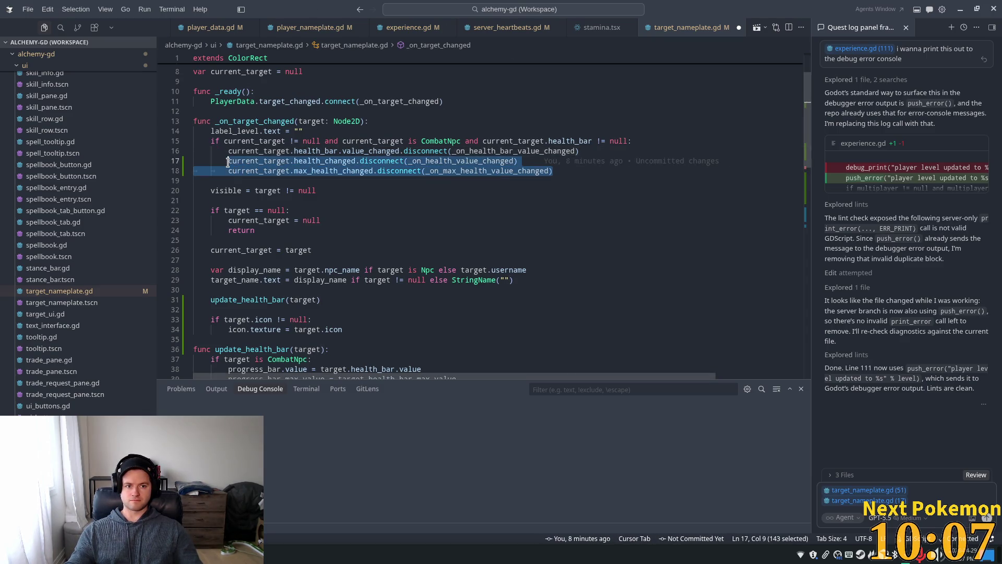
key("BackSpace")
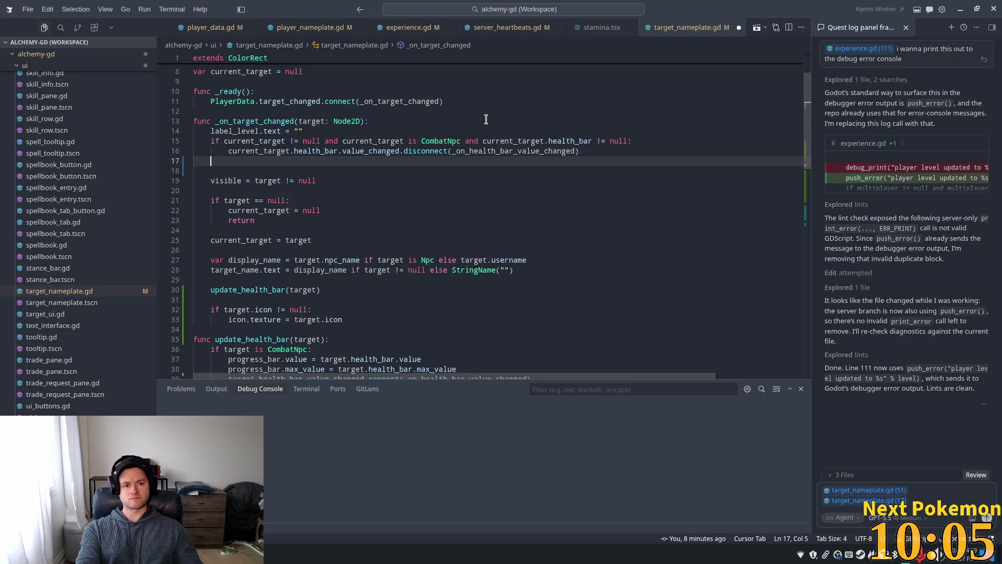
- Add an 'if current_target is PeerPlayer:' block disconnecting health_changed and max_health_changed
key("Return")
type("if")
key("Tab")
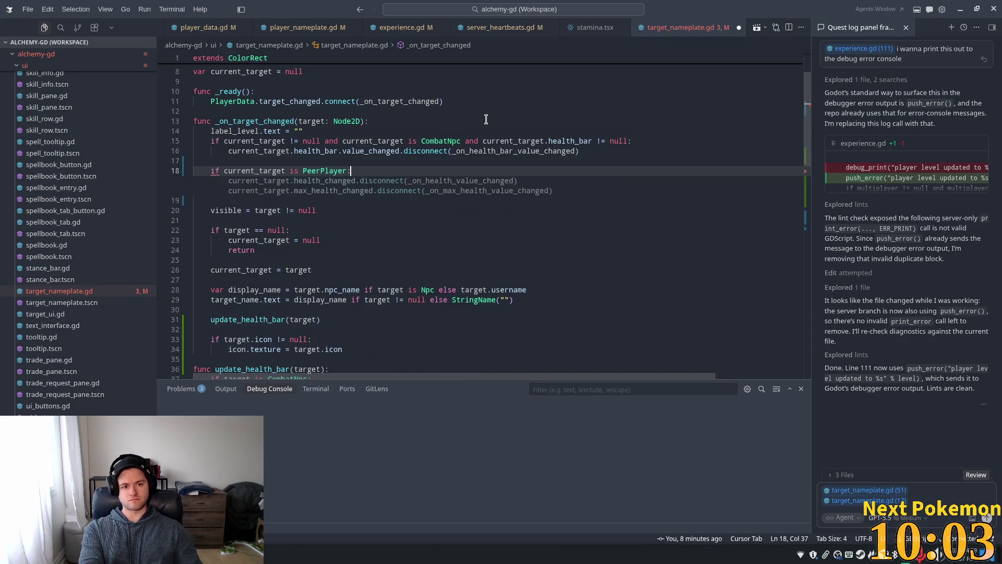
key("Tab")
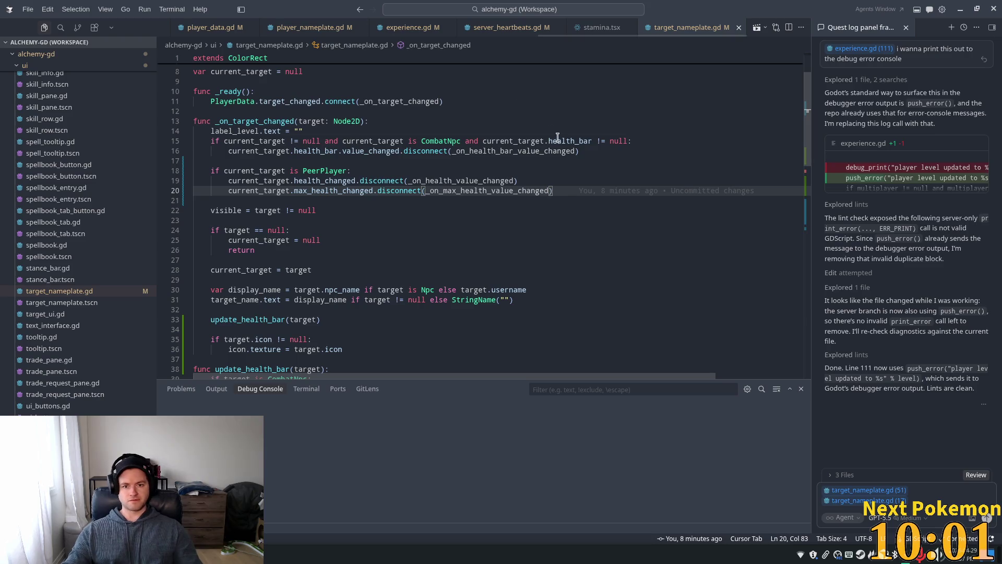
left_click(556, 139)
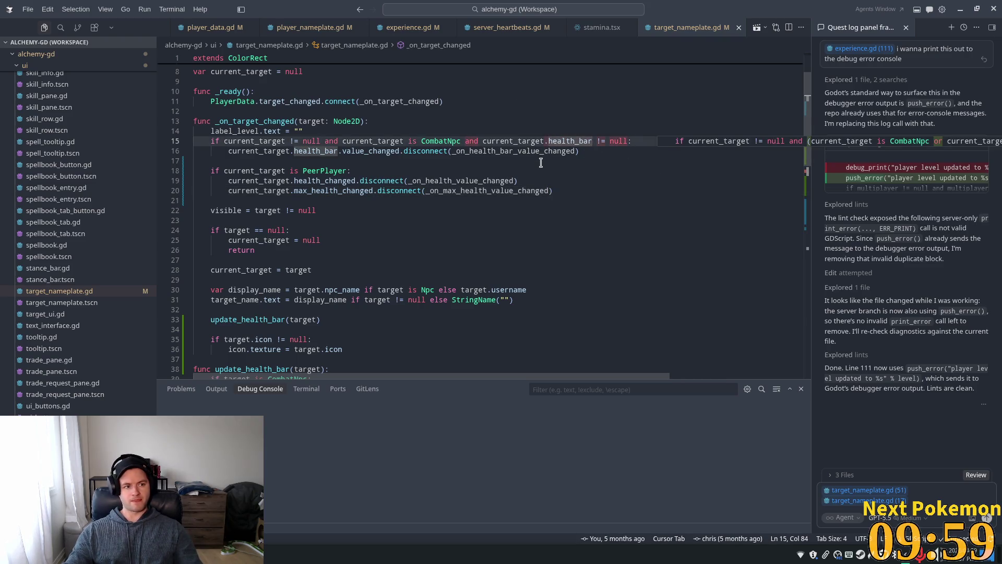
key("Escape")
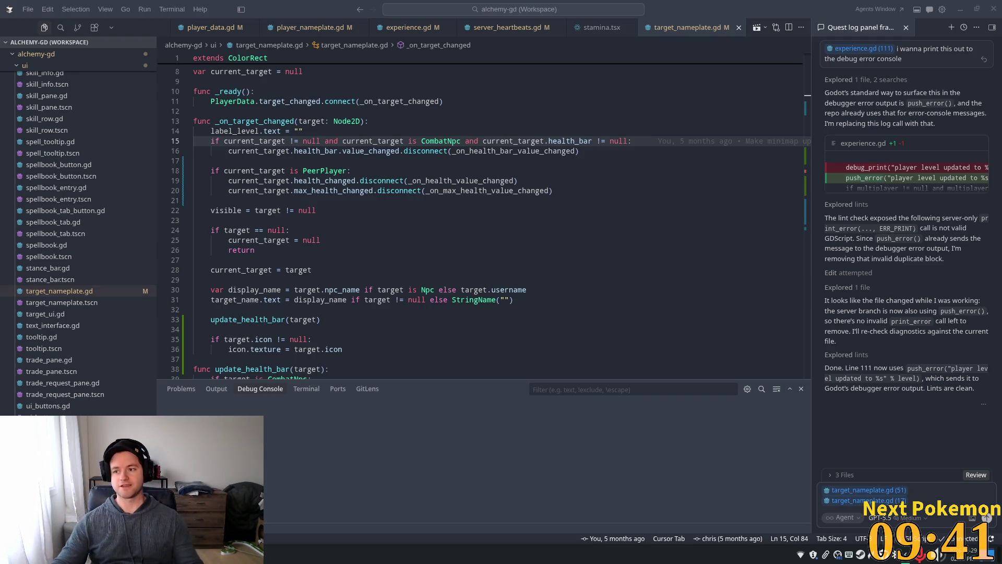
key("Down")
key("Down")
key("Down")
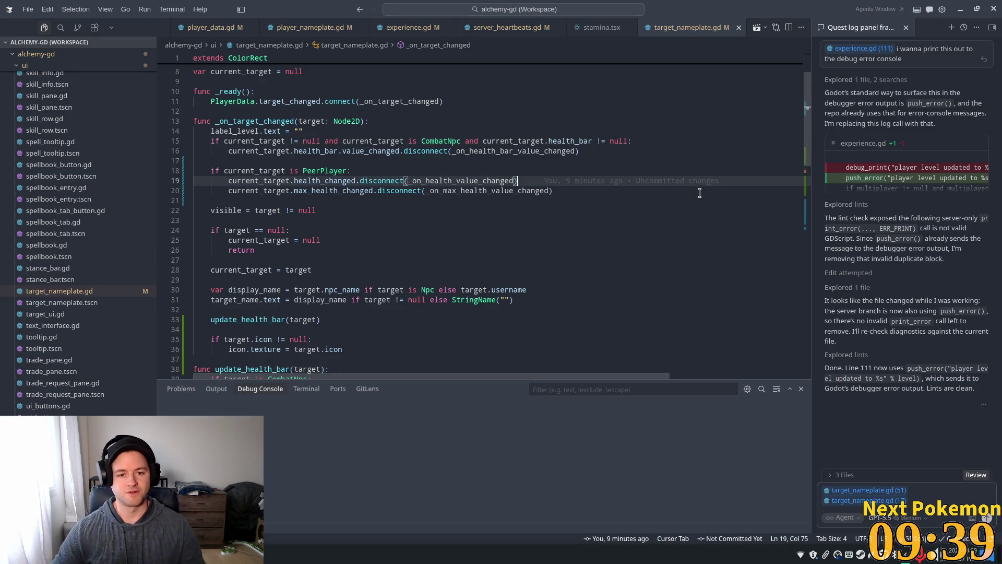
- Run the multiplayer project in Godot and arrange the game windows side by side
key("alt+Tab")
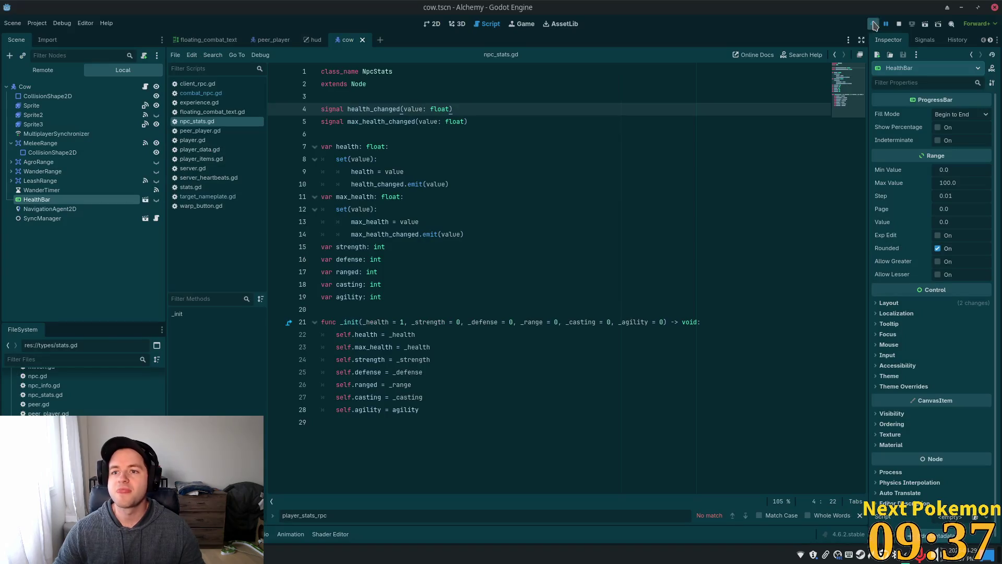
left_click(874, 25)
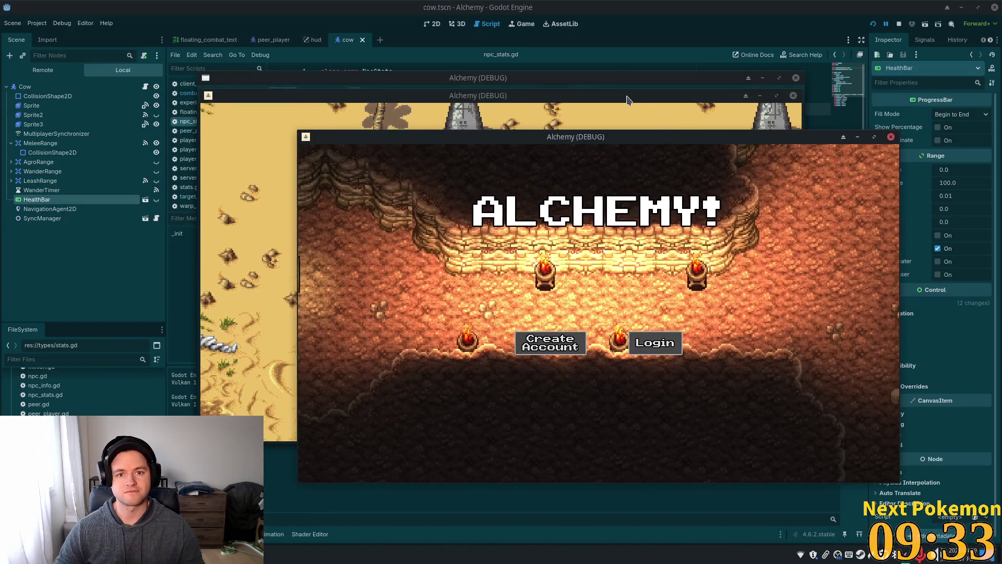
mouse_move(622, 76)
left_mouse_down()
mouse_move(443, 68)
mouse_move(434, 57)
left_mouse_up()
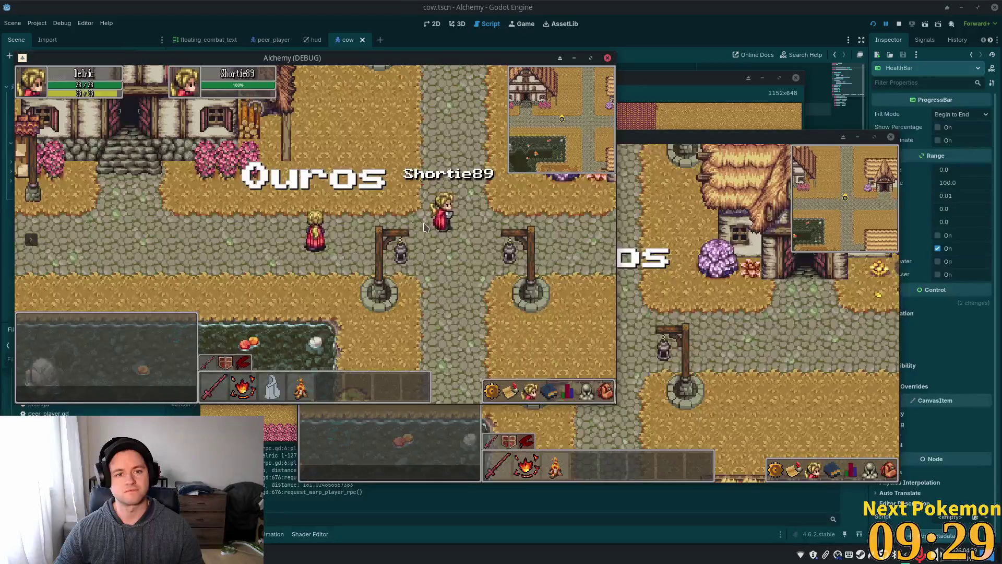
mouse_move(418, 224)
left_mouse_down()
mouse_move(282, 237)
mouse_move(329, 240)
left_mouse_up()
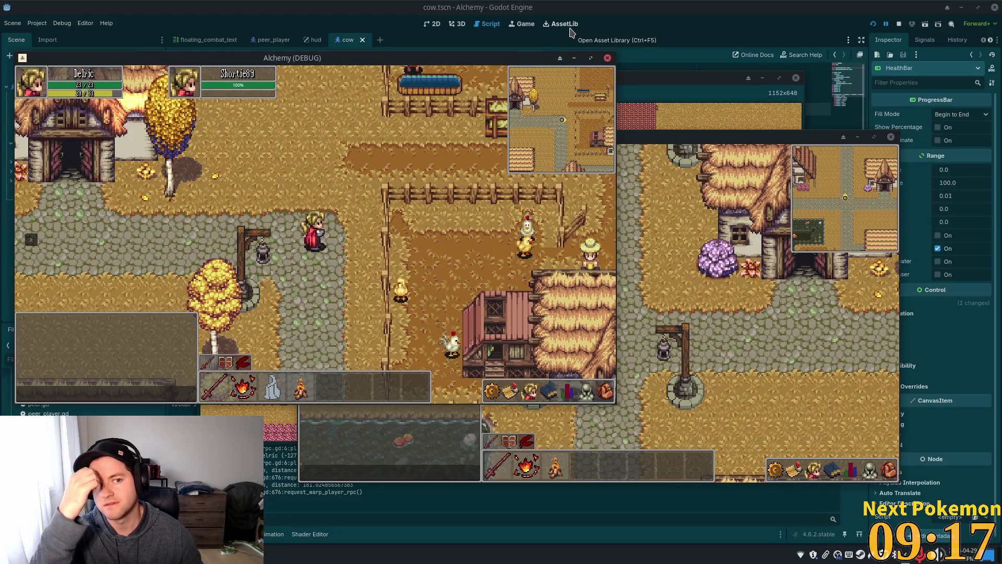
- Walk both players toward the pasture and attack a cow with the second player
key("Left")
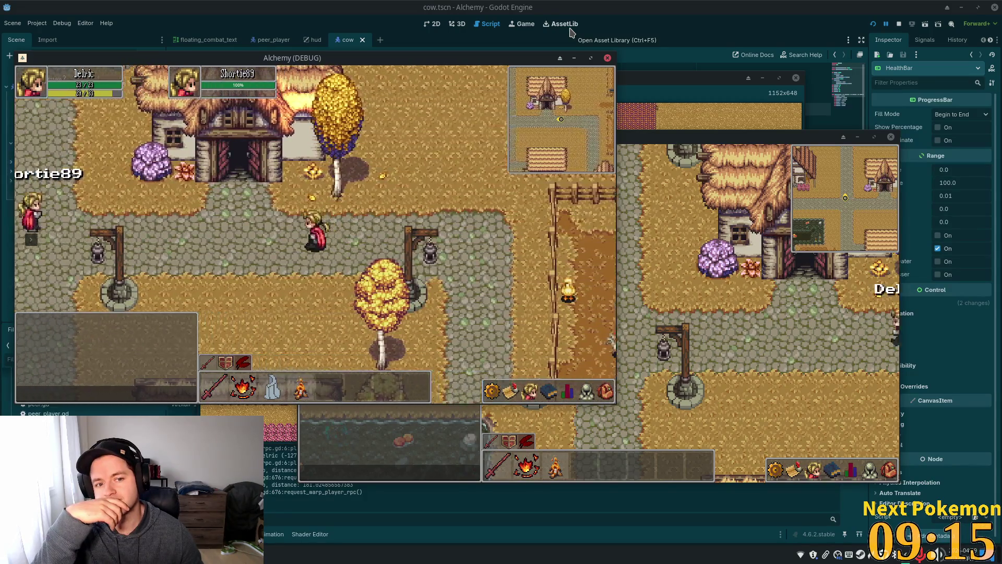
key("Left")
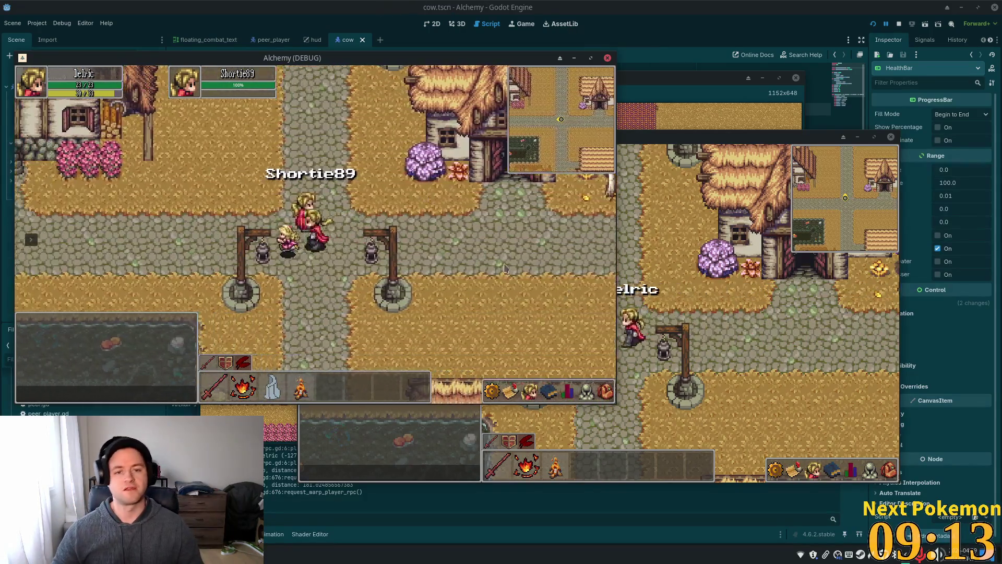
key("Left")
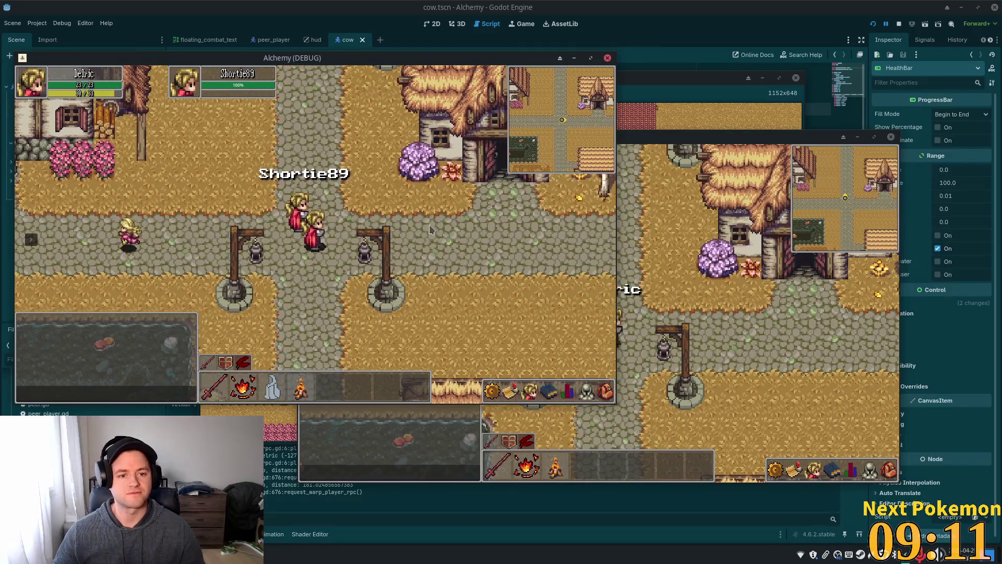
key("Right")
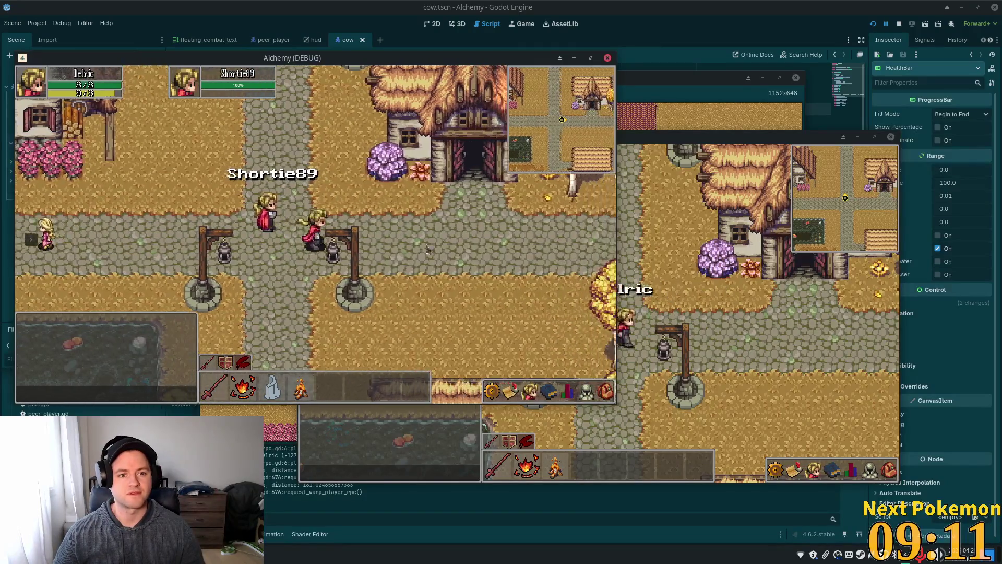
key("Right")
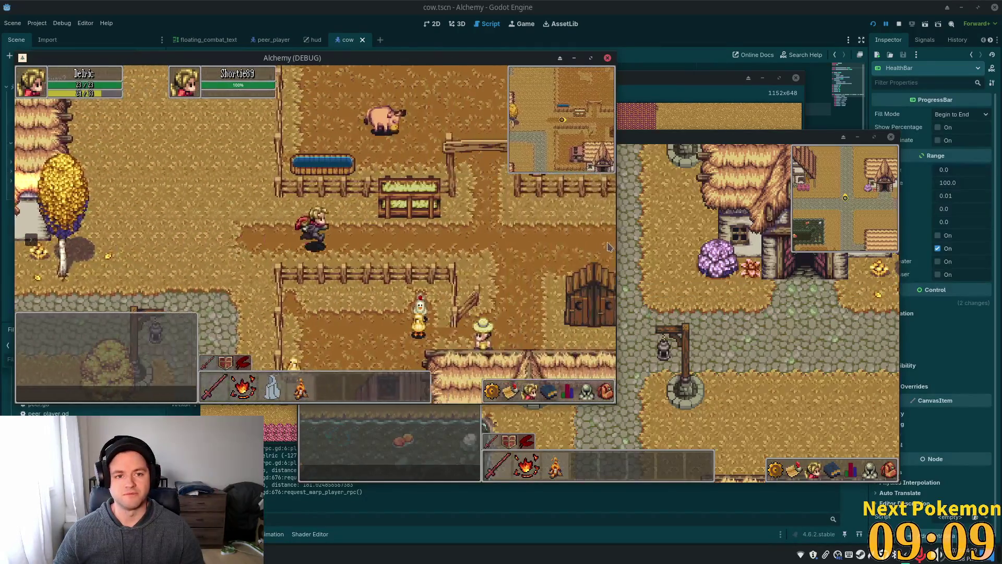
left_click(708, 277)
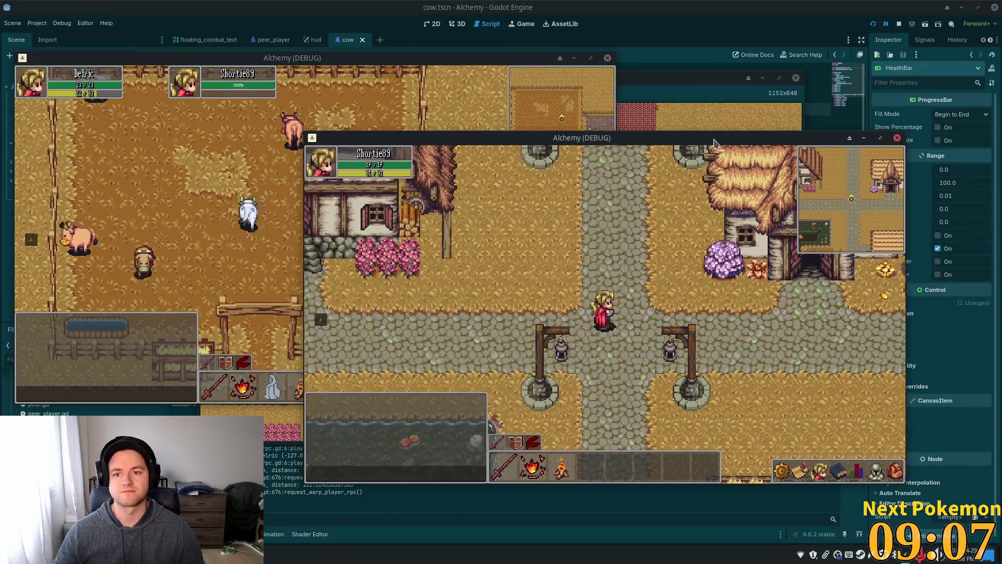
key("Right")
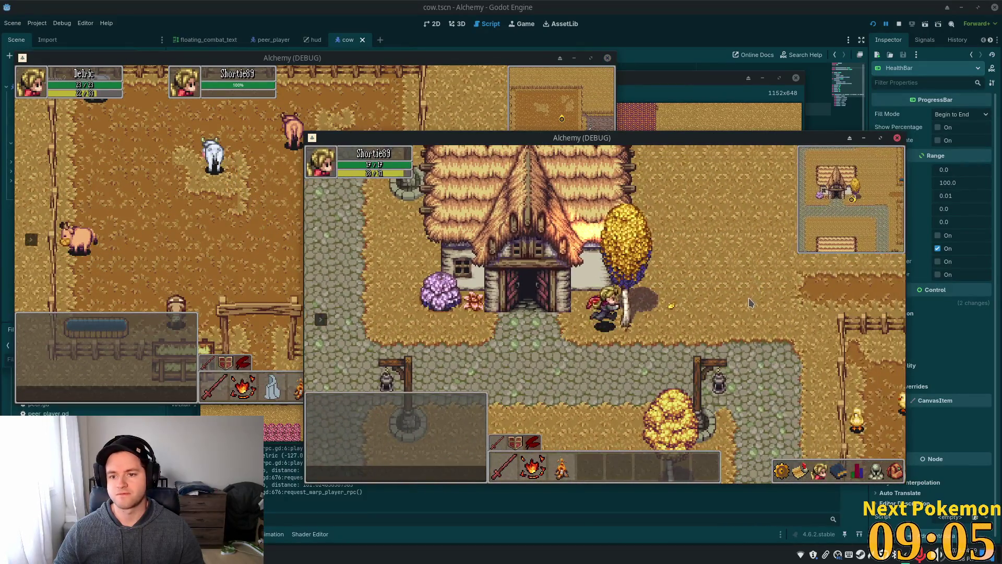
key("Right")
key("Right")
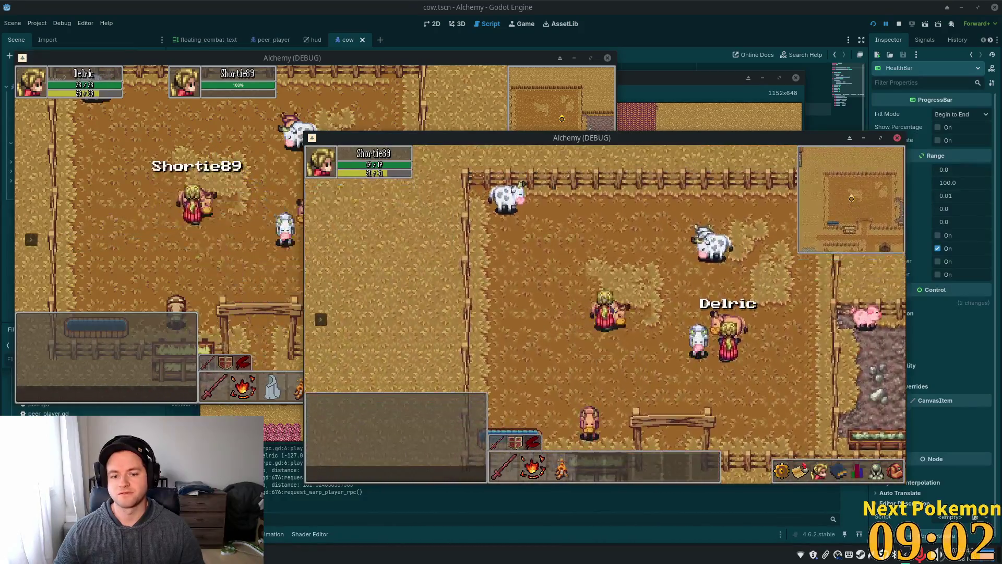
key("space")
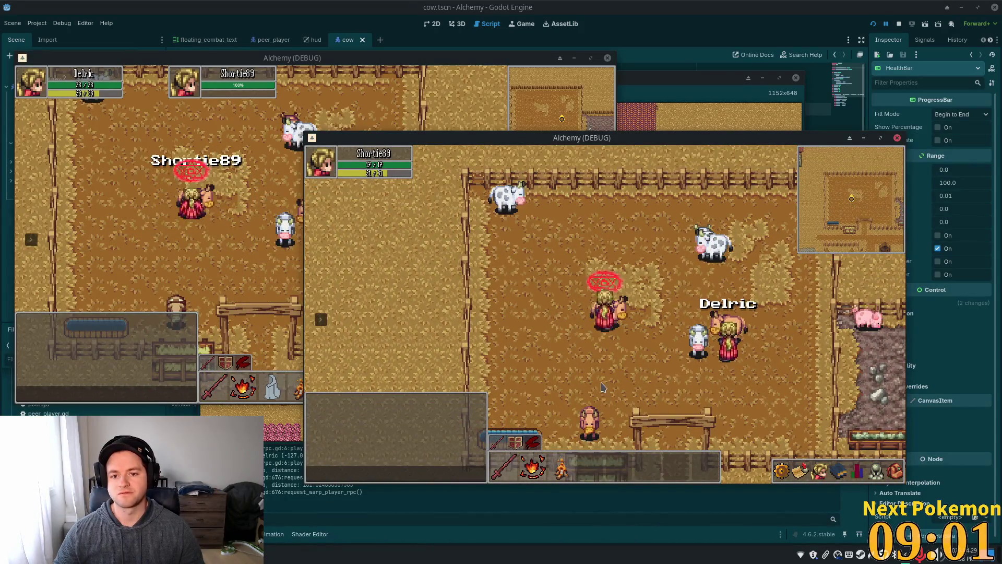
key("Up")
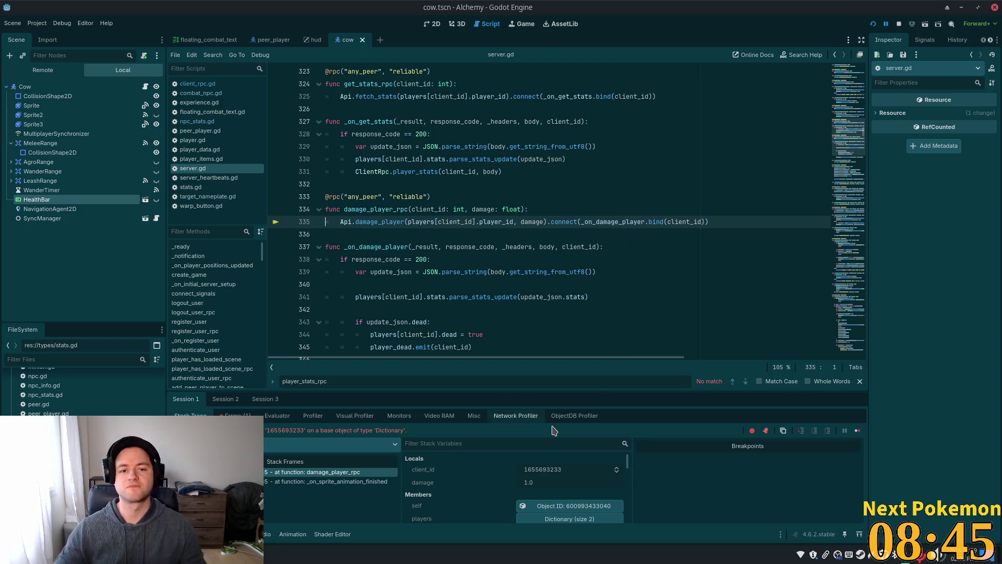
- Review how damage_player_rpc uses client_id on lines 334–336 of server.gd, then relaunch the game with F5
left_click(441, 238)
left_click(398, 222)
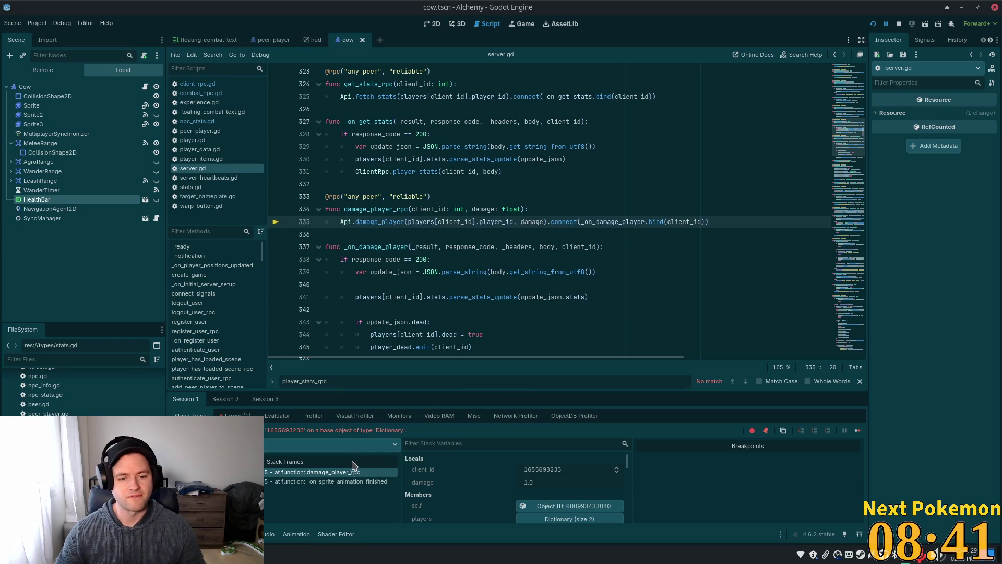
double_click(439, 208)
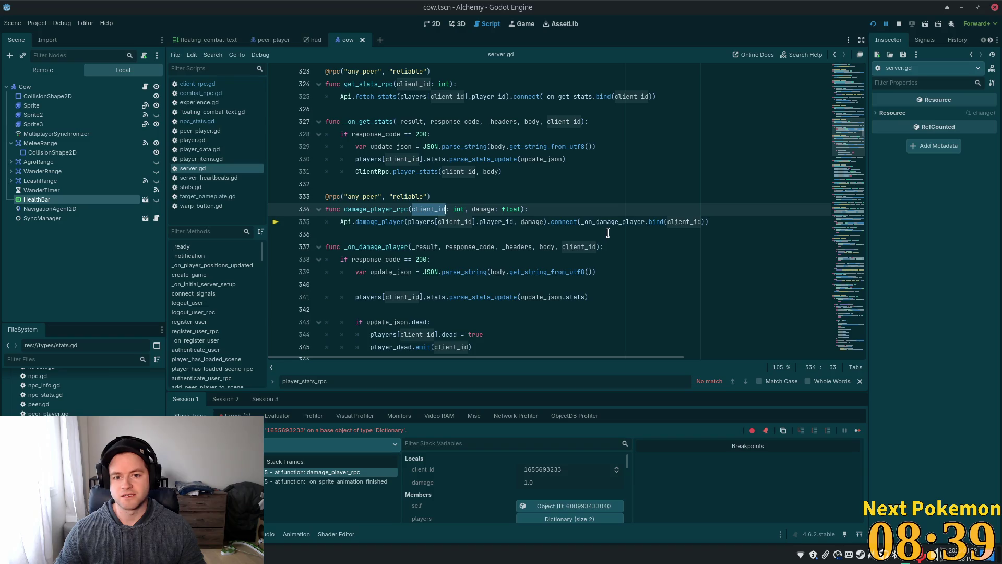
left_click(694, 222)
key("F5")
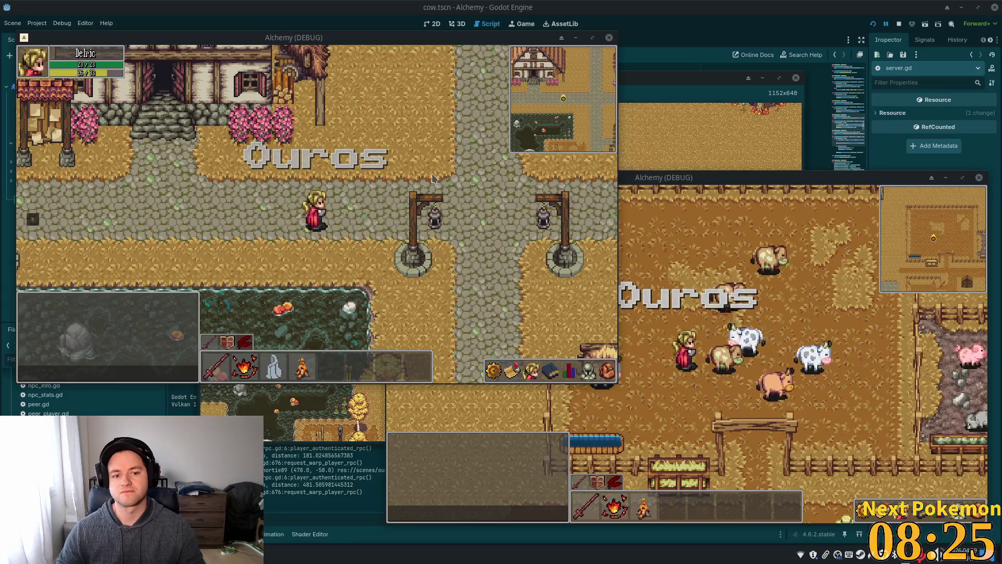
- Walk the first player right along the village road into the cow pen
key("Right")
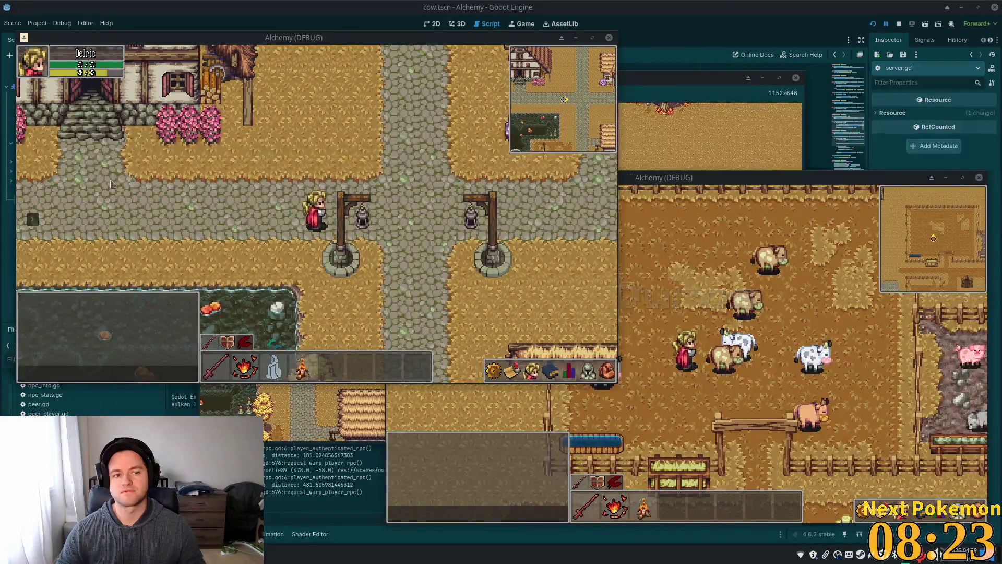
key("Right")
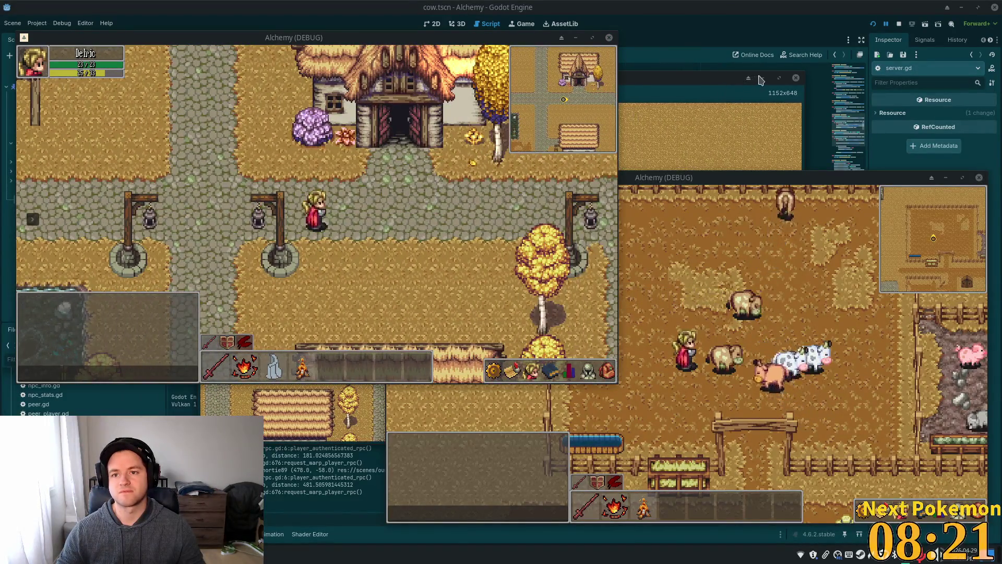
key("Right")
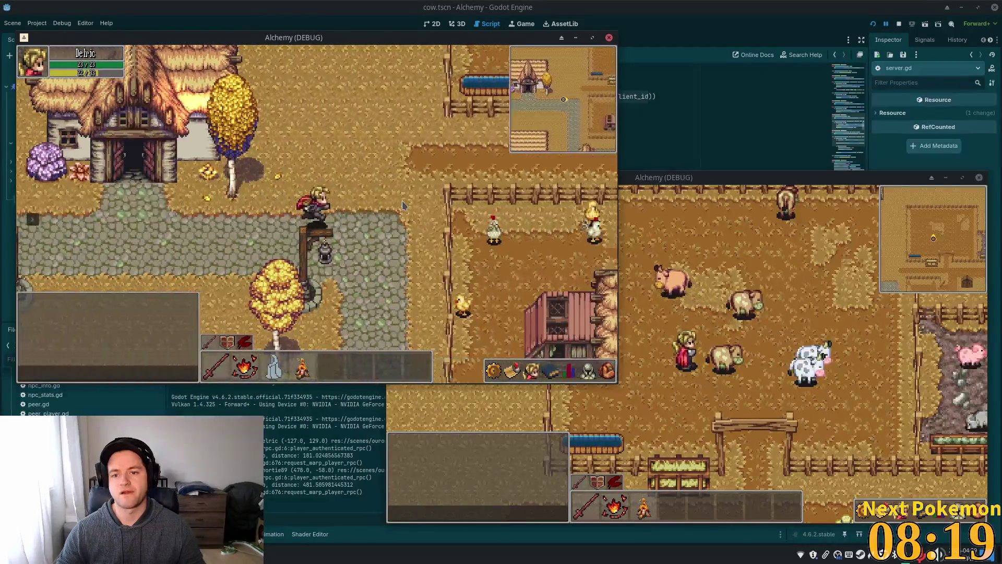
key("Right")
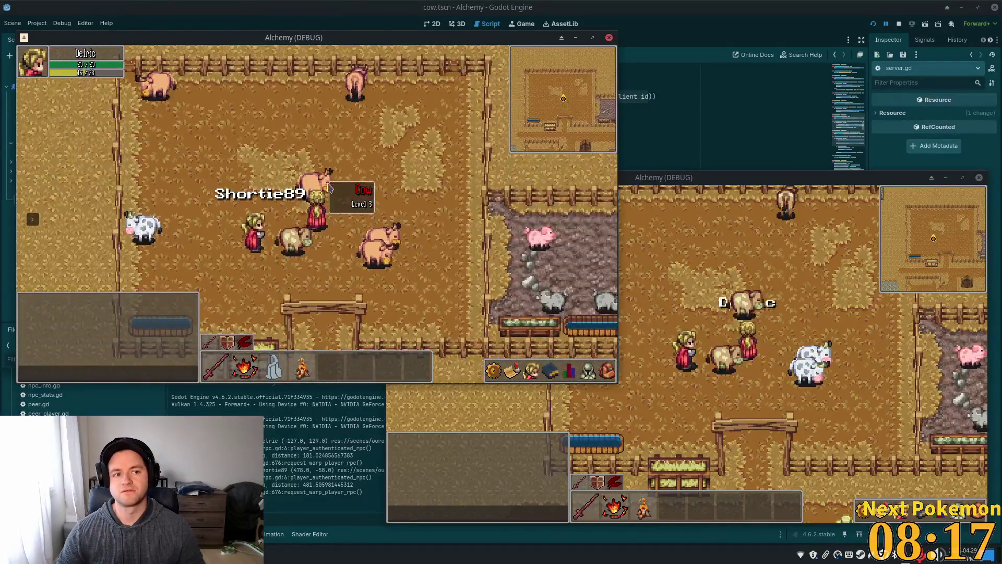
- Target the other player, then attack a cow from the second game window
left_click(251, 241)
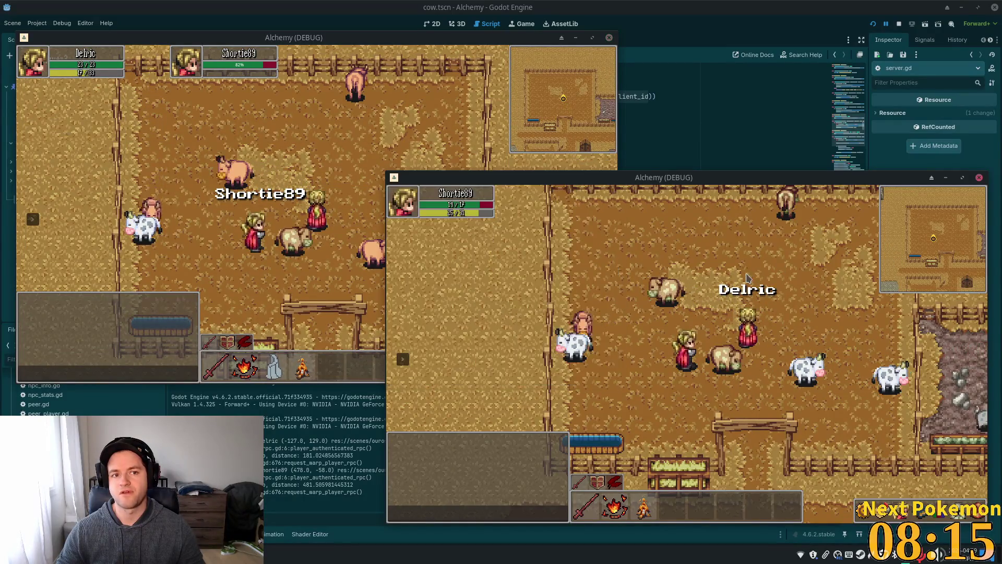
left_click(686, 312)
left_click(673, 298)
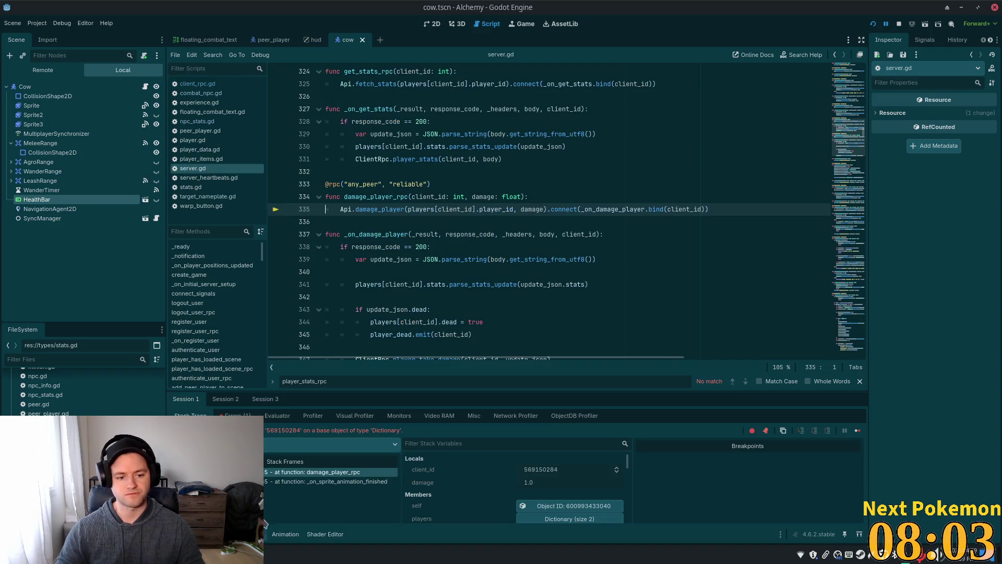
- Inspect the error at client_rpc.gd line 44, checking update_json uses and the response variable's contents
left_click(265, 399)
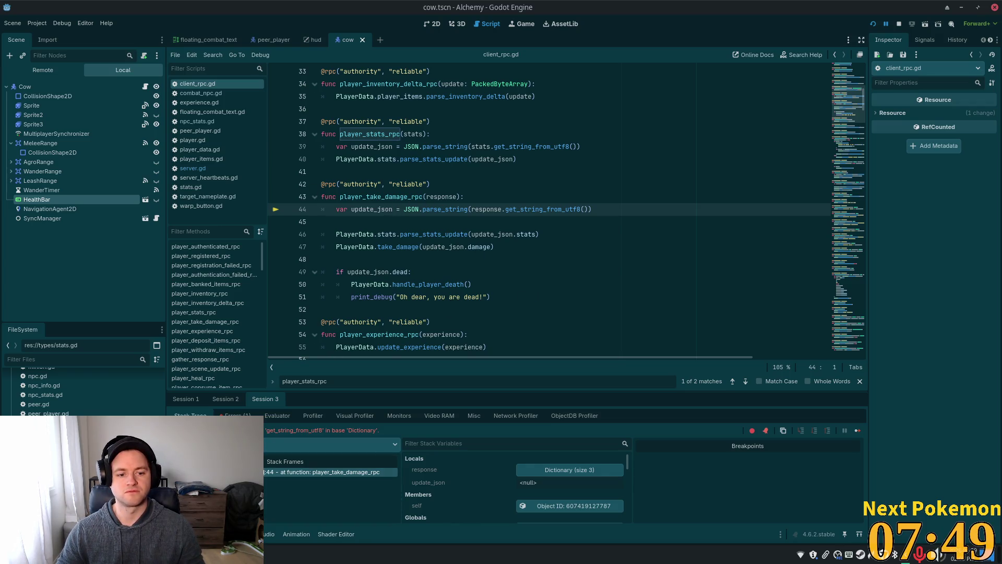
left_click(512, 209)
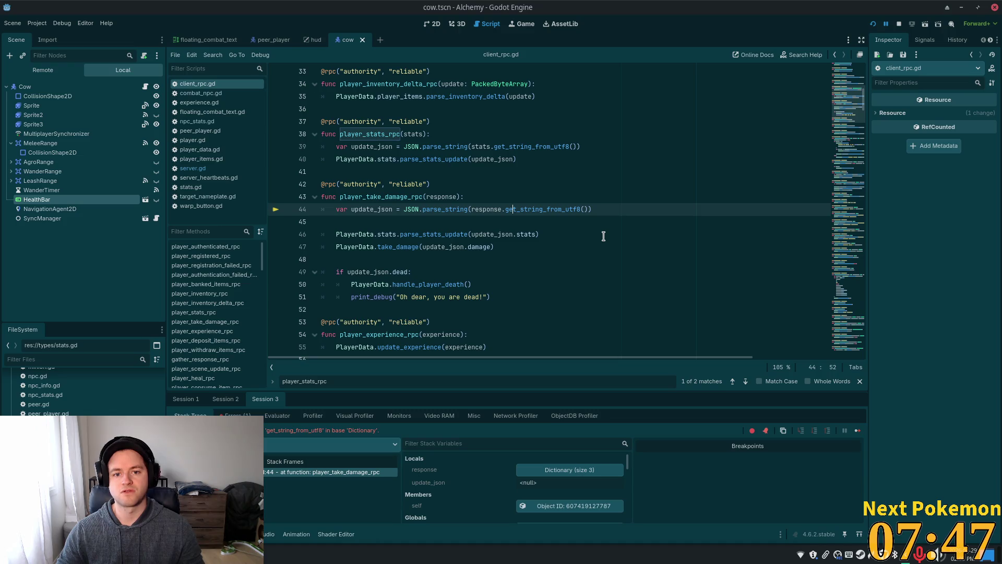
double_click(373, 208)
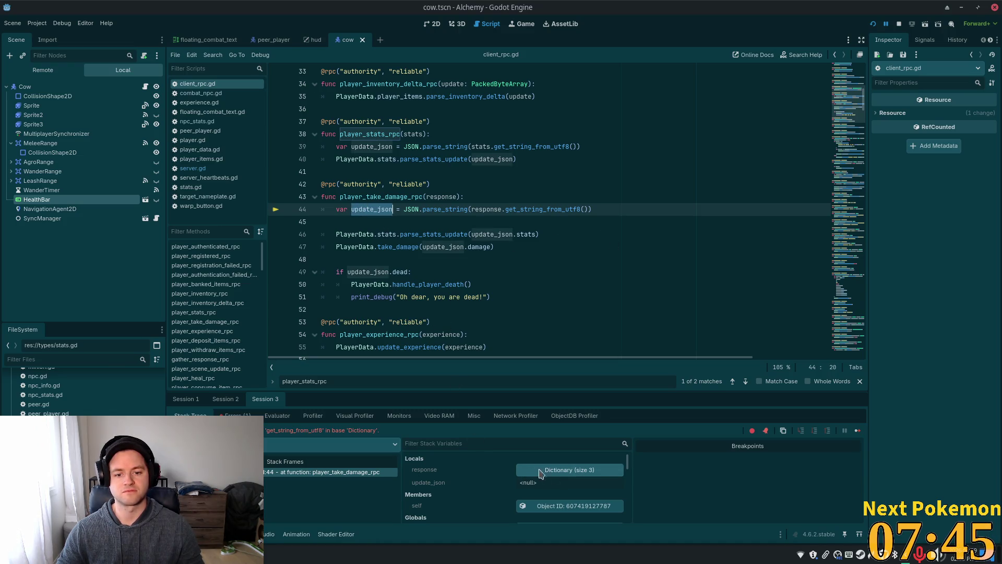
left_click(557, 470)
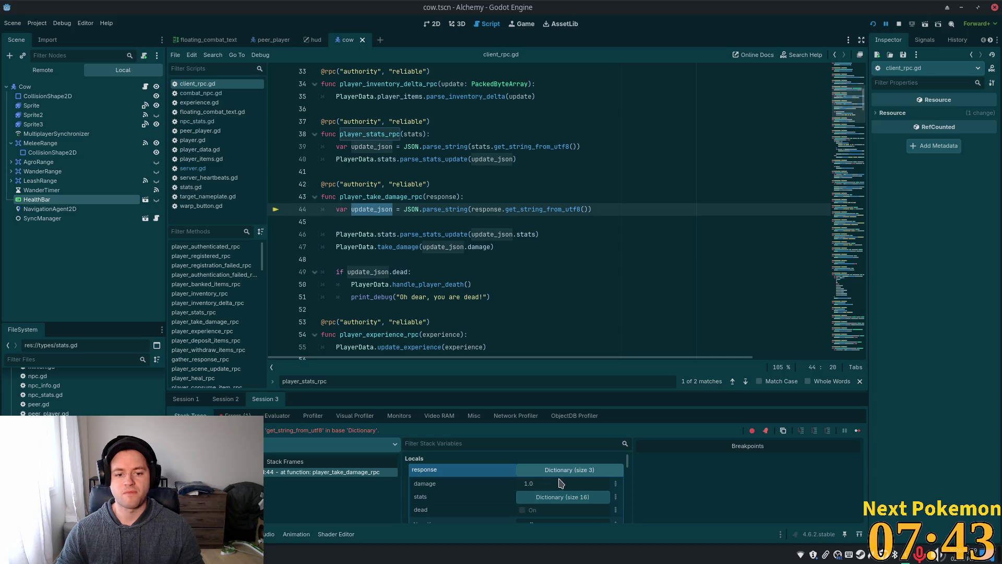
left_click(411, 208)
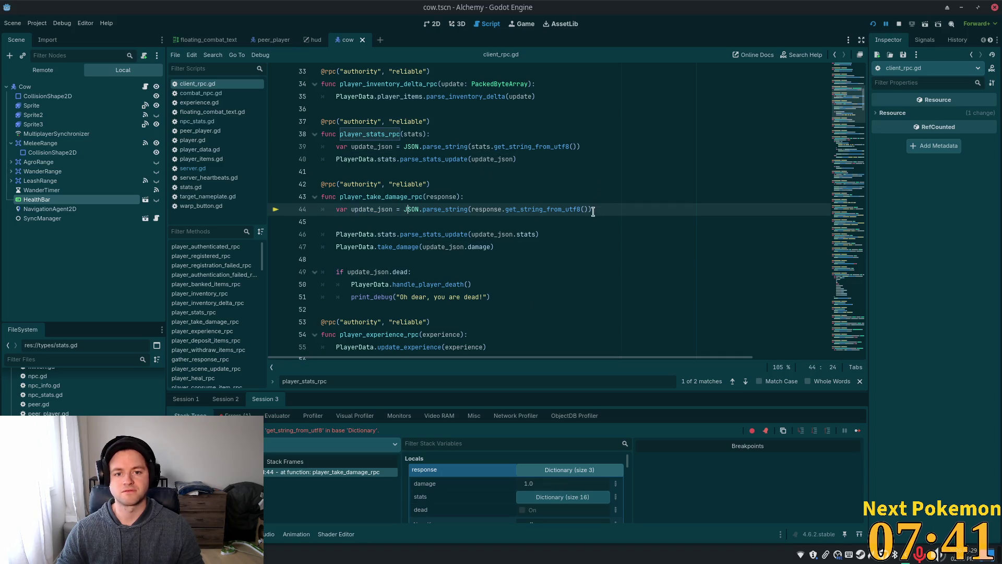
- Delete the JSON.parse_string line, replace update_json with response in the stats, take_damage and dead checks, and save
left_click_drag(593, 210, 321, 209)
key("BackSpace")
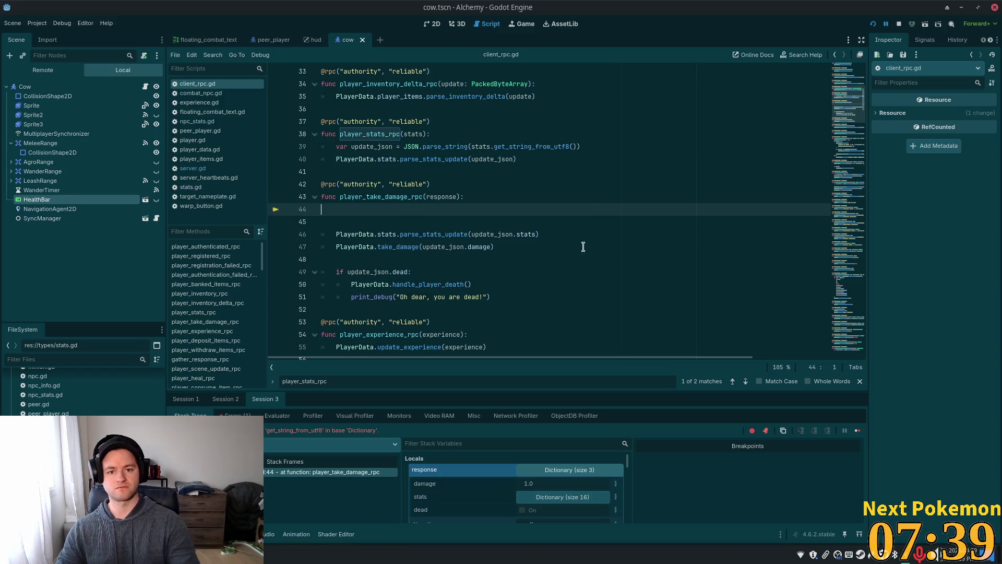
key("Delete")
key("Delete")
double_click(496, 209)
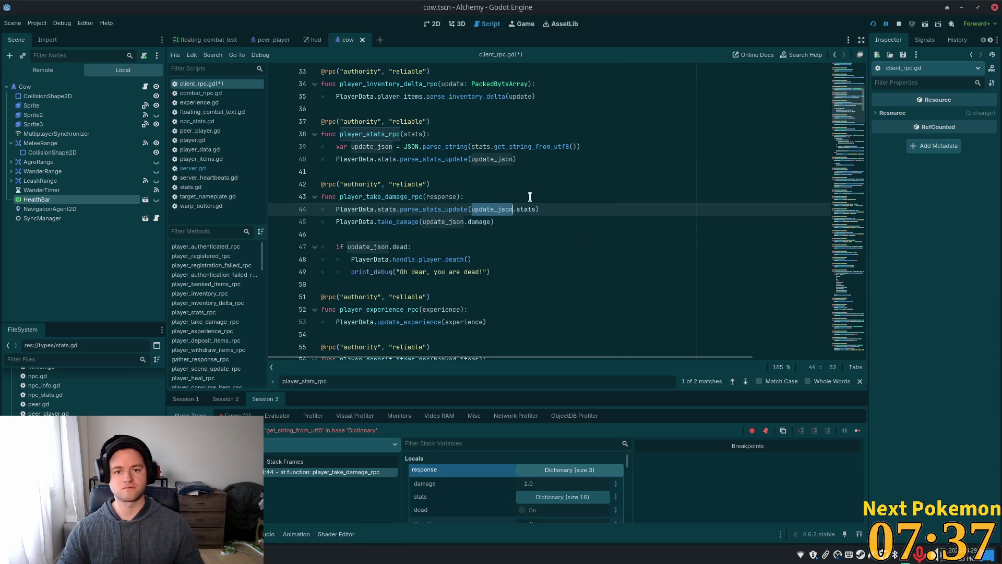
type("response")
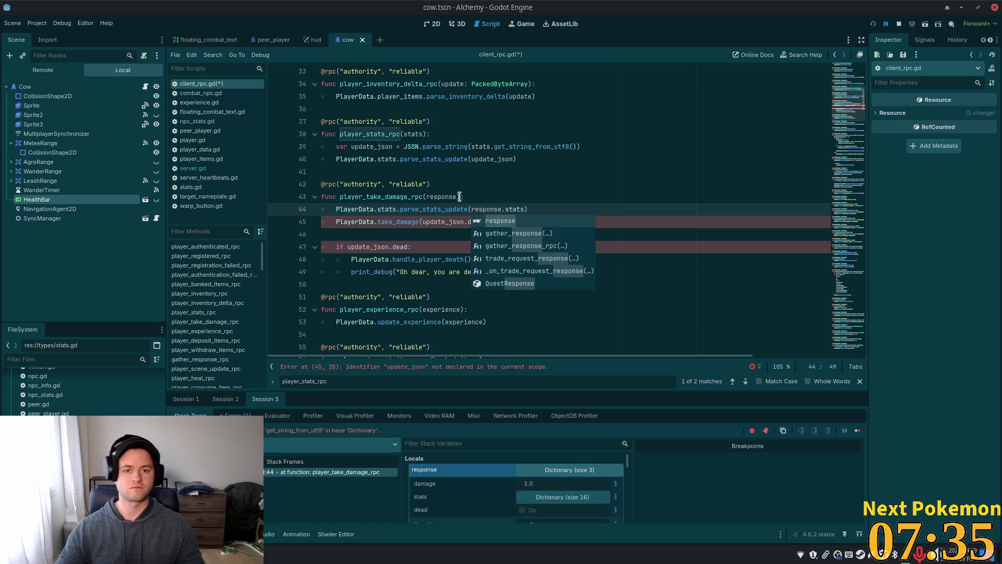
double_click(443, 222)
type("response")
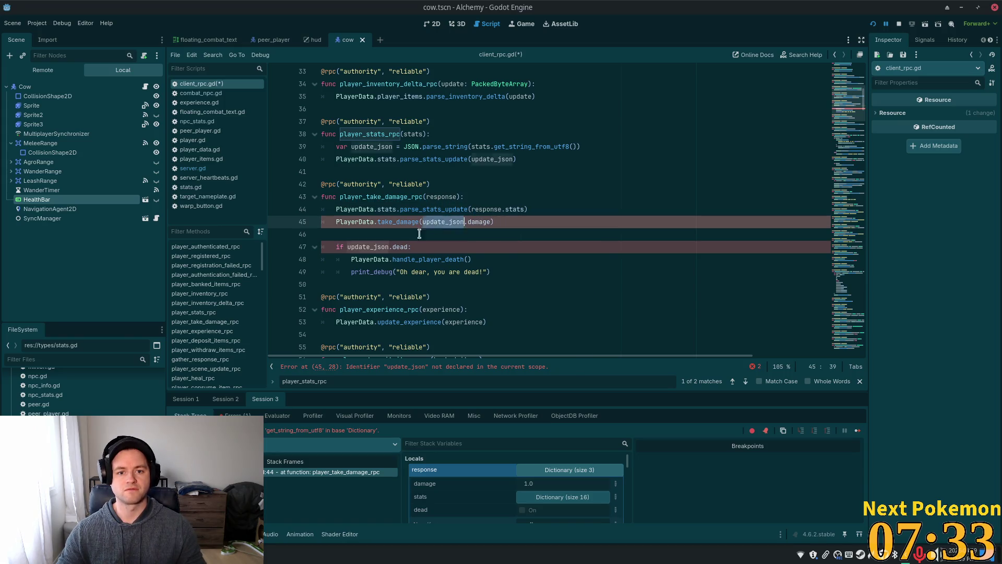
double_click(373, 248)
type("response")
key("ctrl+s")
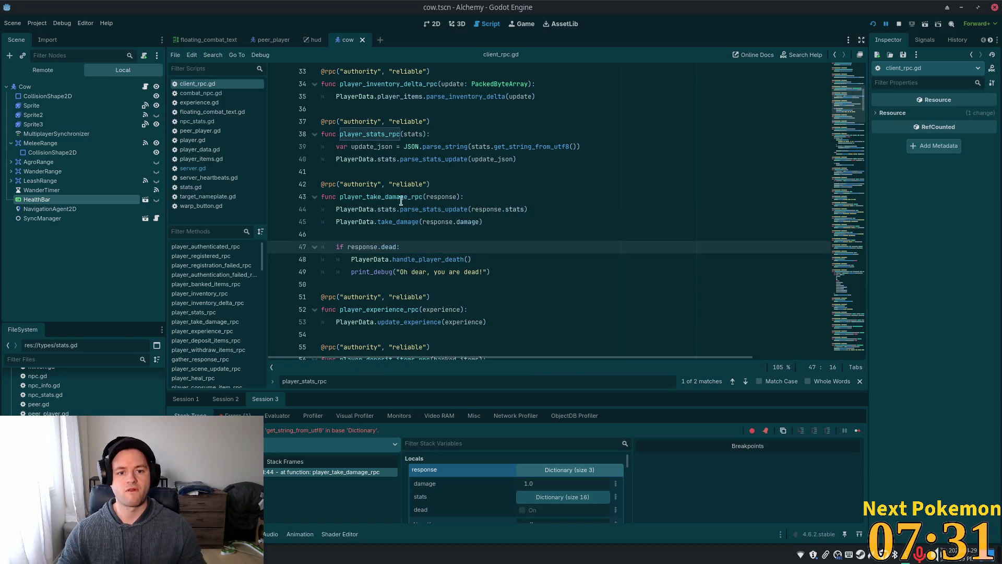
- Search the script for player_take_damage_rpc, then relaunch the game to test the fix
double_click(395, 197)
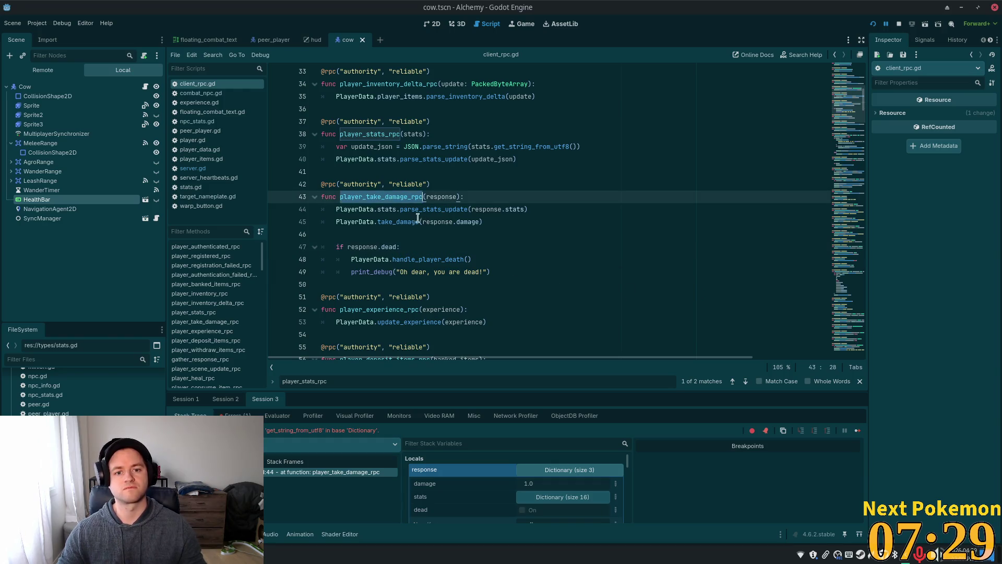
key("ctrl+f")
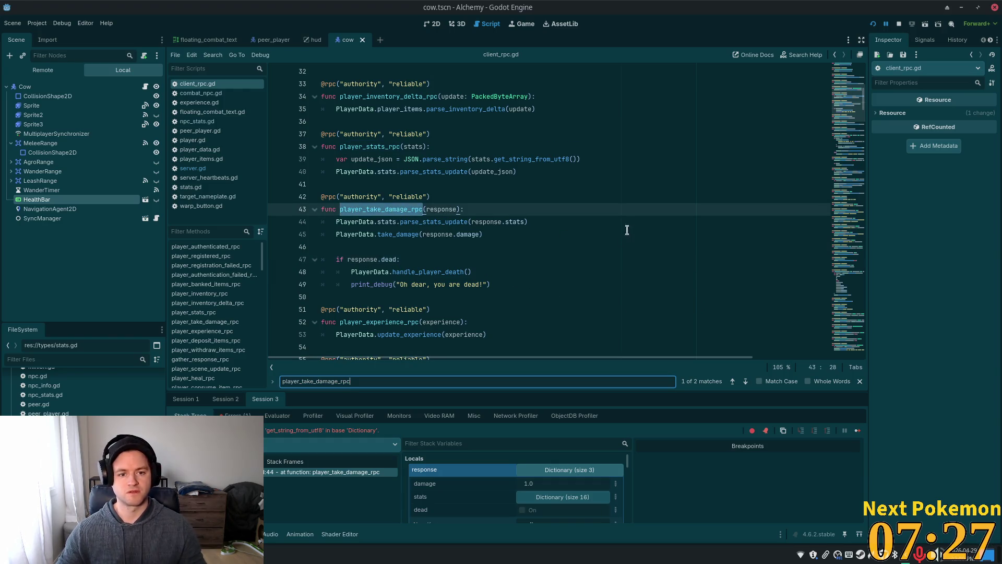
left_click_drag(359, 221, 546, 224)
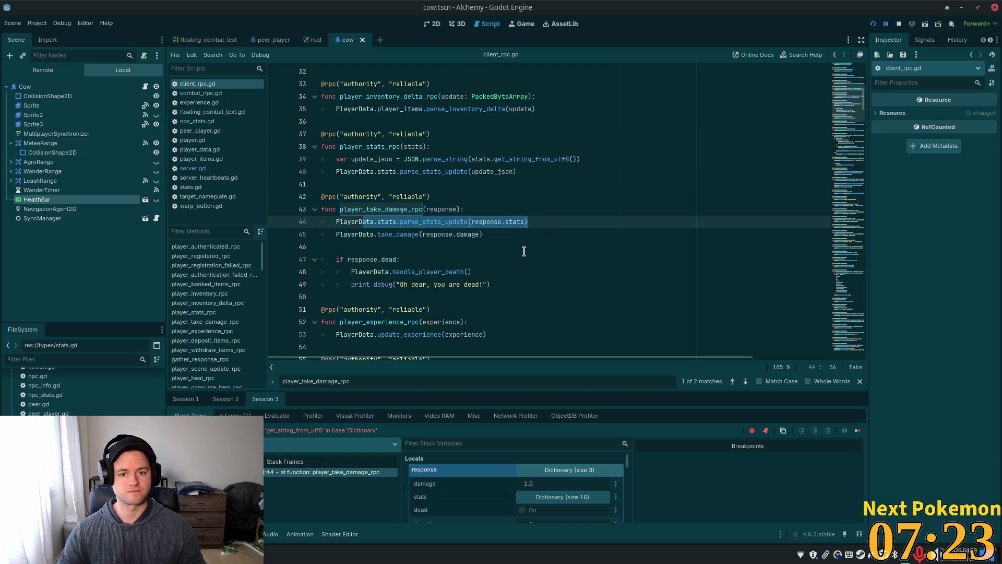
double_click(379, 208)
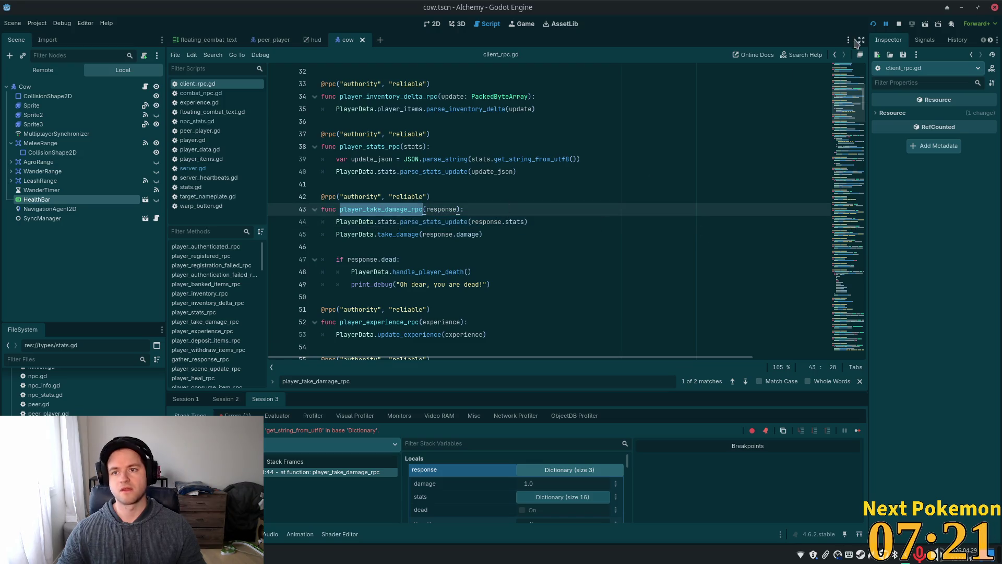
left_click(873, 24)
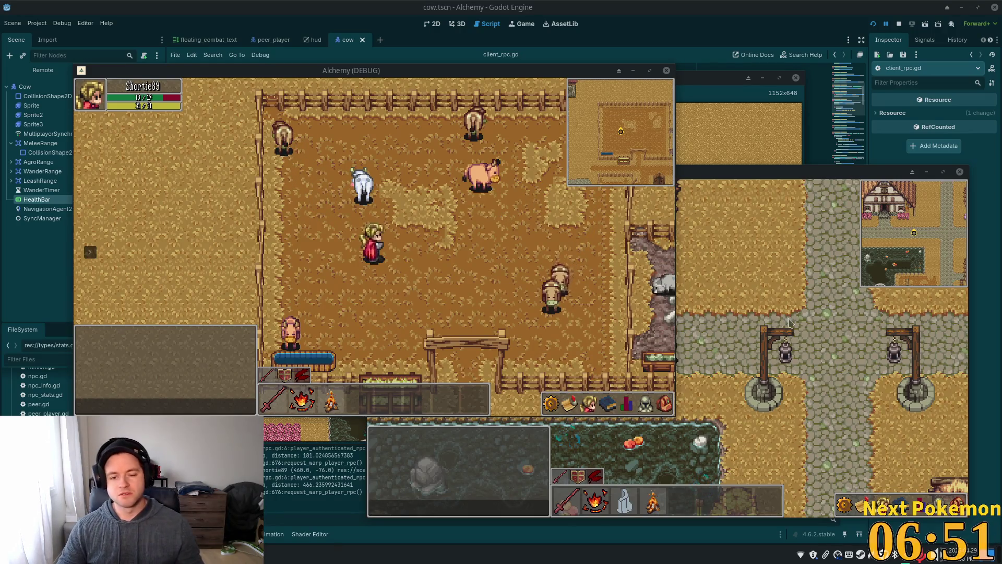
- Walk the second player into the cow pen, target the first player, and switch back to the first window
left_click(680, 318)
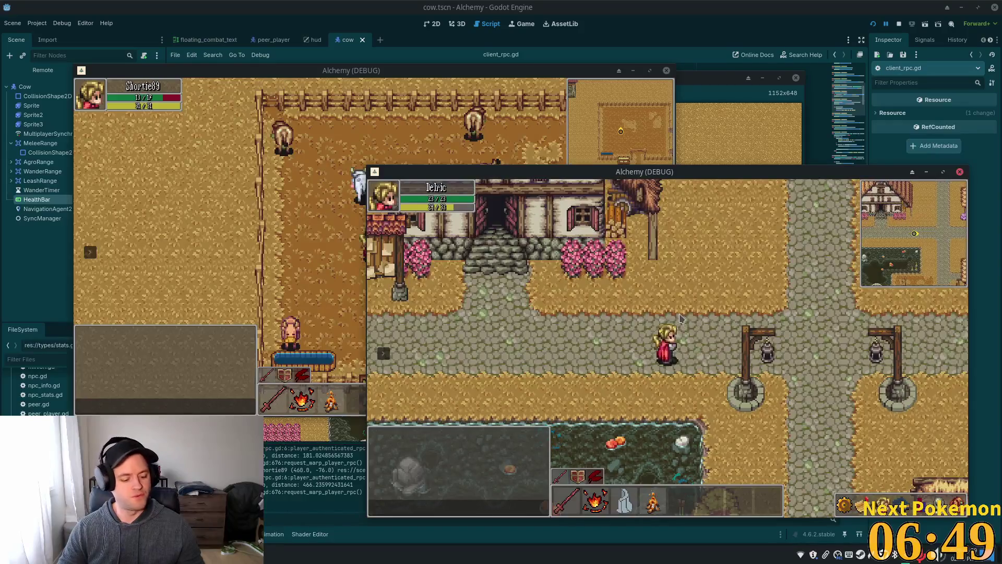
key("Right")
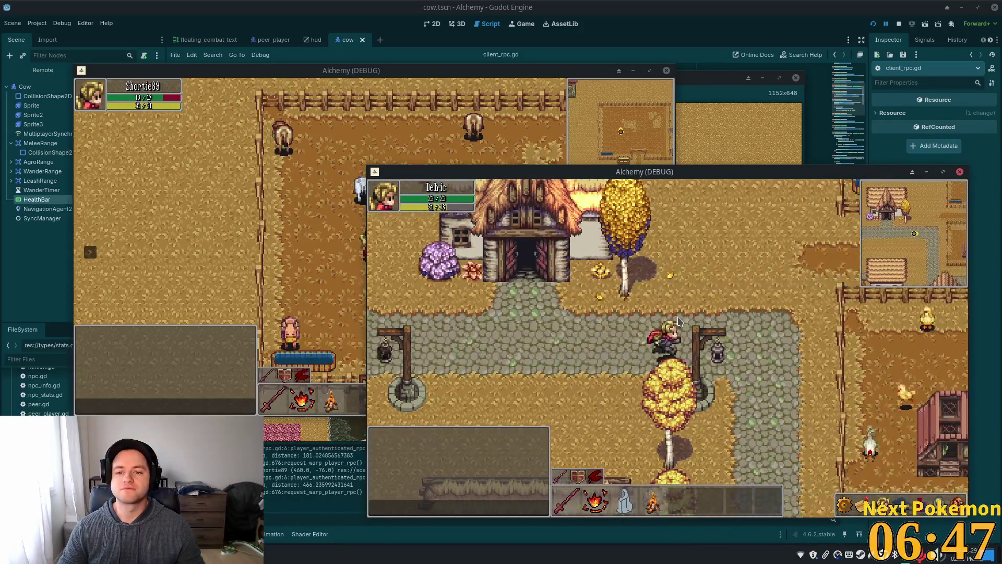
key("Down")
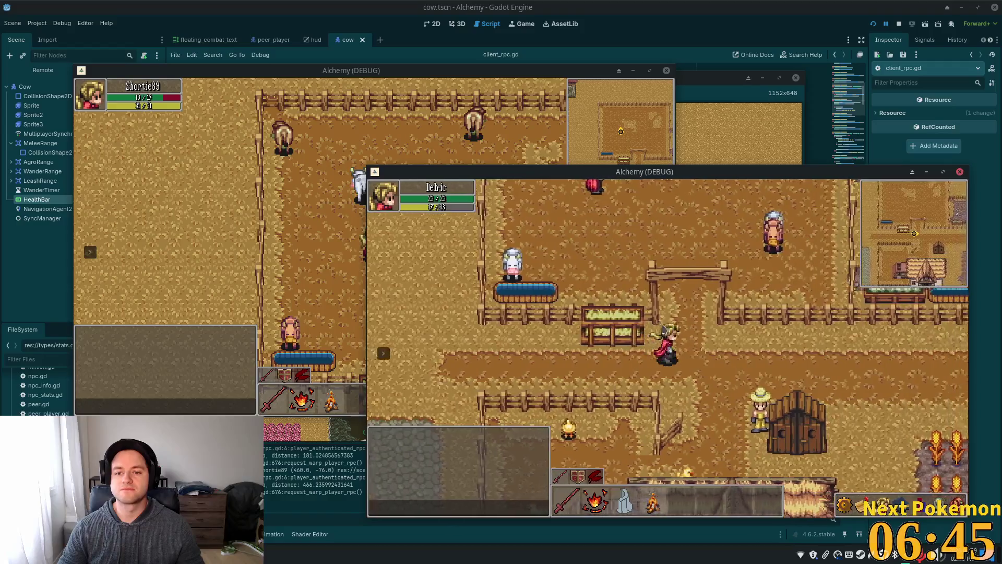
key("Up")
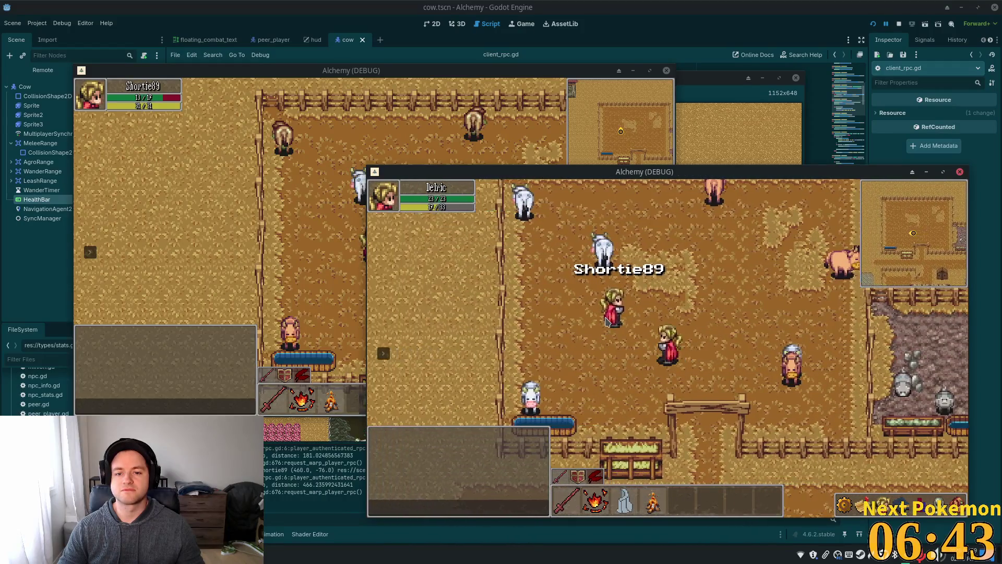
left_click(336, 283)
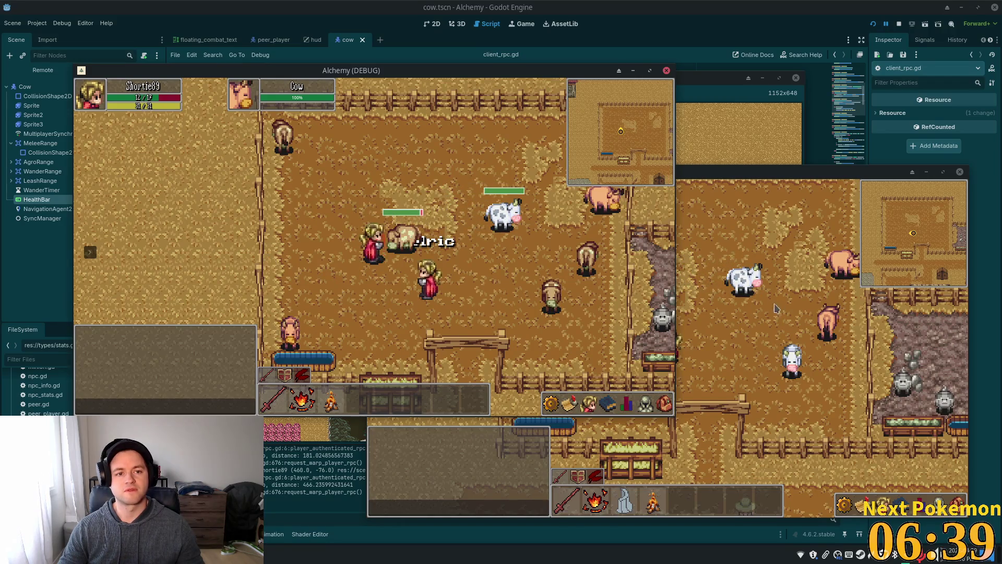
left_click(816, 299)
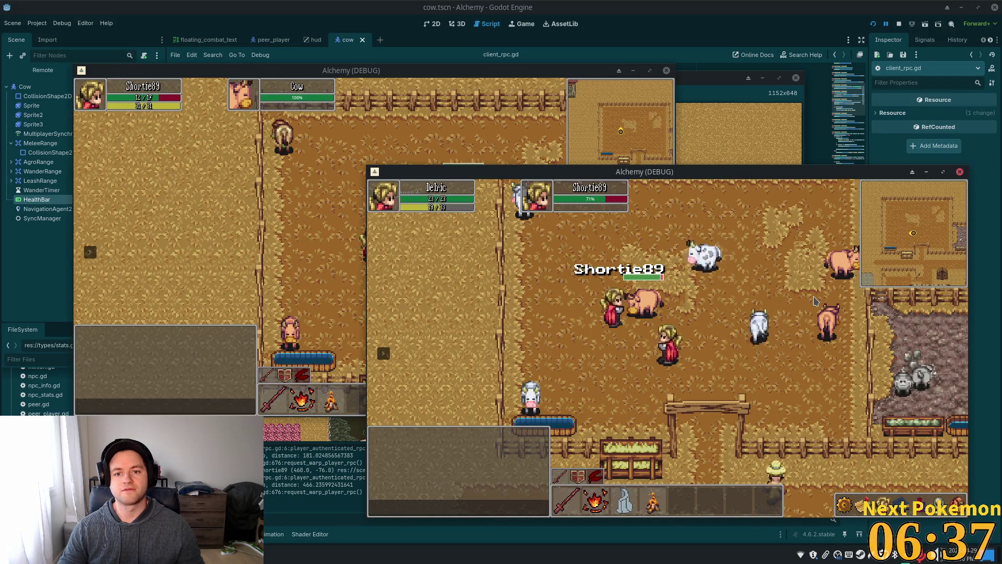
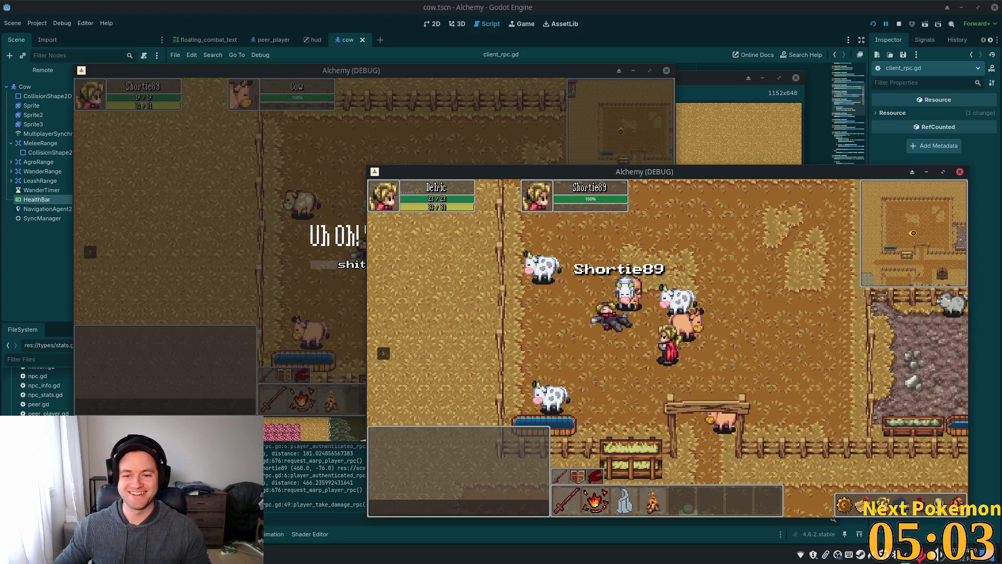
- Close the You Died screen so the first player respawns, then focus the second game window
left_click(350, 264)
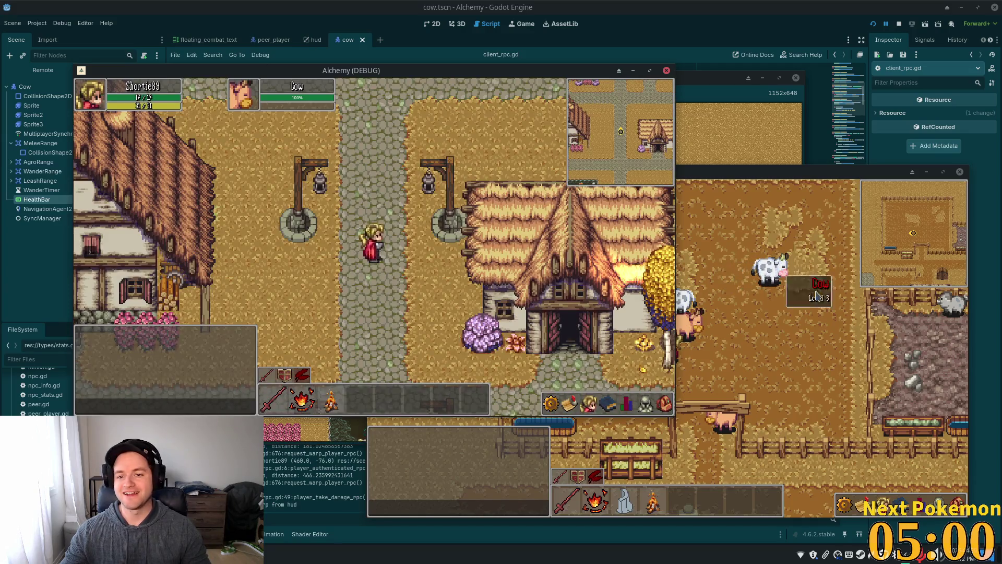
left_click(769, 303)
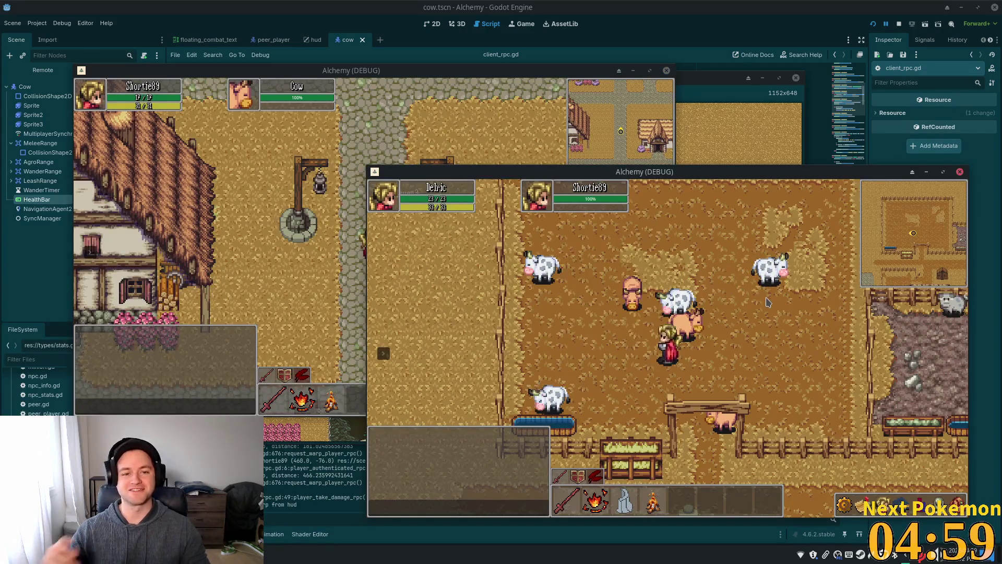
- Walk the second player through the cow pen to target a Cow, then head toward the village wells
key("s")
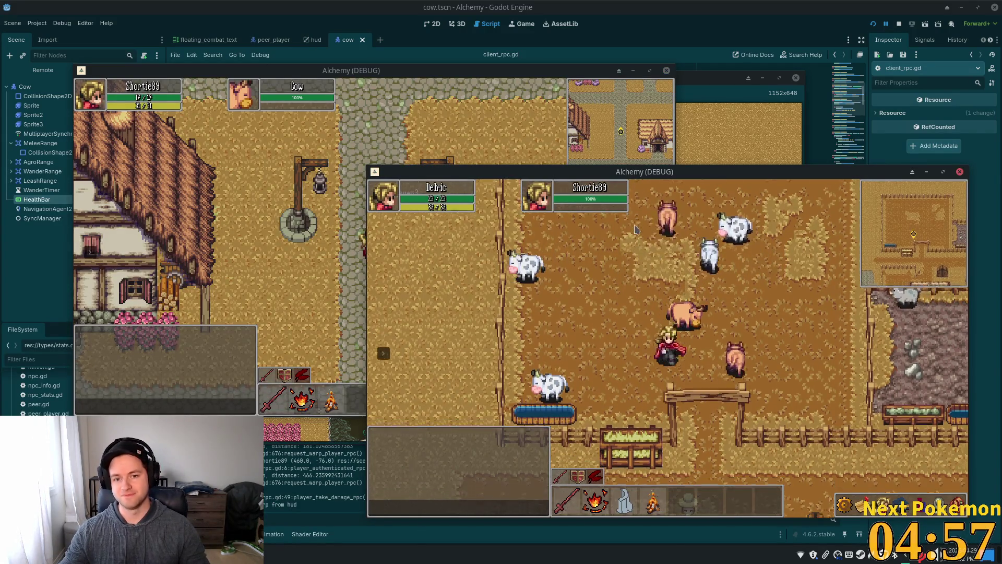
key("a")
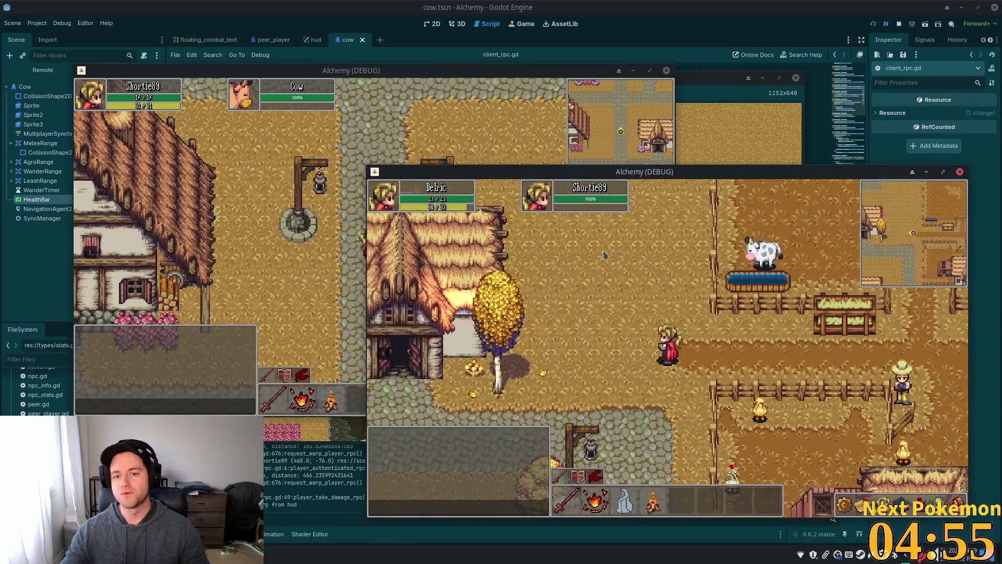
key("d")
key("w")
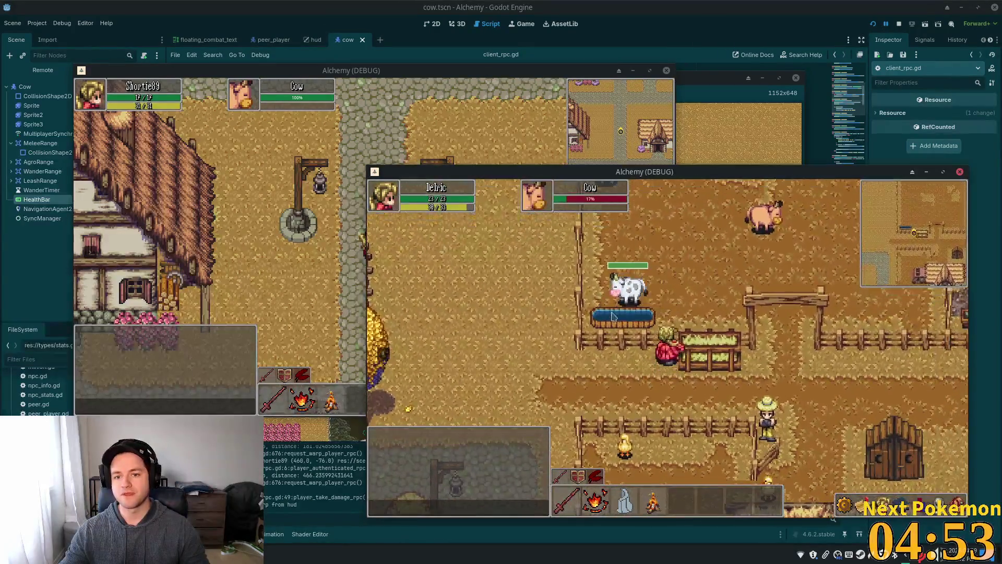
key("w")
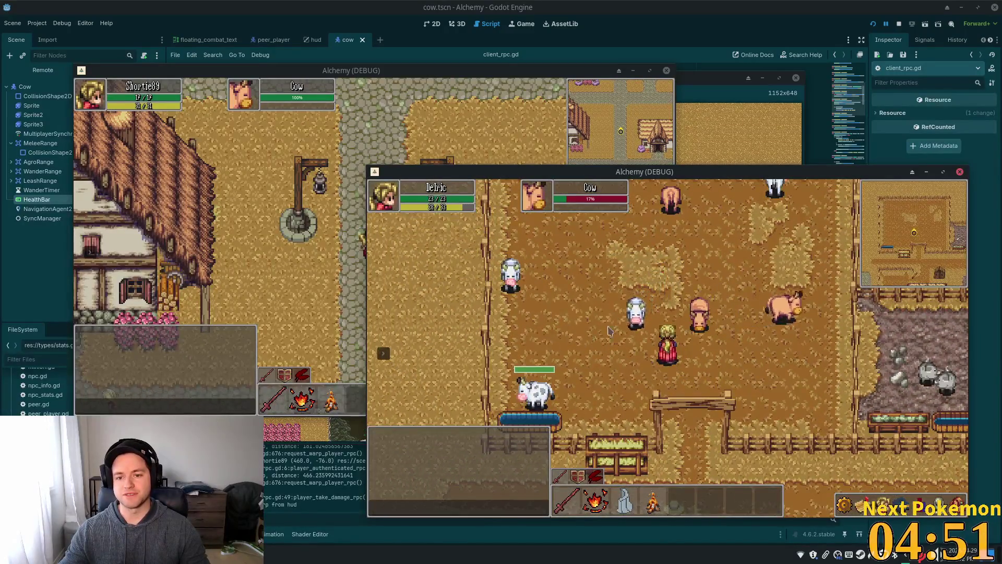
key("w")
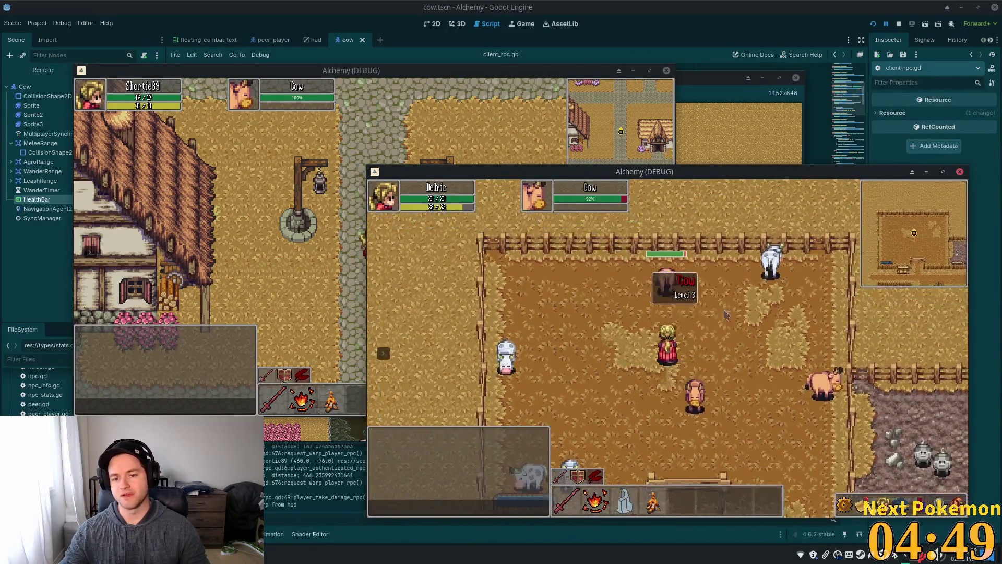
key("s")
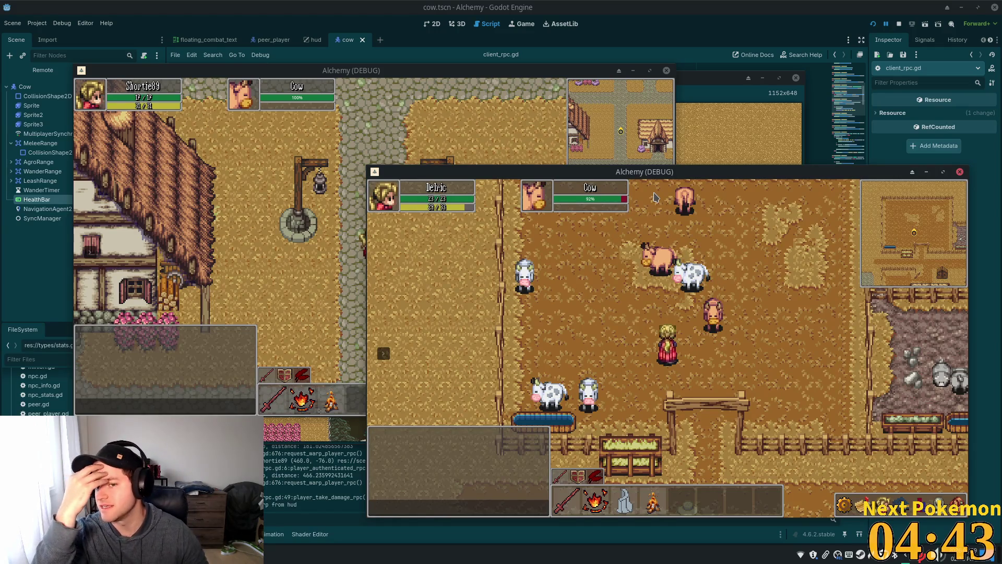
key("s")
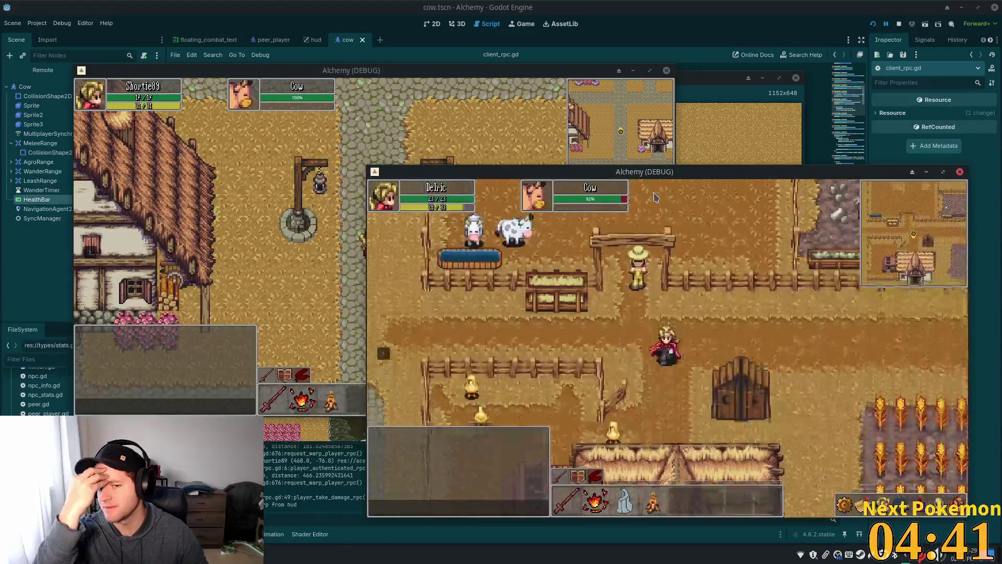
key("w")
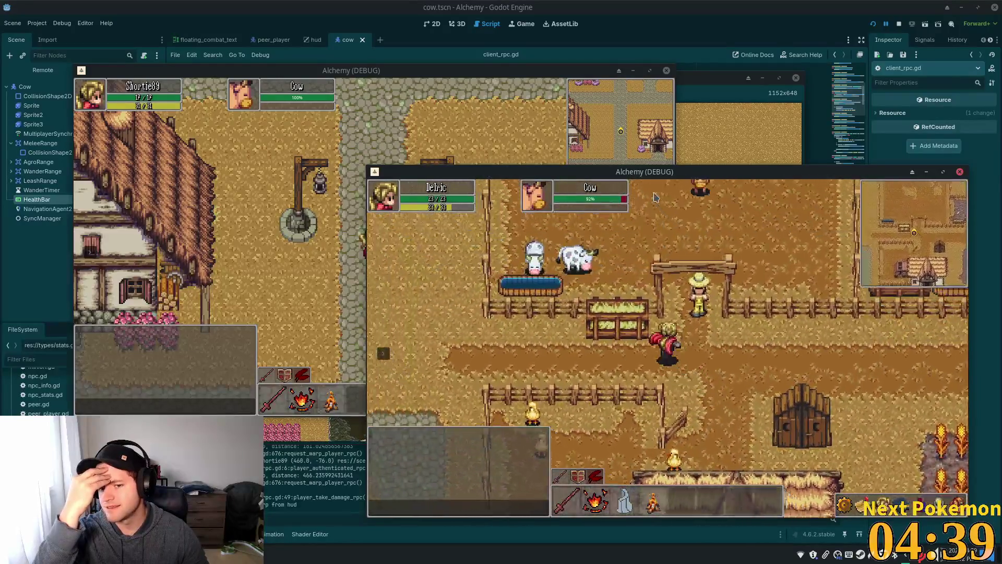
key("a")
key("a")
key("s")
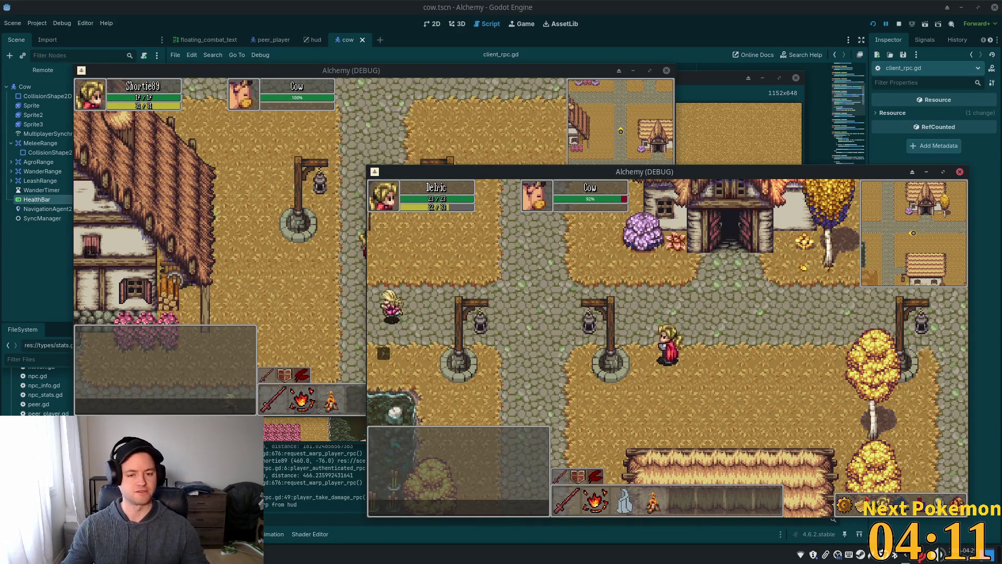
- Run the second player across the river bridge and back past the inn to the crossroads
key("a")
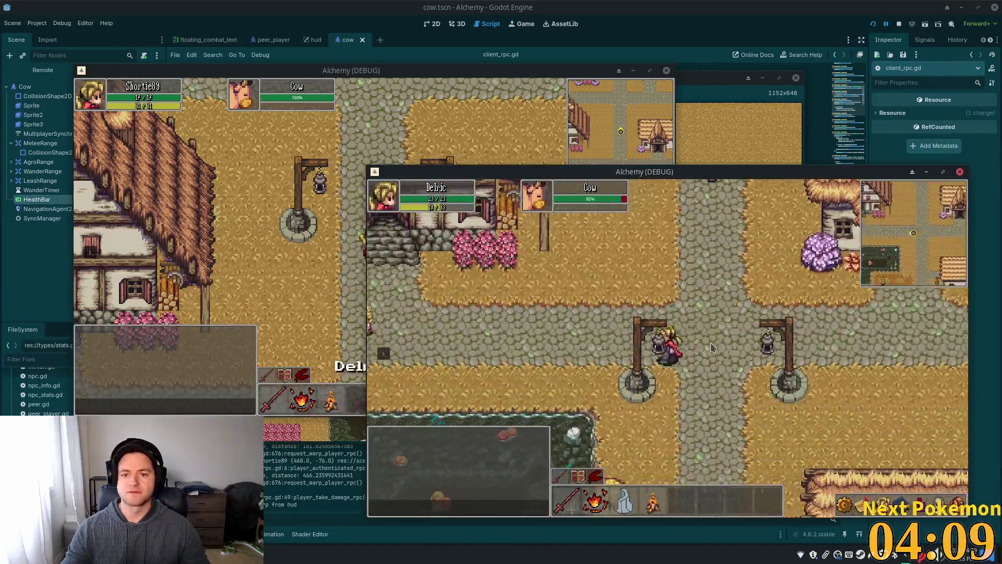
key("a")
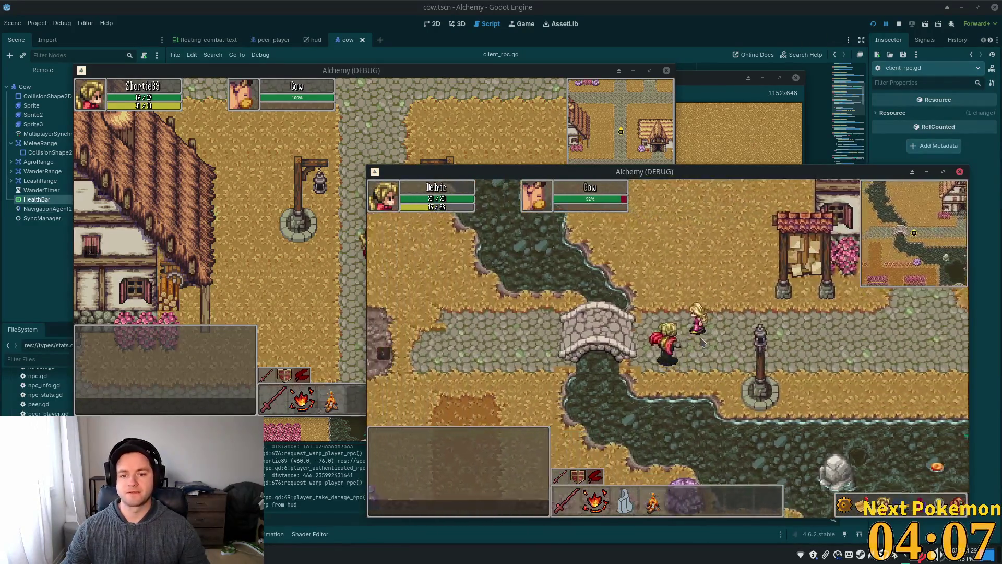
key("w")
key("s")
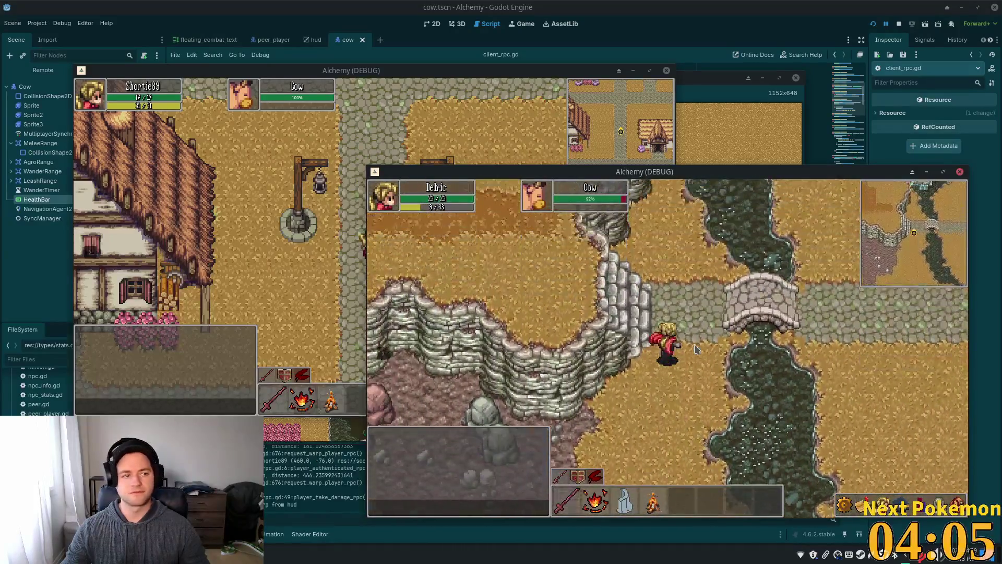
key("d")
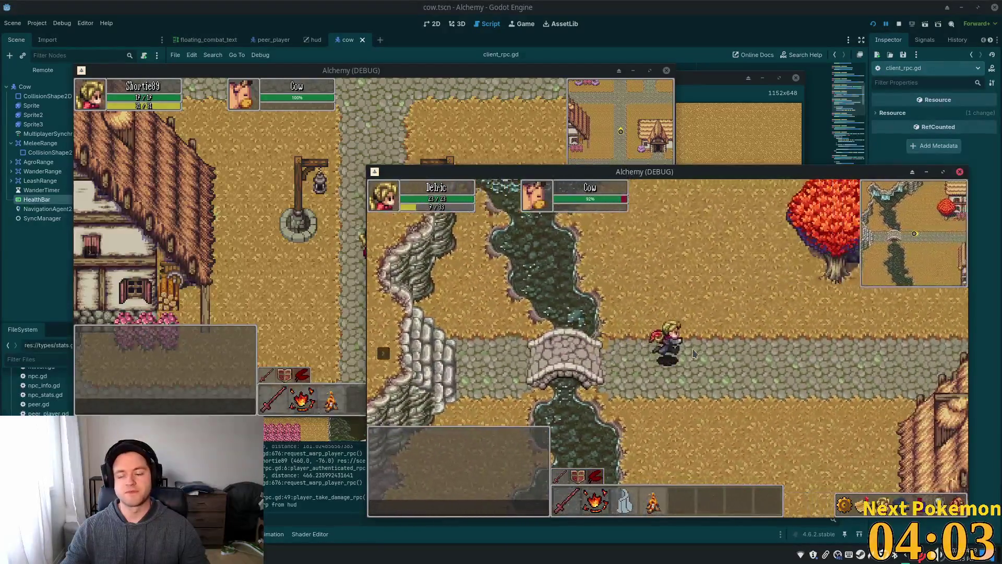
key("d")
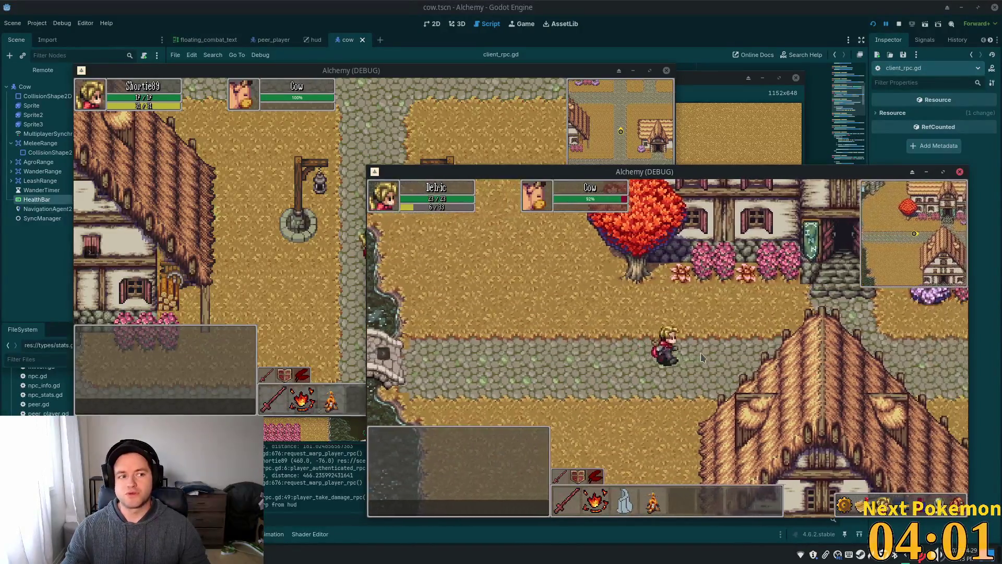
key("d")
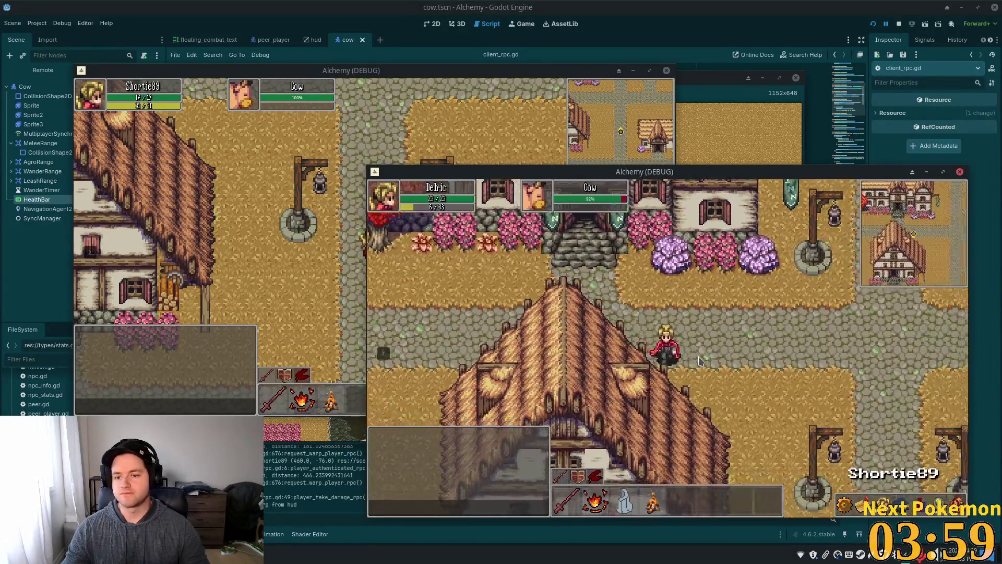
key("s")
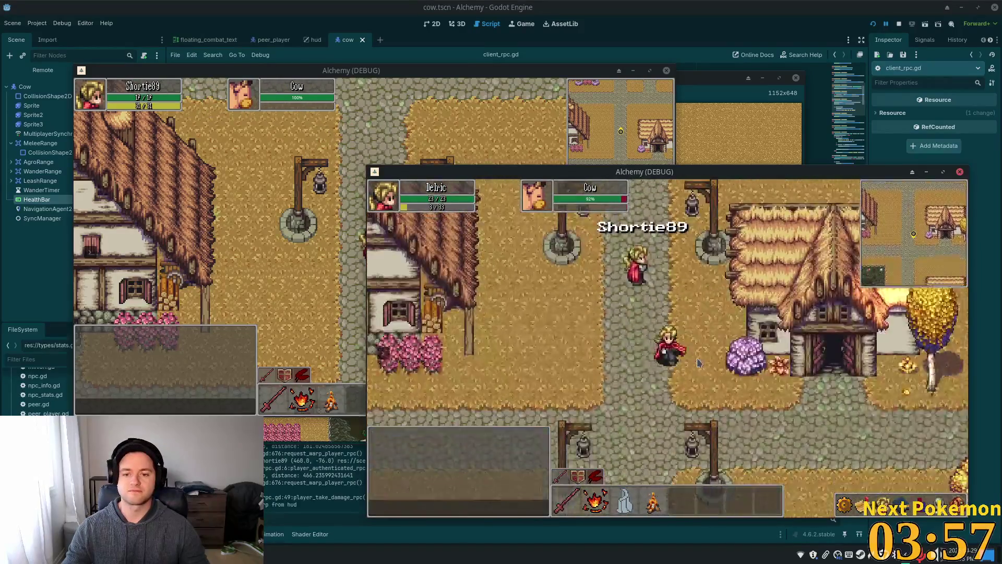
- Run up into the cow pasture, then back through the fence gate toward the buildings
key("d")
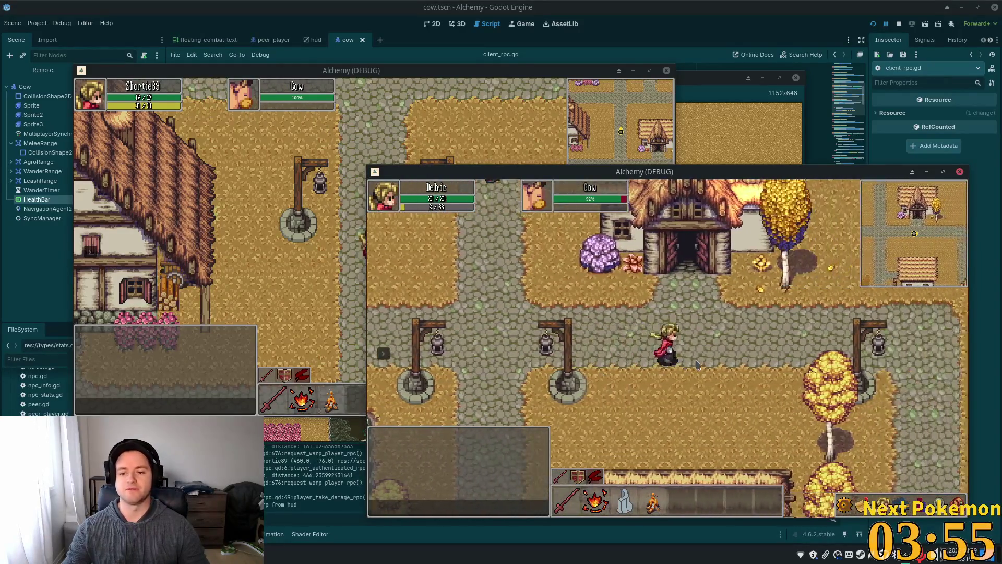
key("d")
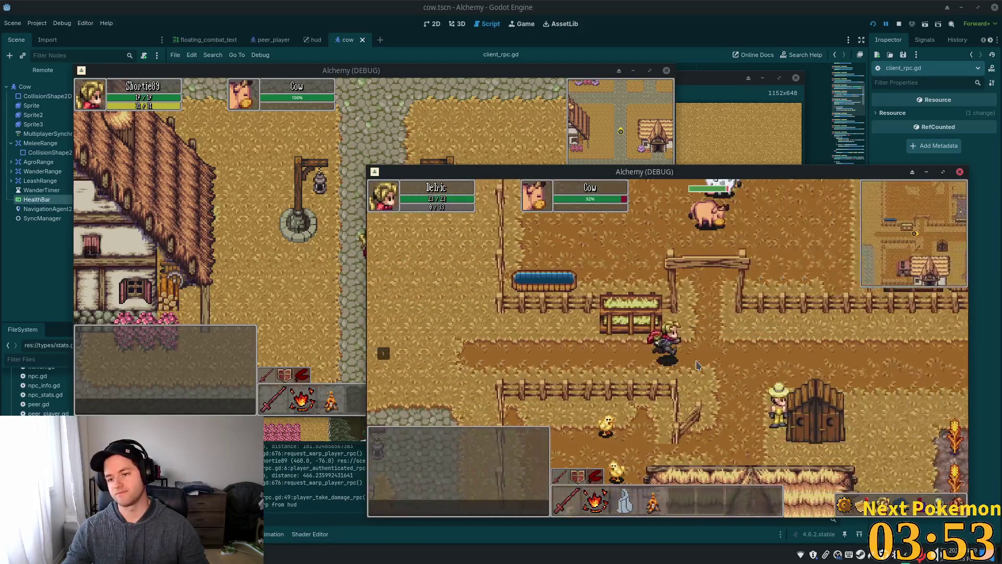
key("w")
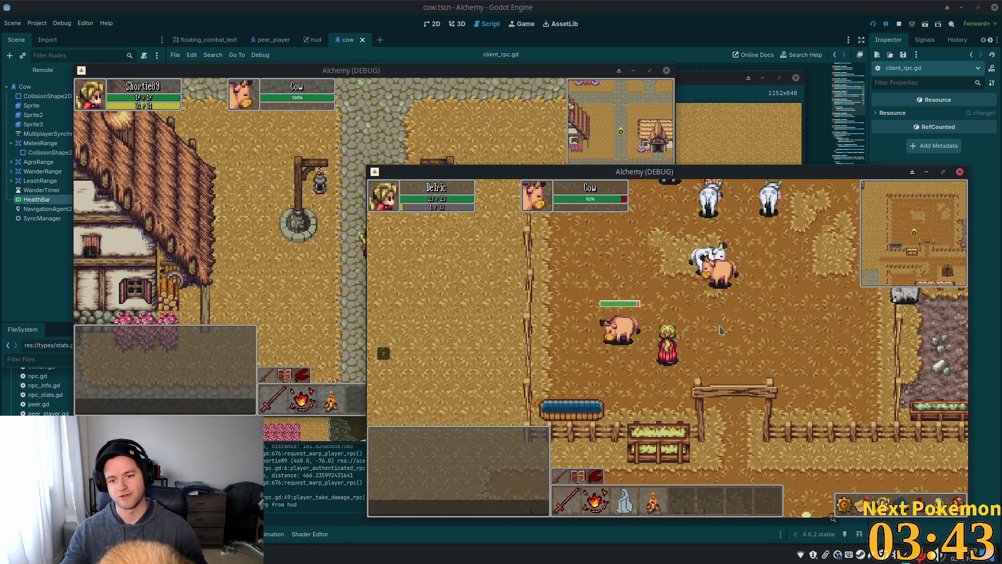
key("s")
key("s")
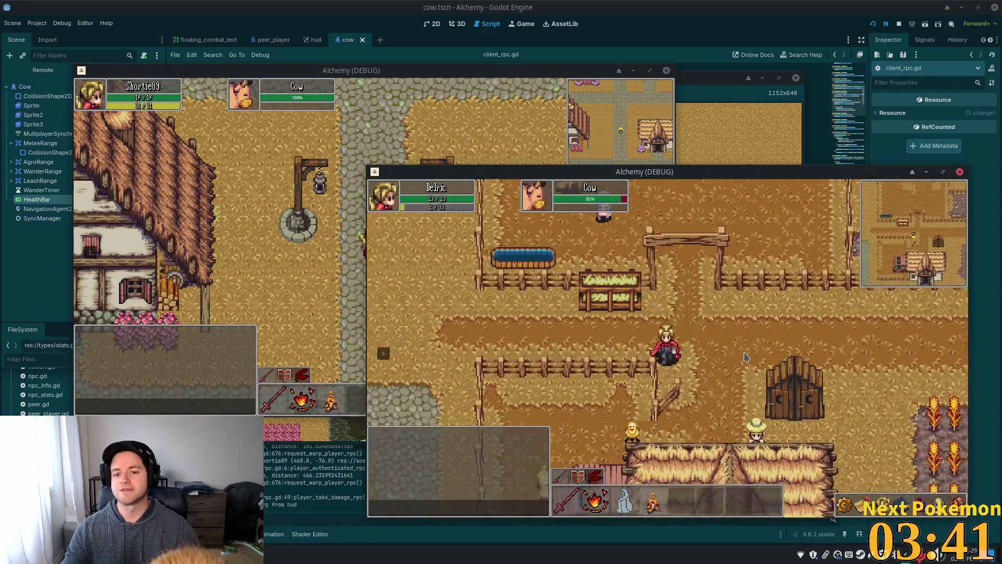
key("a")
key("a")
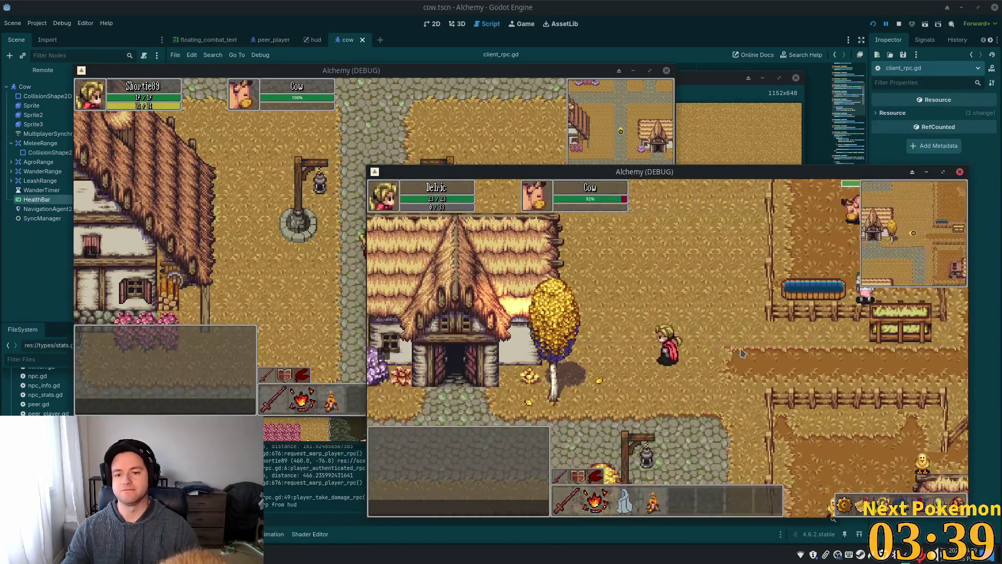
key("s")
key("a")
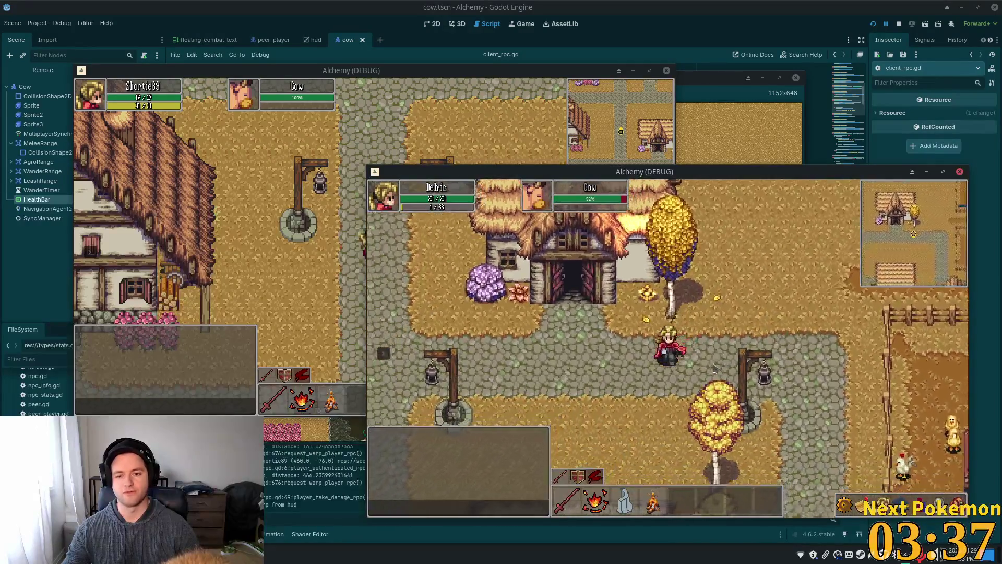
key("w")
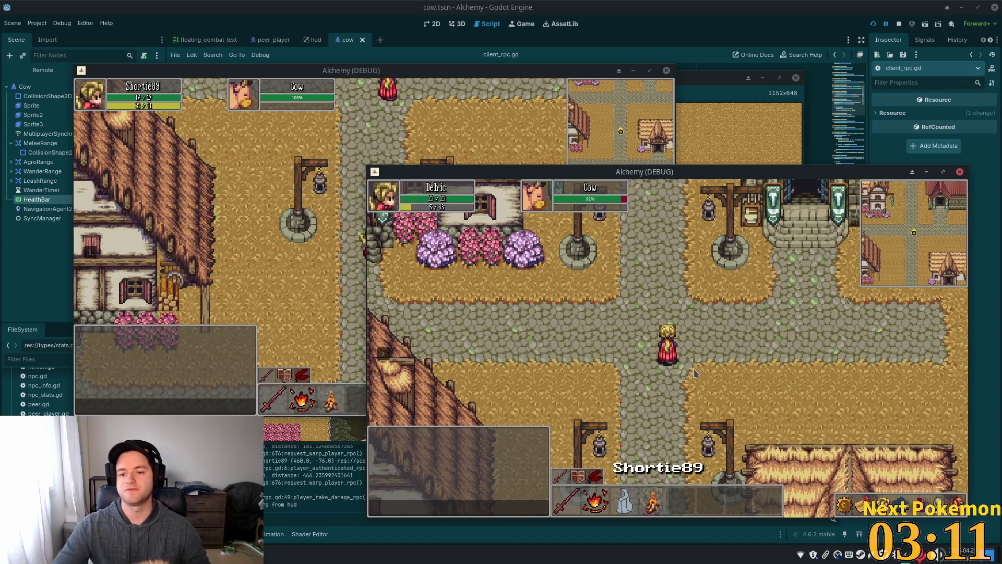
- Run the character over the stone bridge, along the river and back east along the village path
key("w")
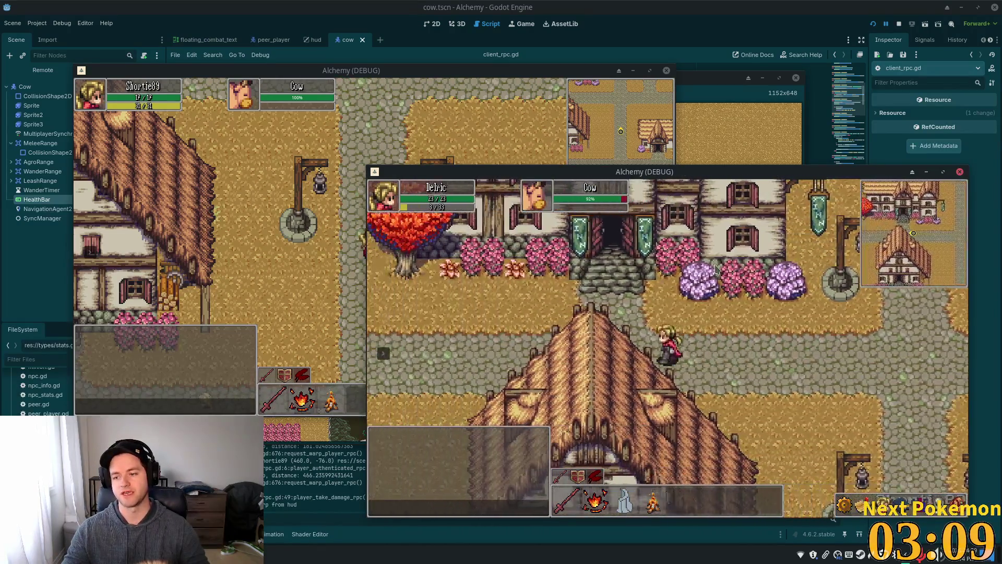
key("w")
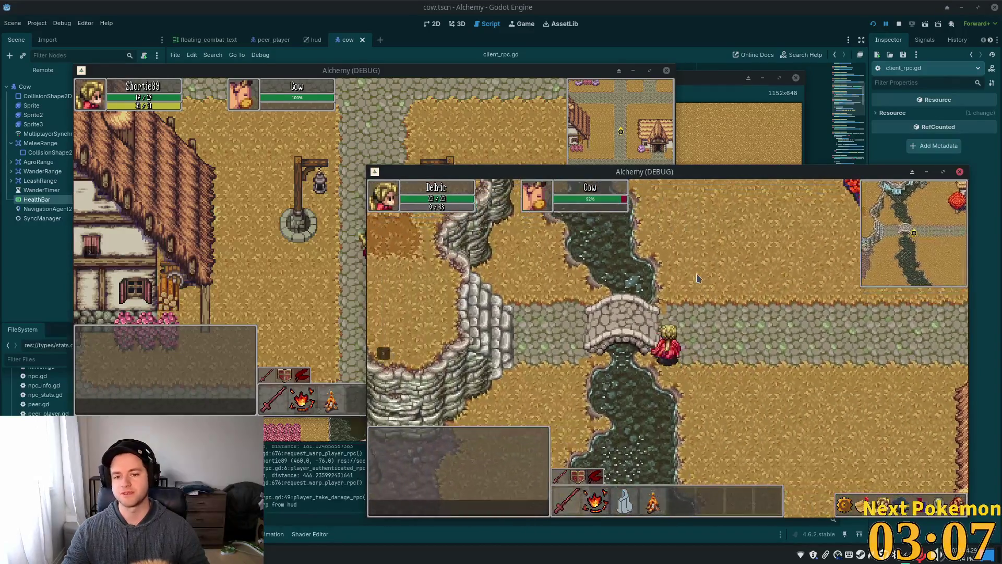
key("a")
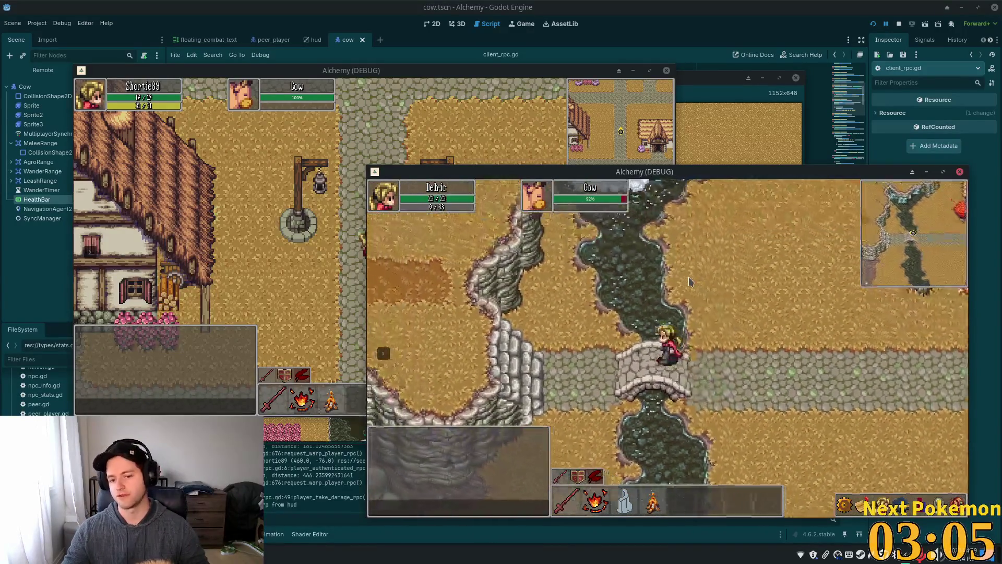
key("a")
key("s")
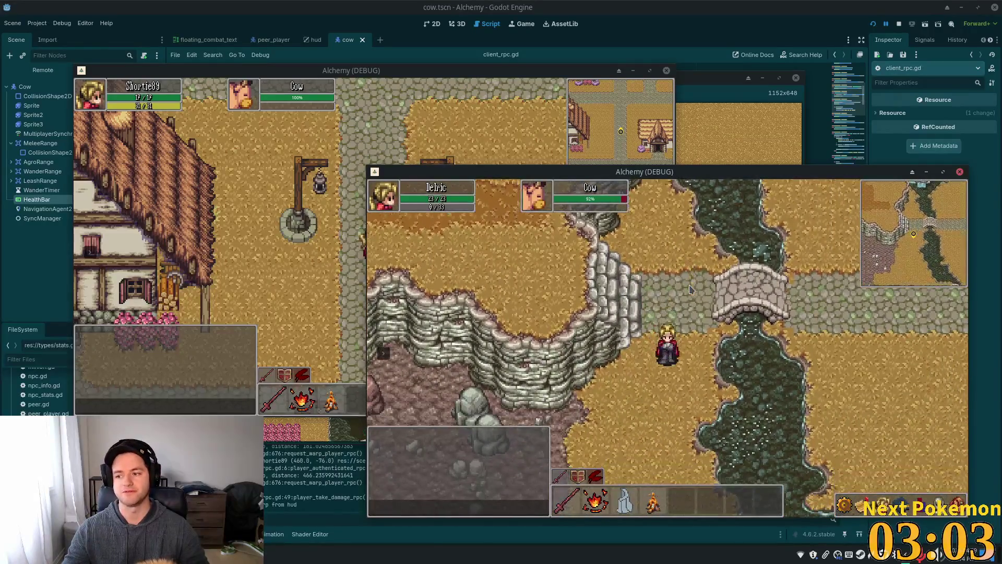
key("w")
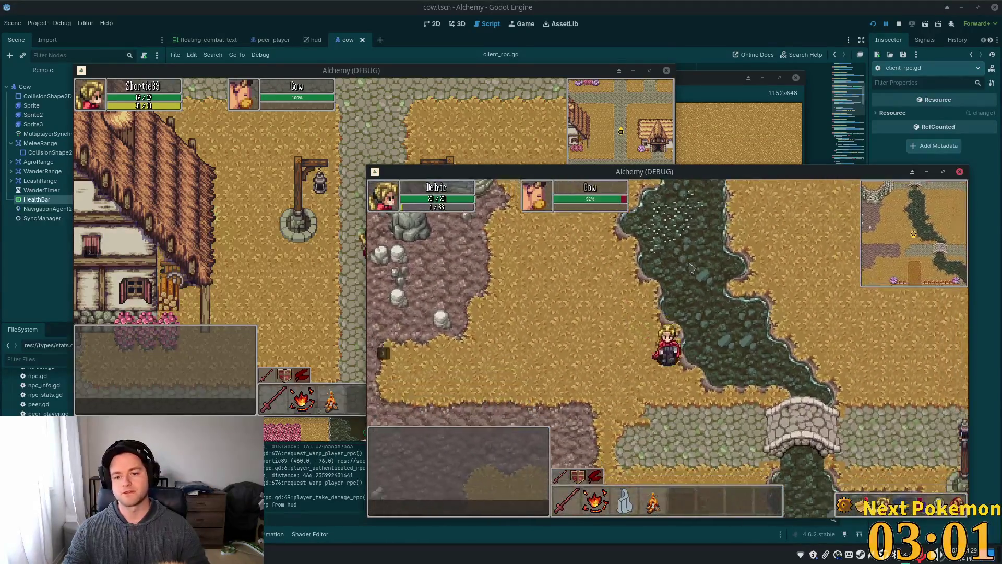
key("s")
key("d")
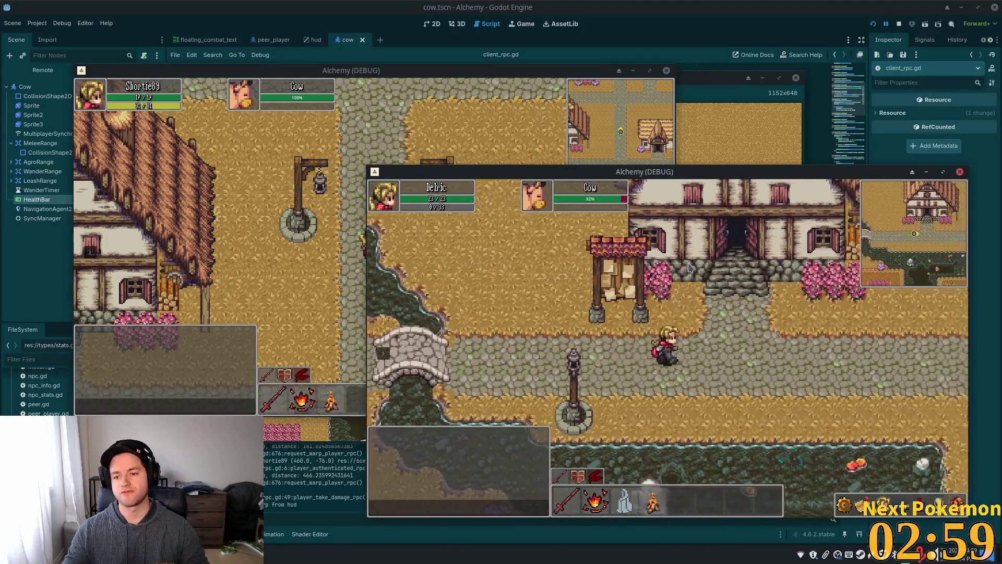
key("d")
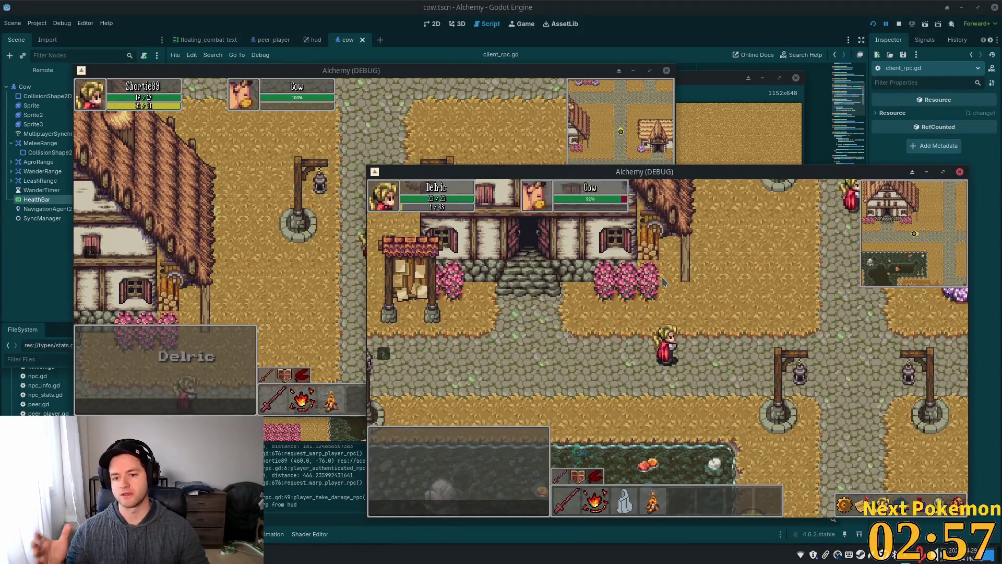
- Run east into the farm toward the barn door, then back west onto the stone path
key("d")
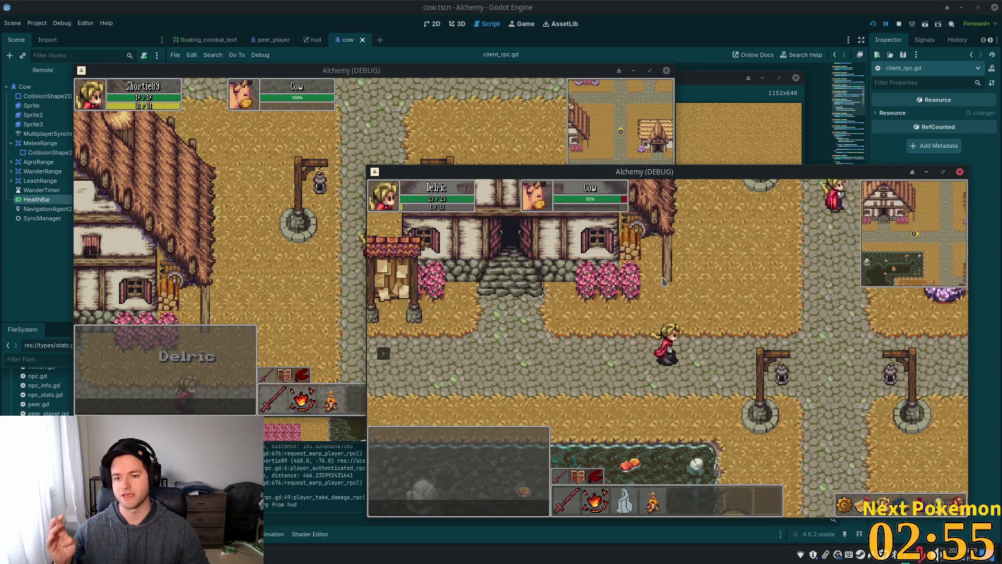
key("d")
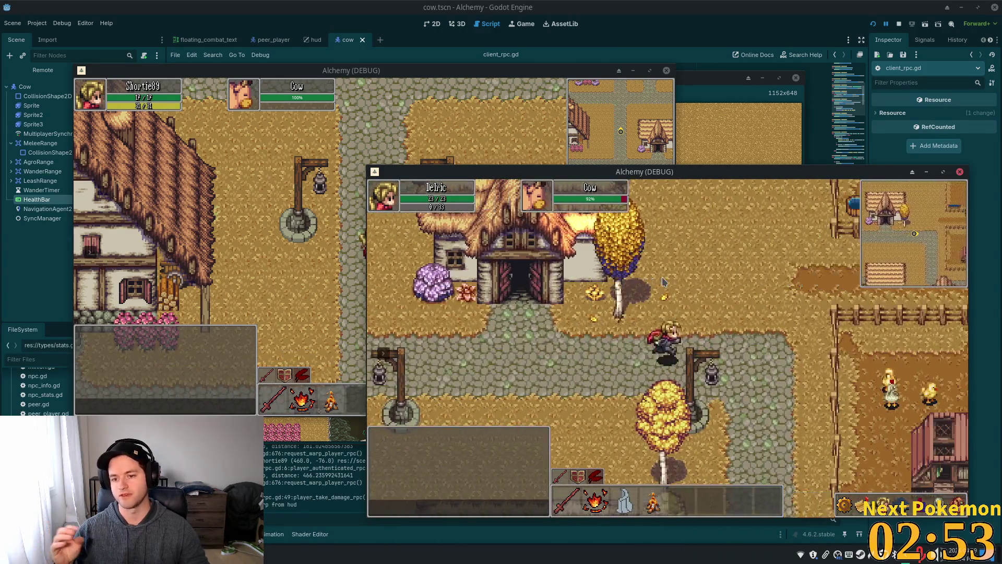
key("w")
key("d")
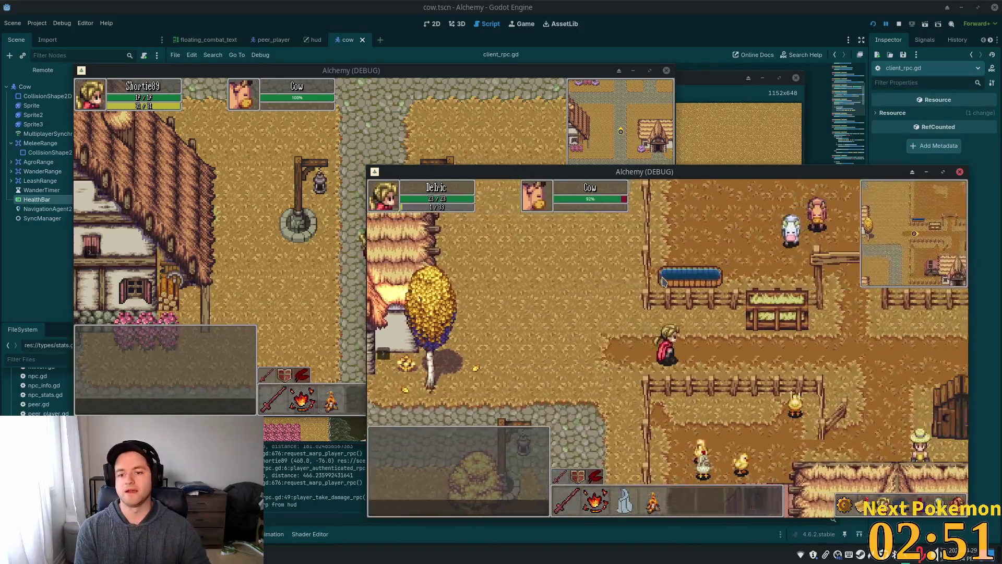
key("d")
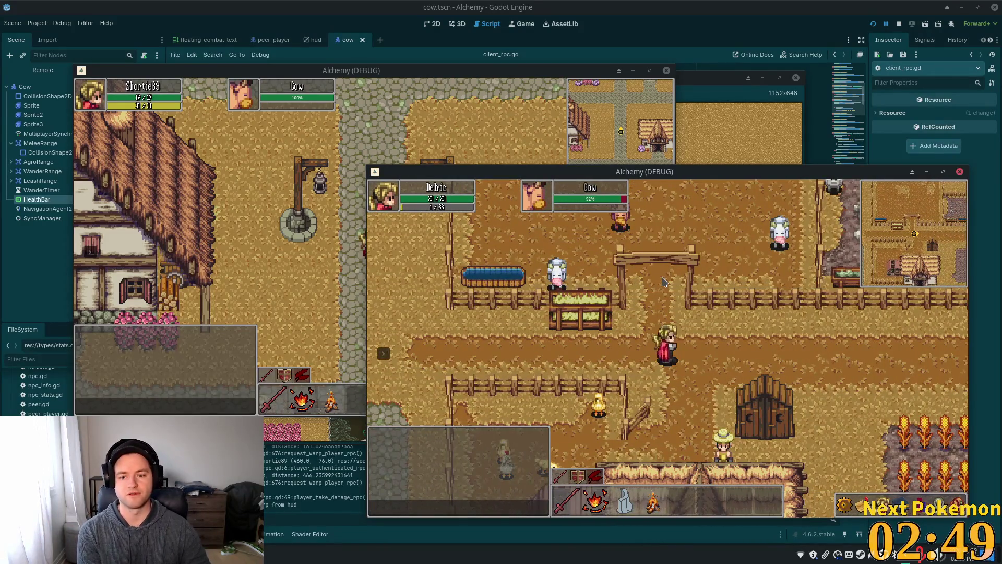
key("d")
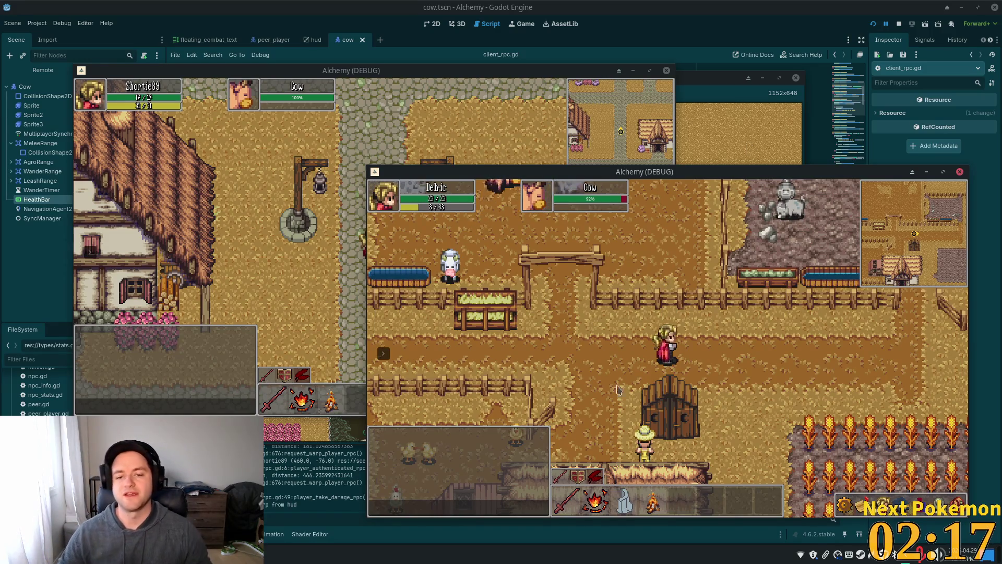
key("a")
key("a")
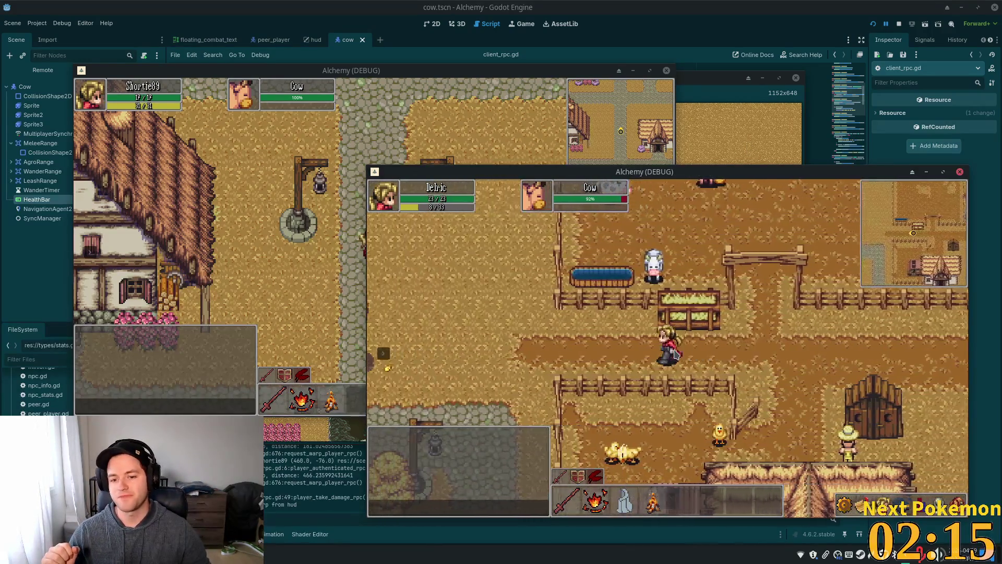
key("a")
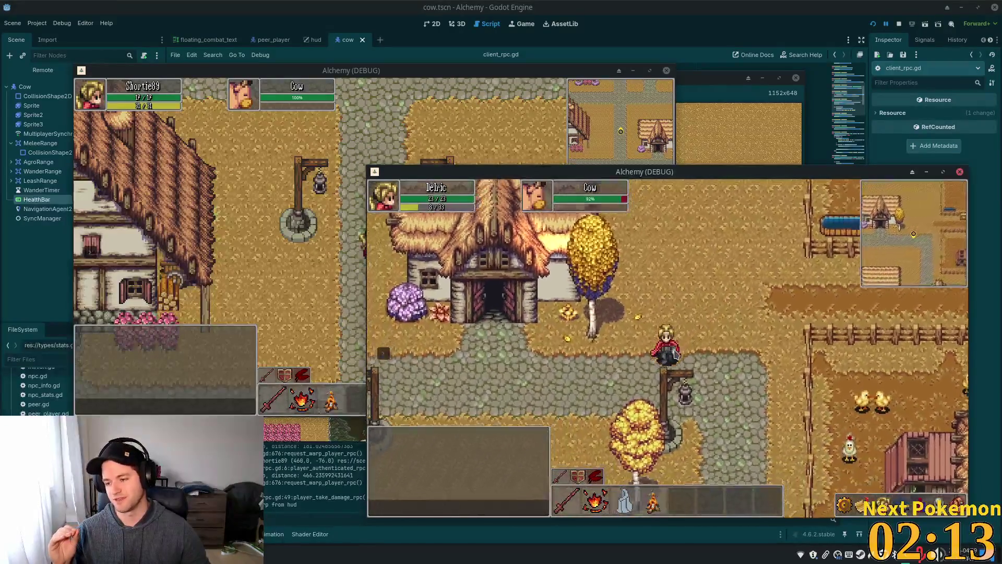
key("a")
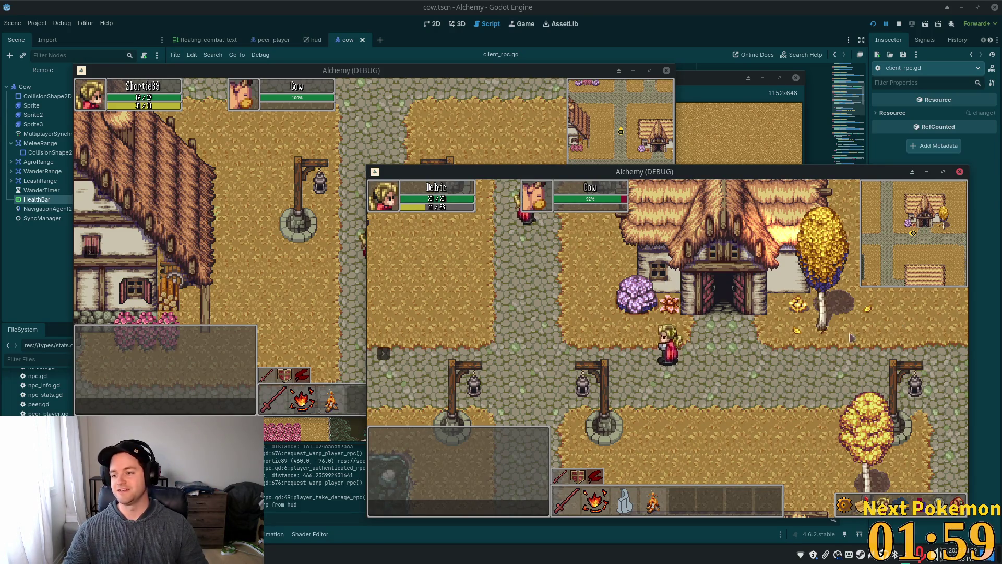
- Run west past the bridge and pond, back east to the crossroads, then switch to the to-do notes
key("s")
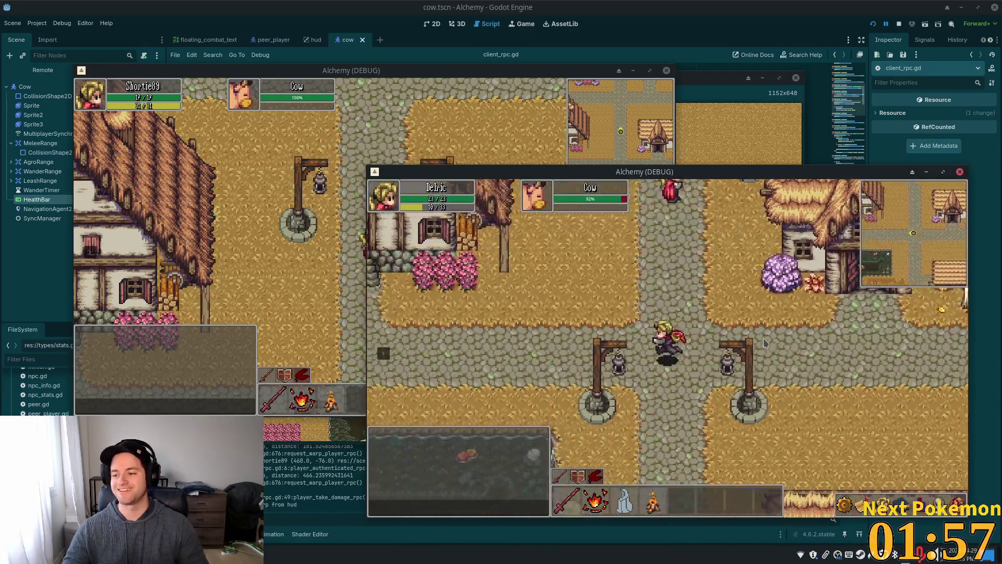
key("a")
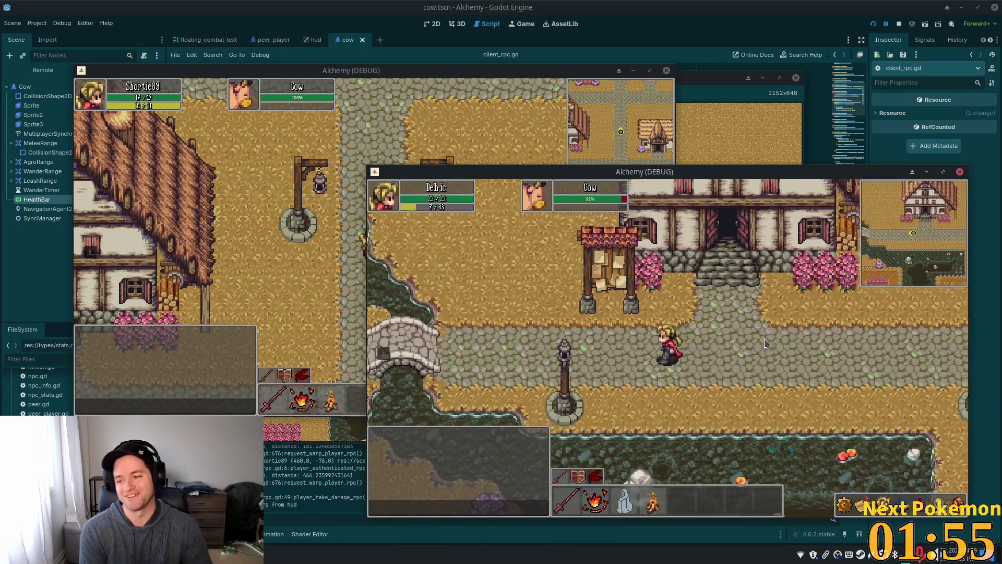
key("a")
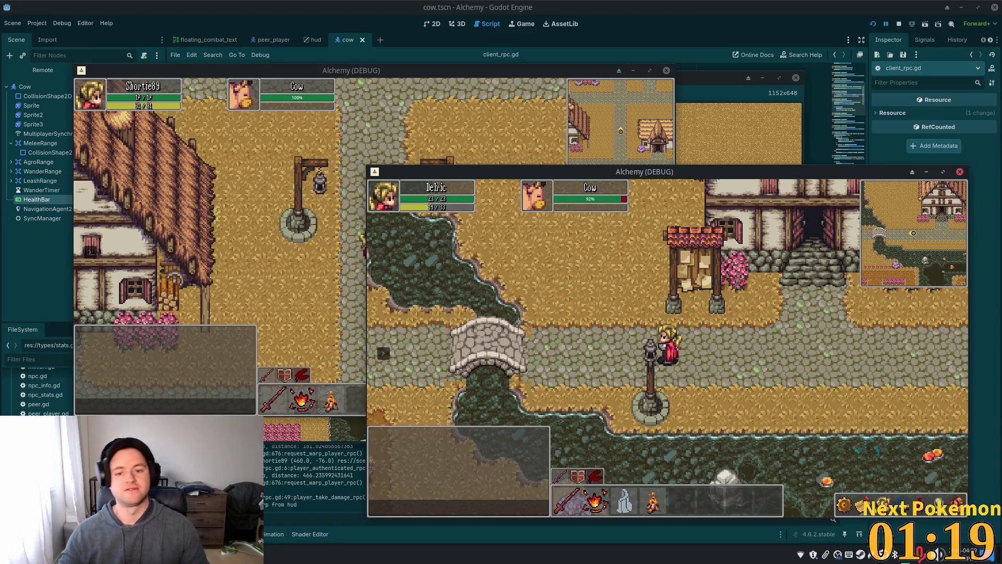
key("d")
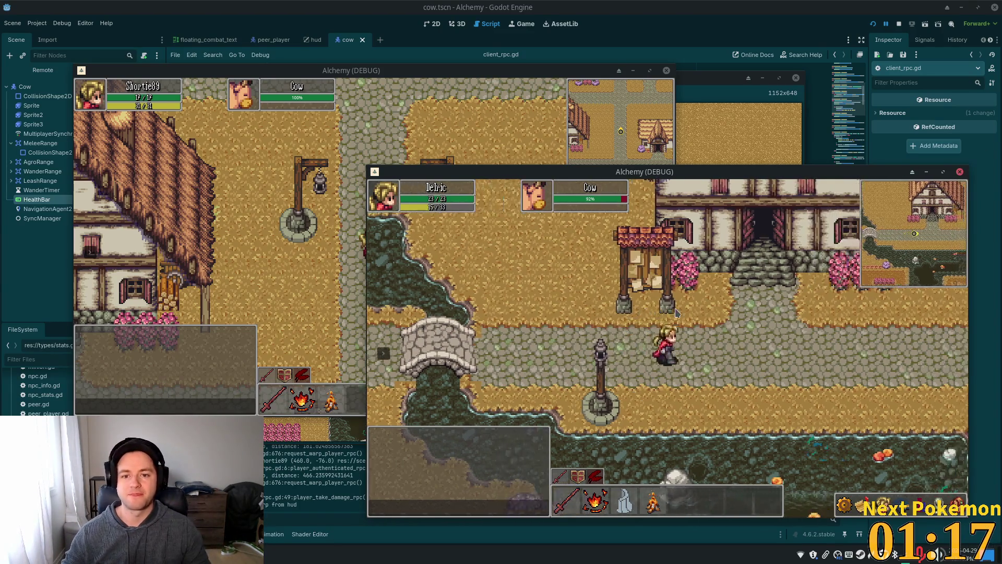
key("d")
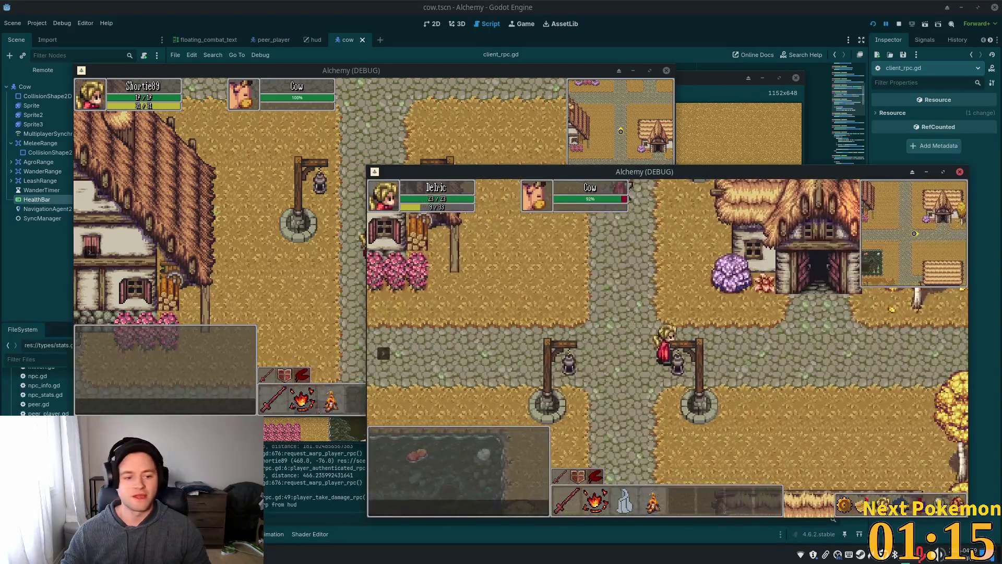
key("alt+Tab")
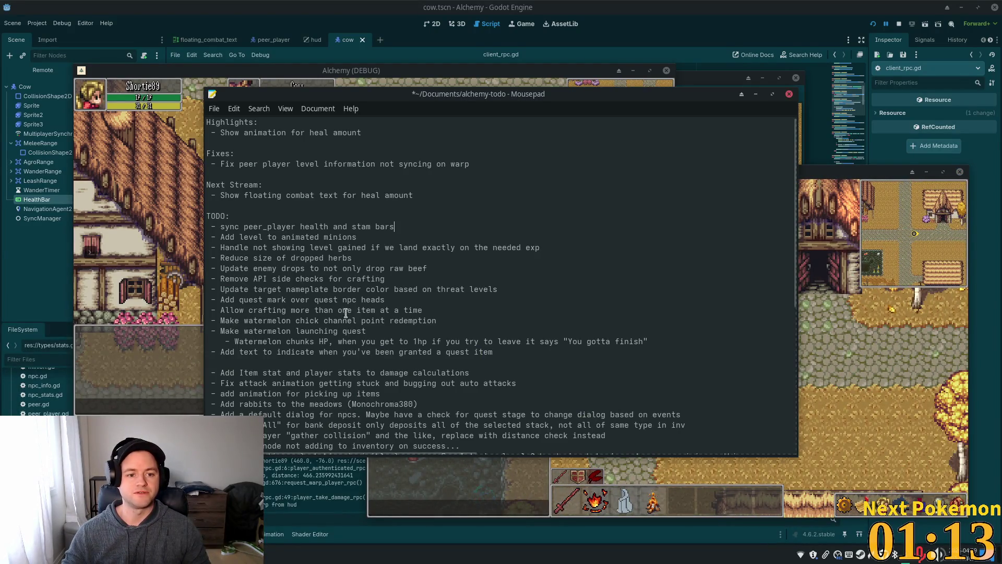
- Add 'Have enemies heal on leash' below 'Add player follow option', then return to the game window
scroll(368, 340, "down", 4)
type("- Add player follow option")
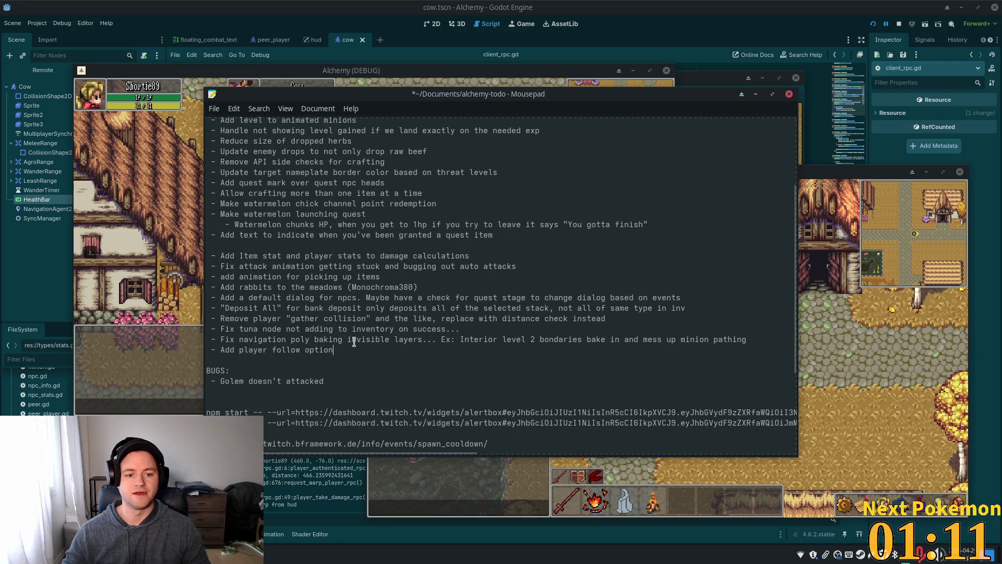
key("Return")
key("BackSpace")
type("-")
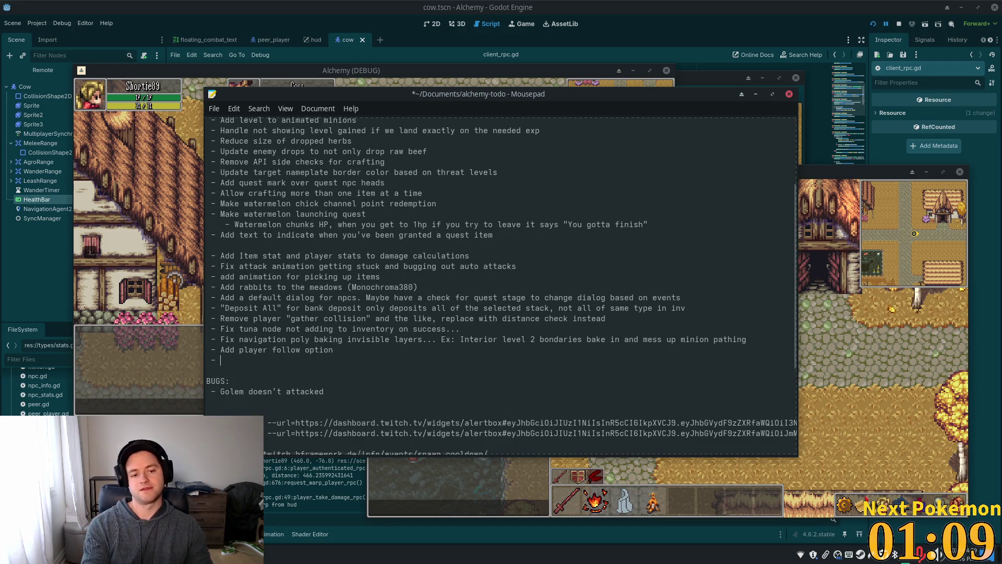
type("Have ")
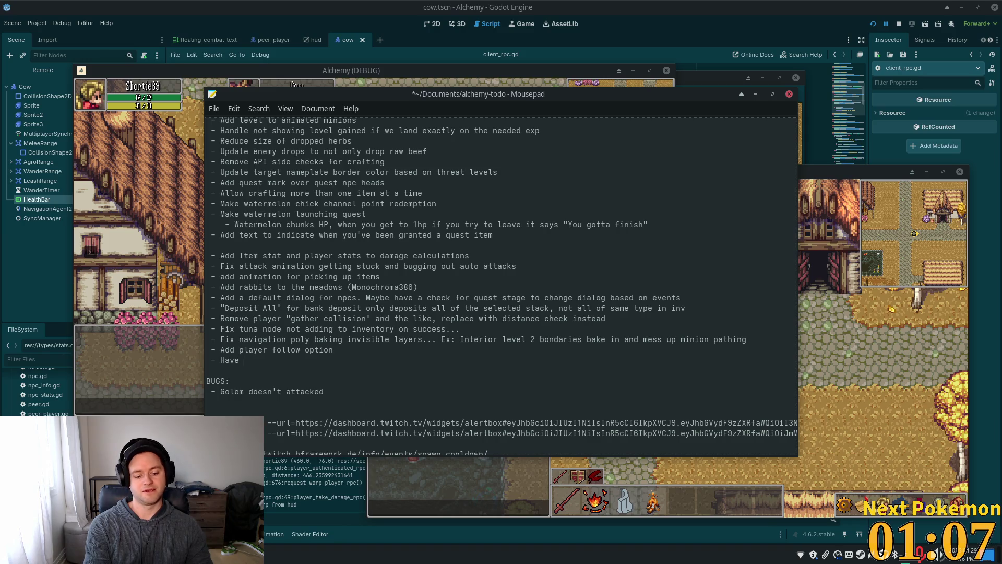
type("enemni")
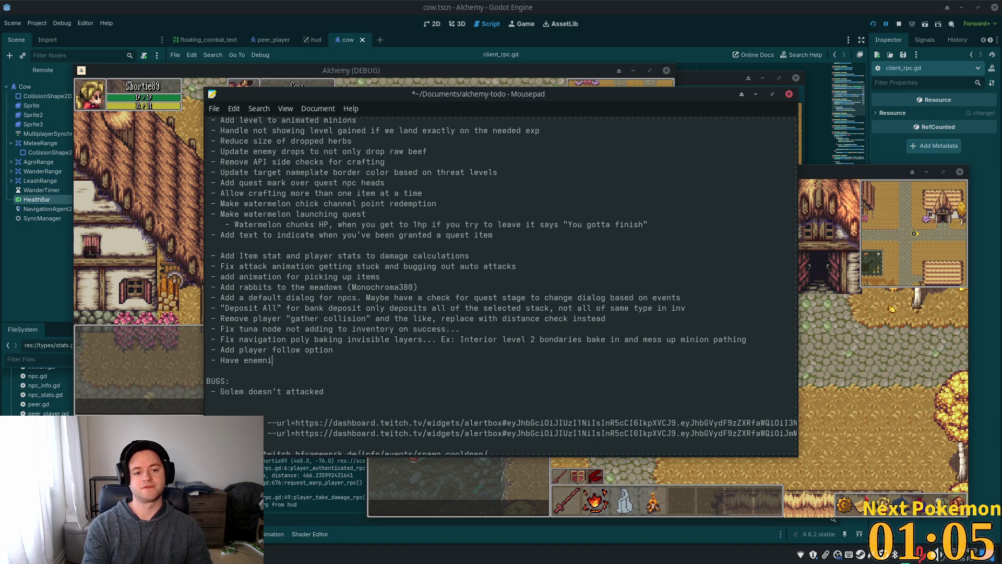
key("BackSpace")
key("BackSpace")
type("es heal on leash")
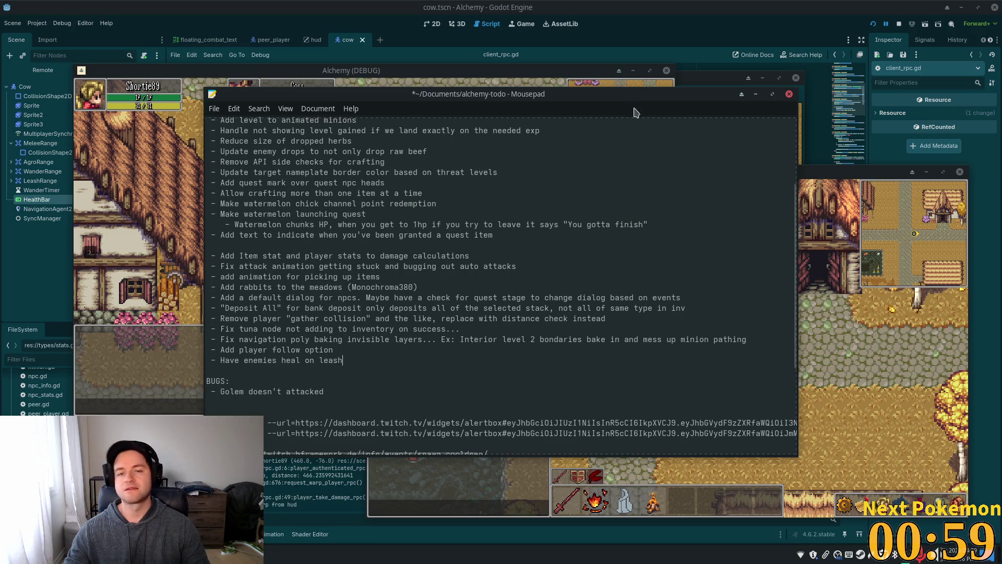
left_click(837, 181)
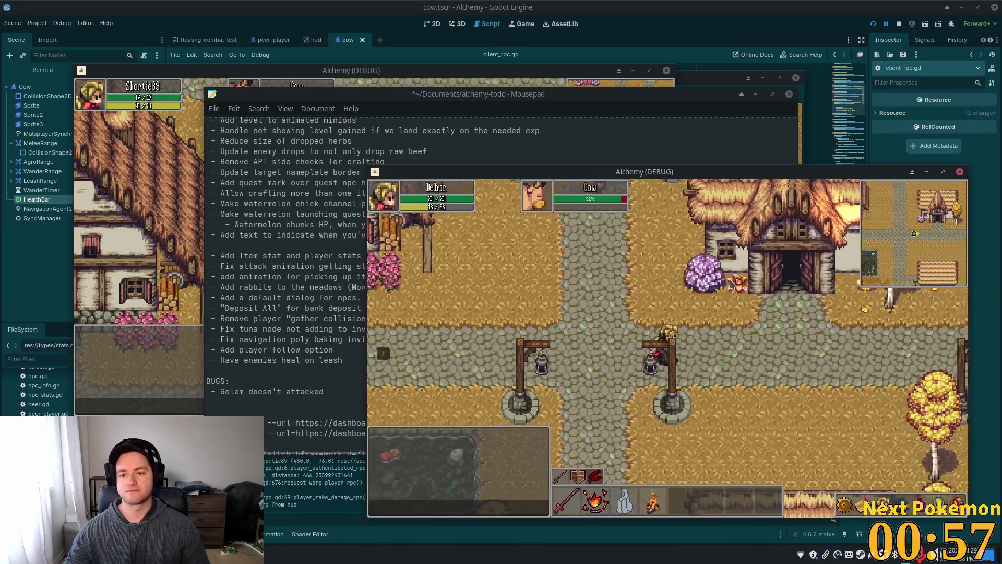
- Walk the character along the farm fence into the cow pen and back out
key("d")
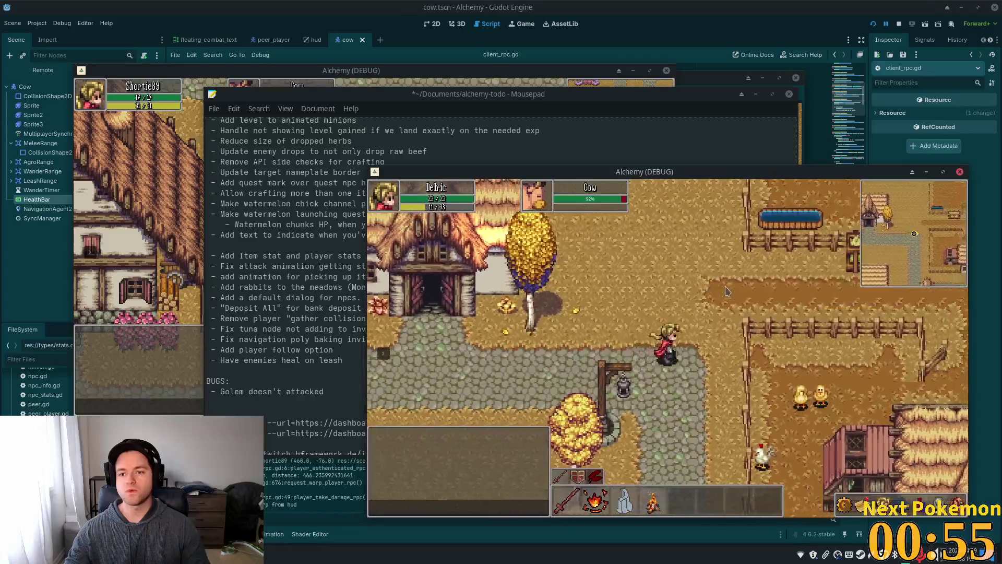
key("d")
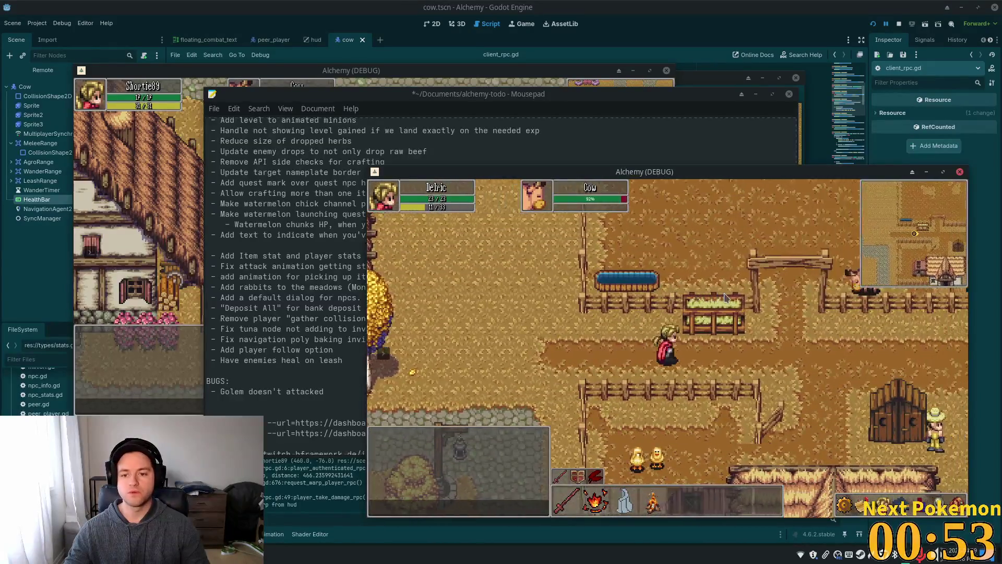
key("w")
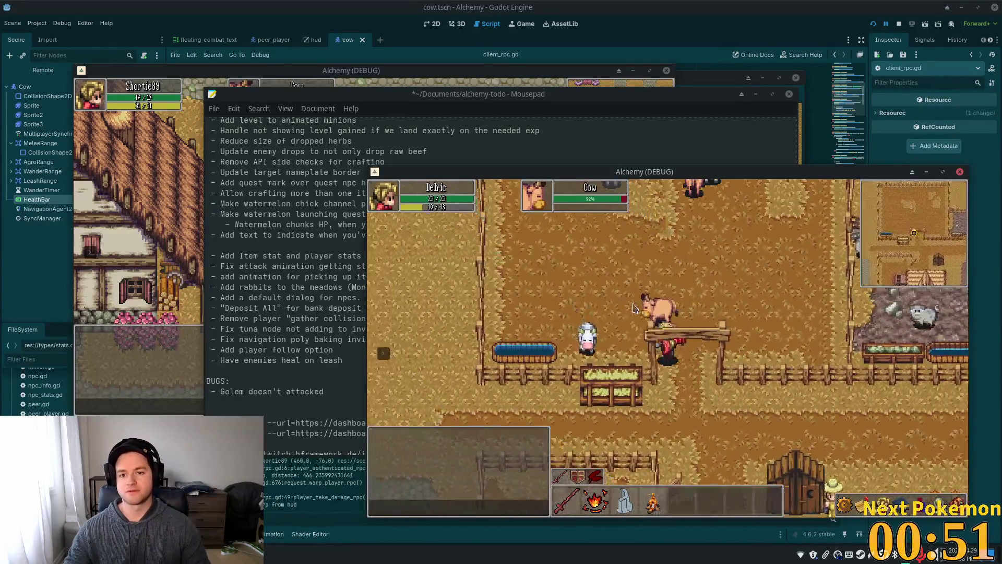
key("s")
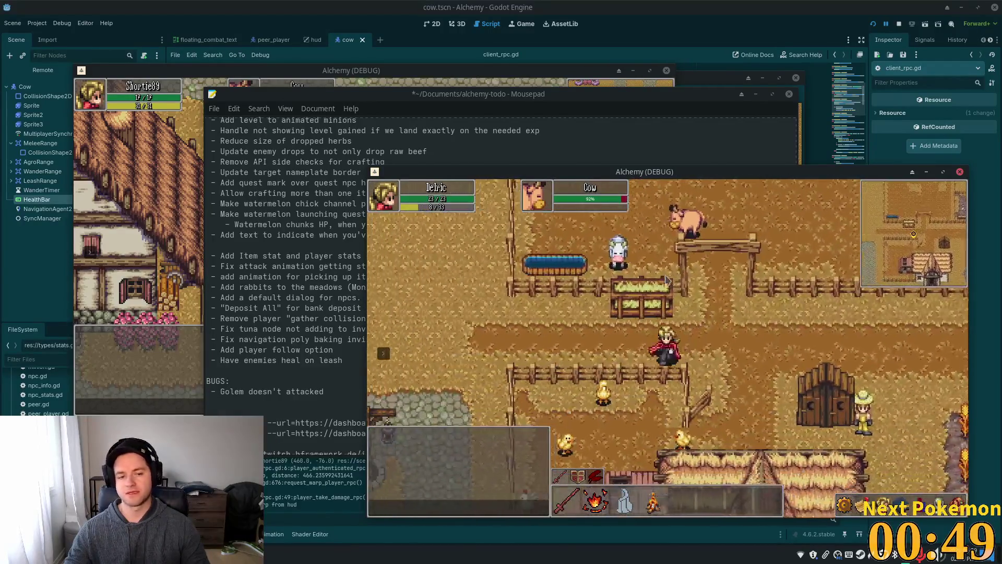
- Compare the Cow nameplate health in both game clients, then return to client_rpc.gd
left_click(447, 70)
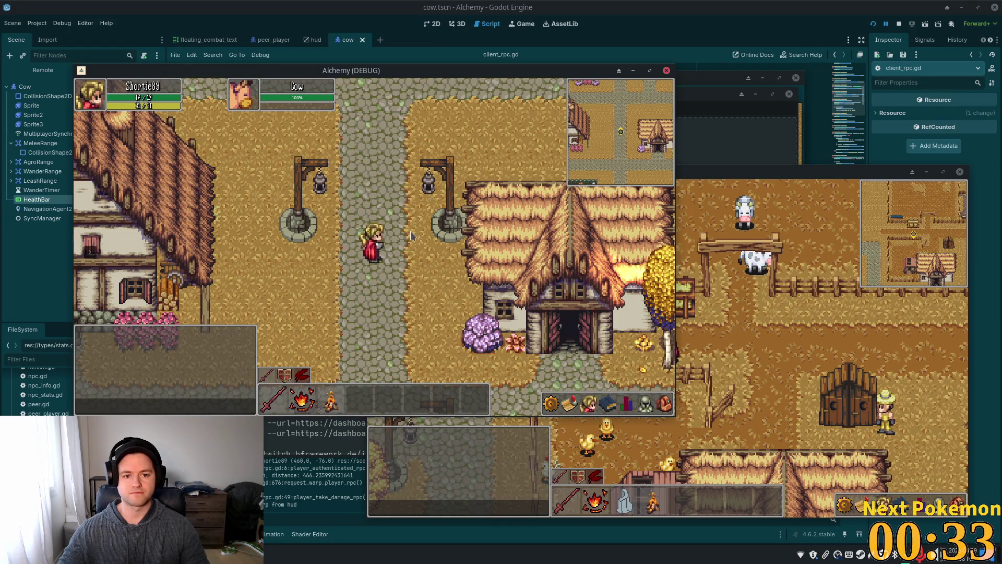
left_click_drag(565, 75, 557, 68)
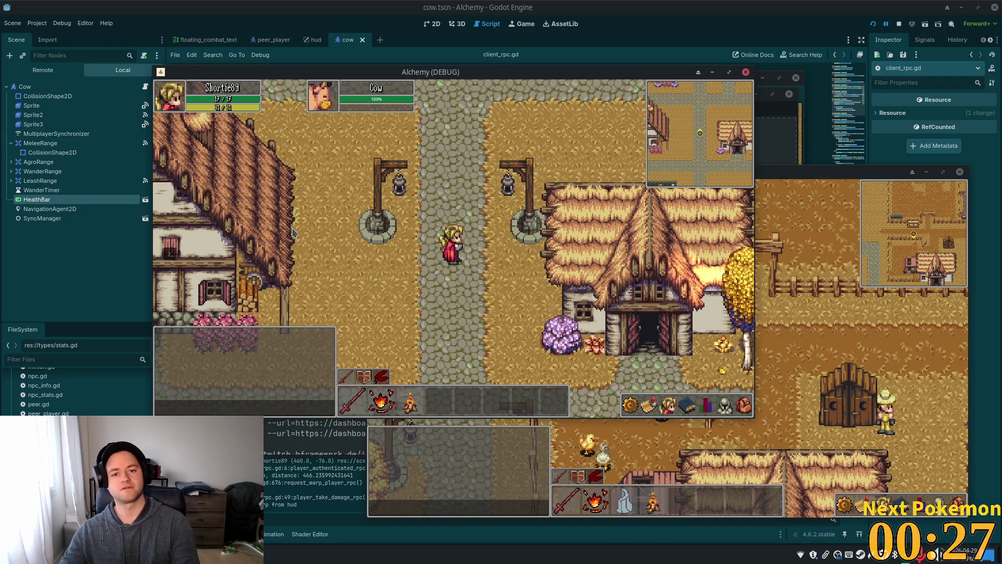
key("alt+Tab")
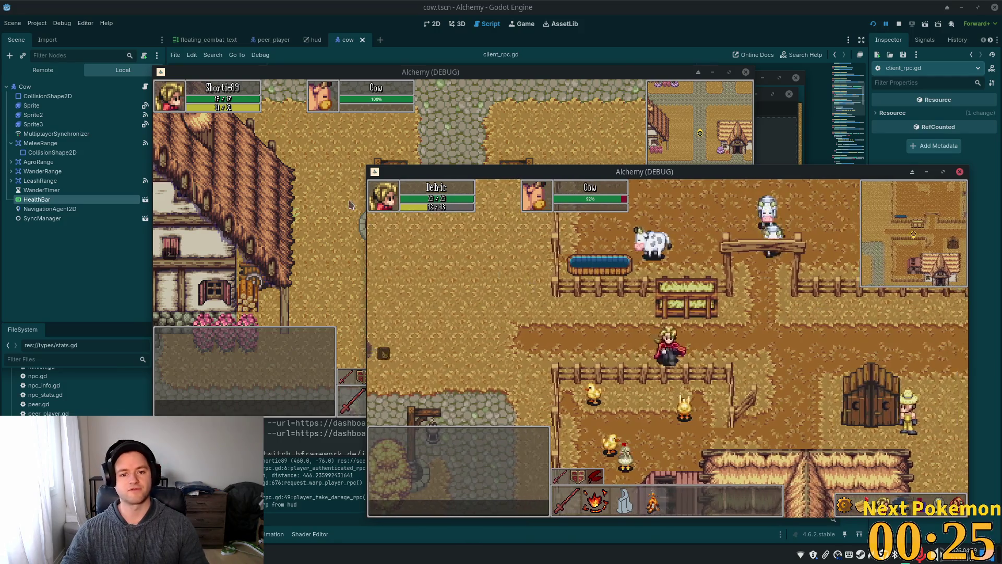
left_click(349, 204)
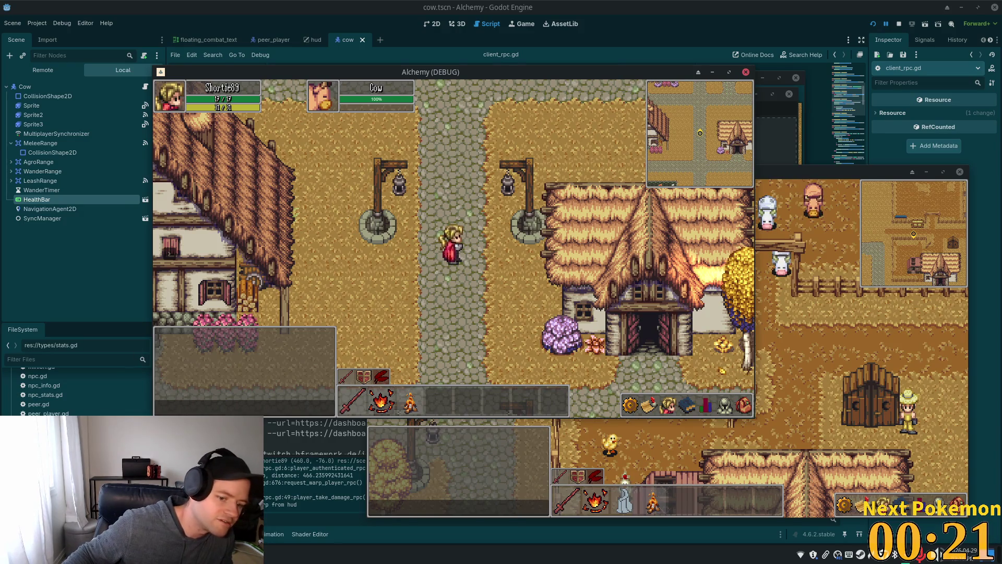
key("alt+Tab")
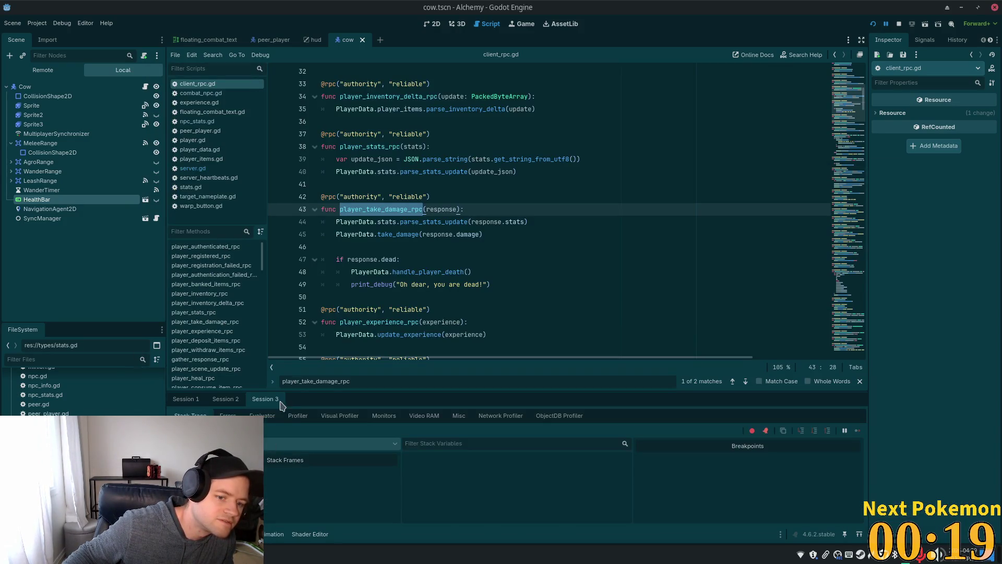
- Select Session 1 in the Debugger and restart the running multiplayer project
left_click(225, 399)
left_click(186, 399)
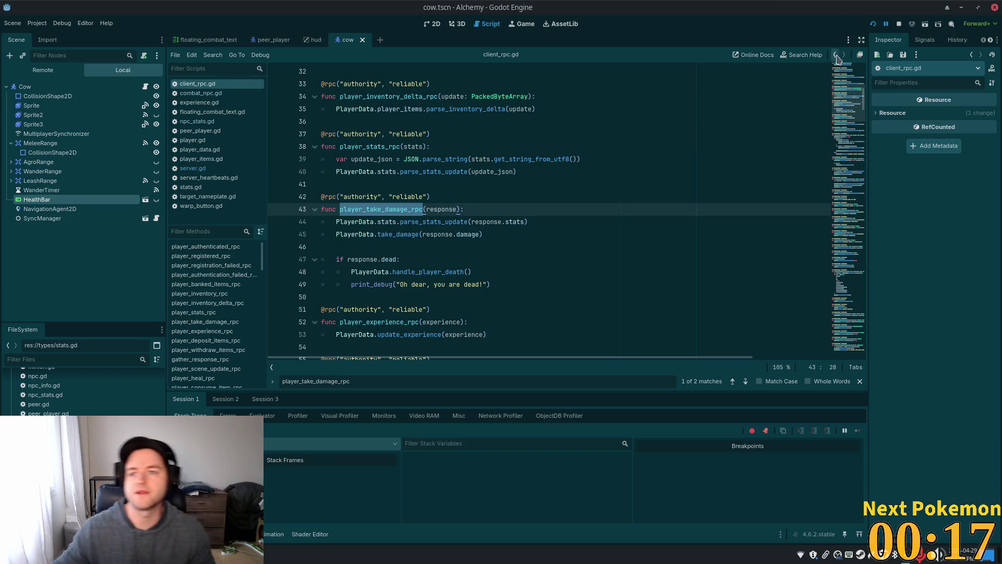
left_click(873, 24)
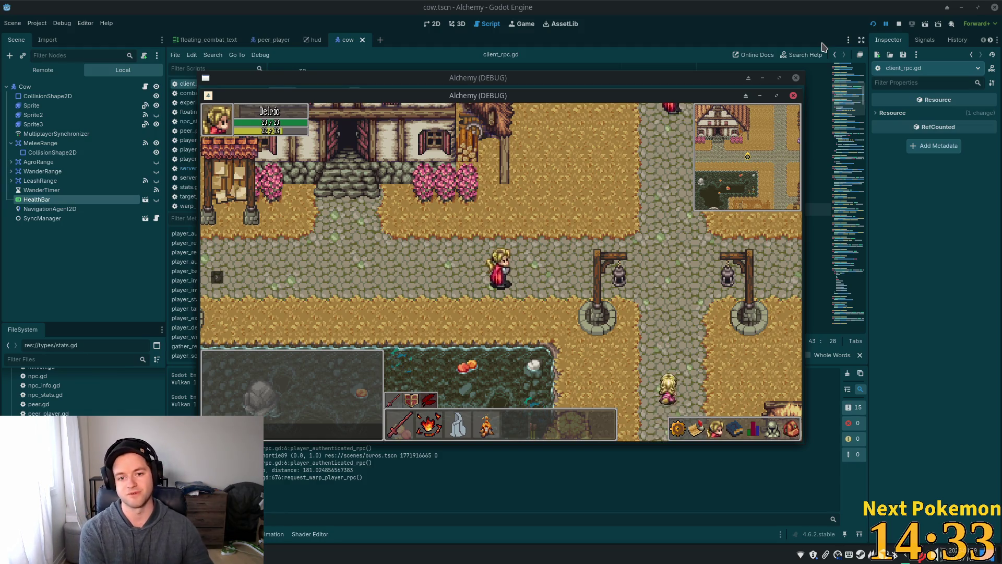
- Walk the character through town and across the stone bridge and back, then return to client_rpc.gd
key("d")
key("s")
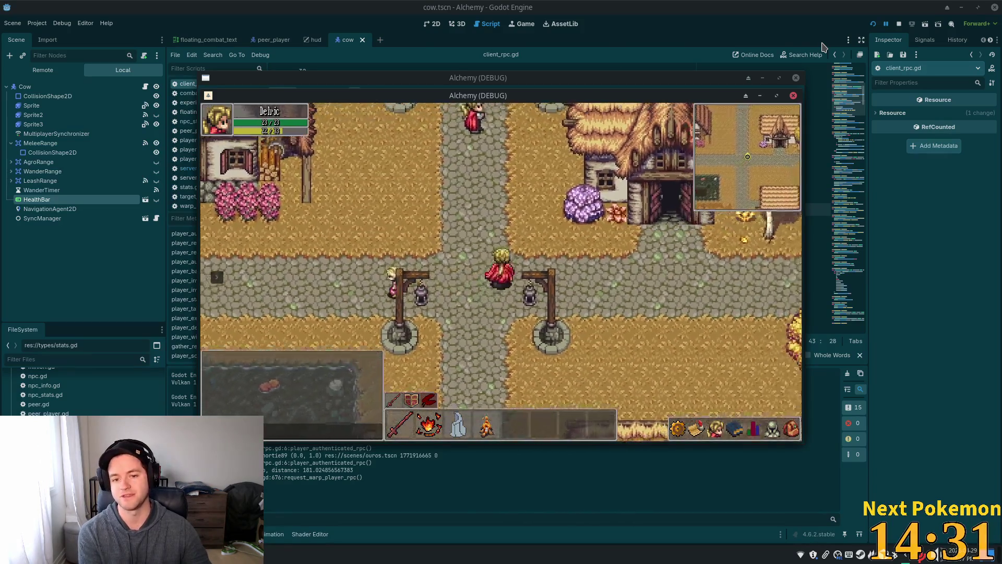
key("w")
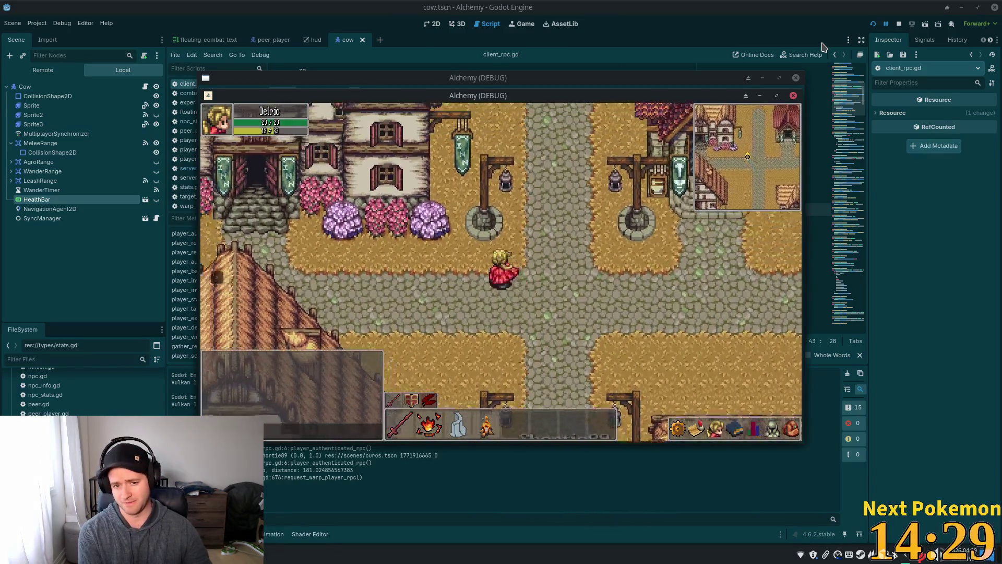
key("a")
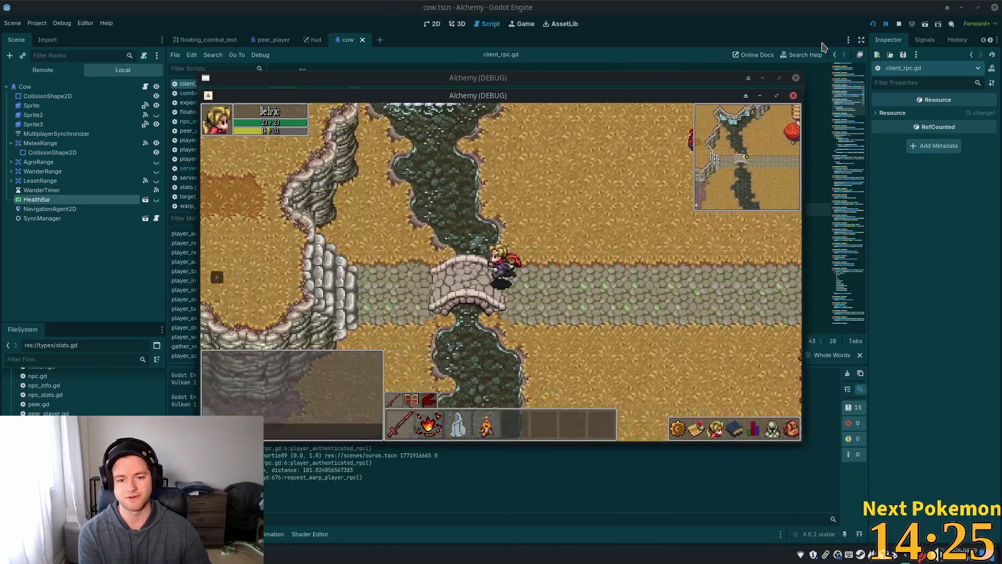
key("d")
key("d")
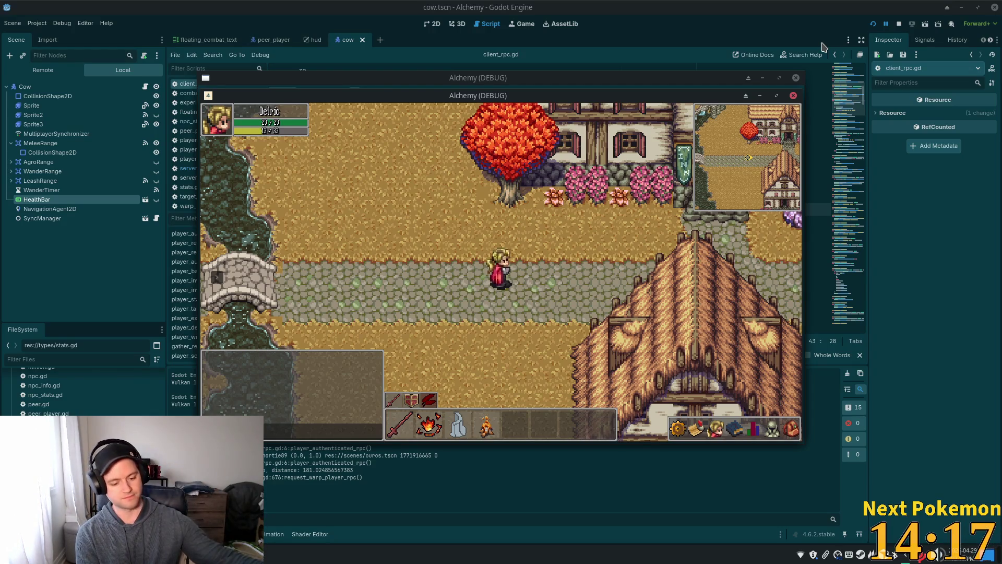
key("d")
key("d")
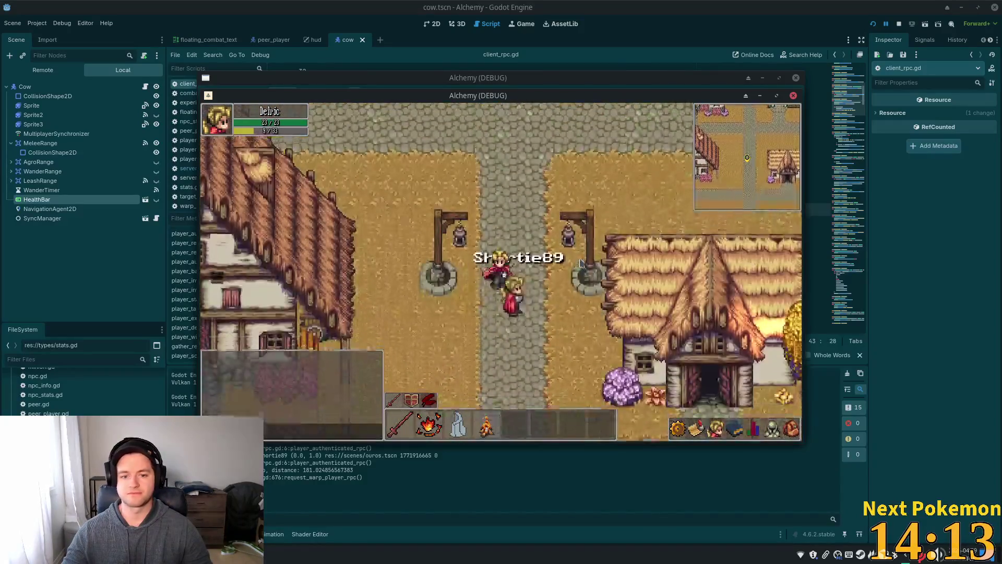
left_click(791, 23)
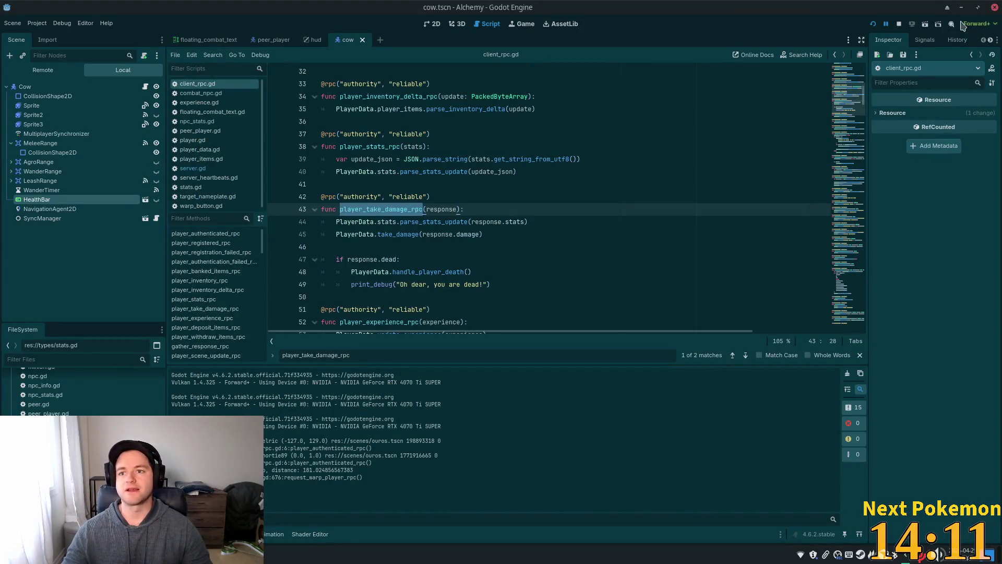
- Stop the running game and widen the client_rpc.gd script editor around lines 40-45
left_click(898, 24)
left_click(494, 214)
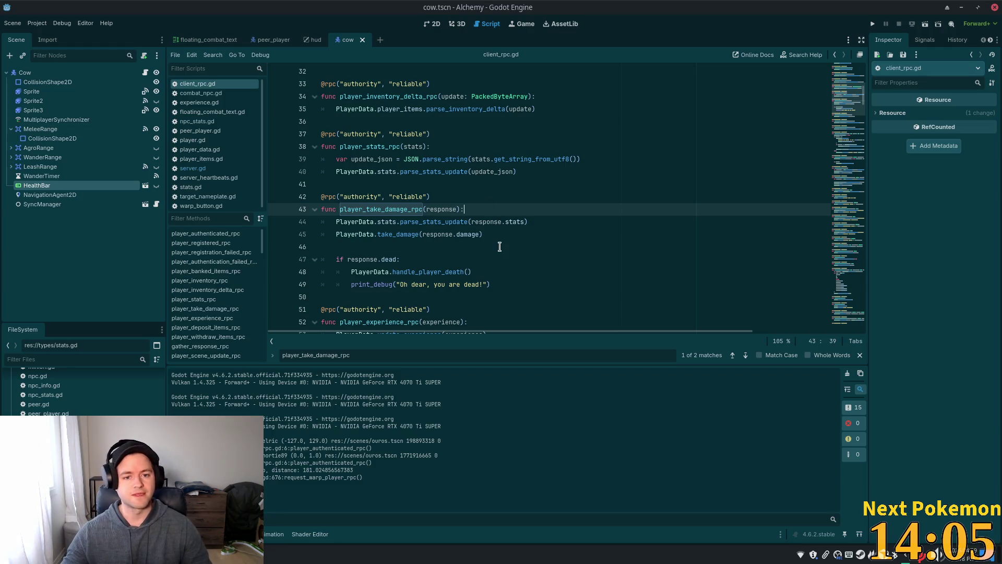
left_click(486, 239)
left_click_drag(166, 213, 139, 212)
left_click(536, 174)
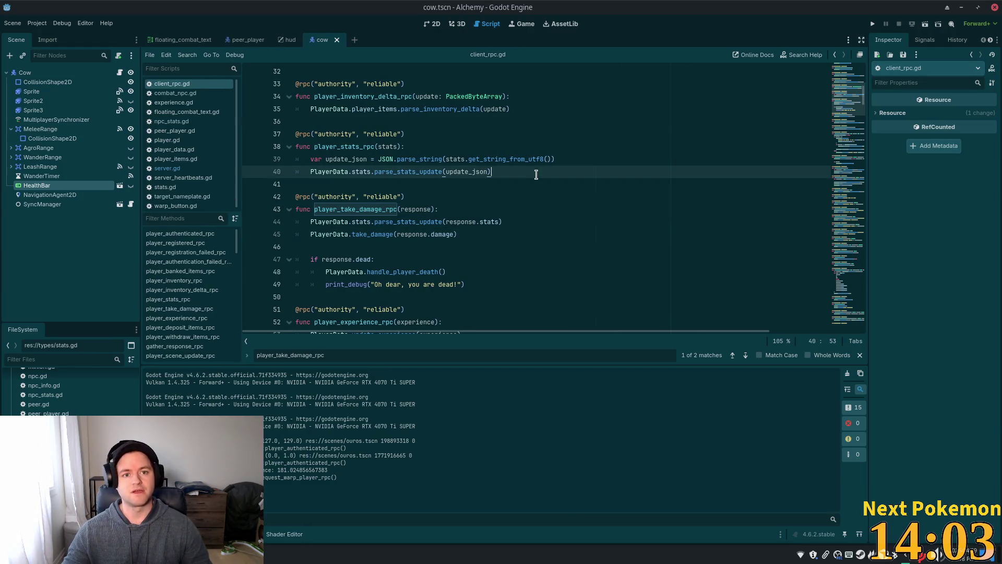
- Open target_nameplate.tscn via quick search 'target_name' and view it zoomed out in 2D
key("shift+alt+o")
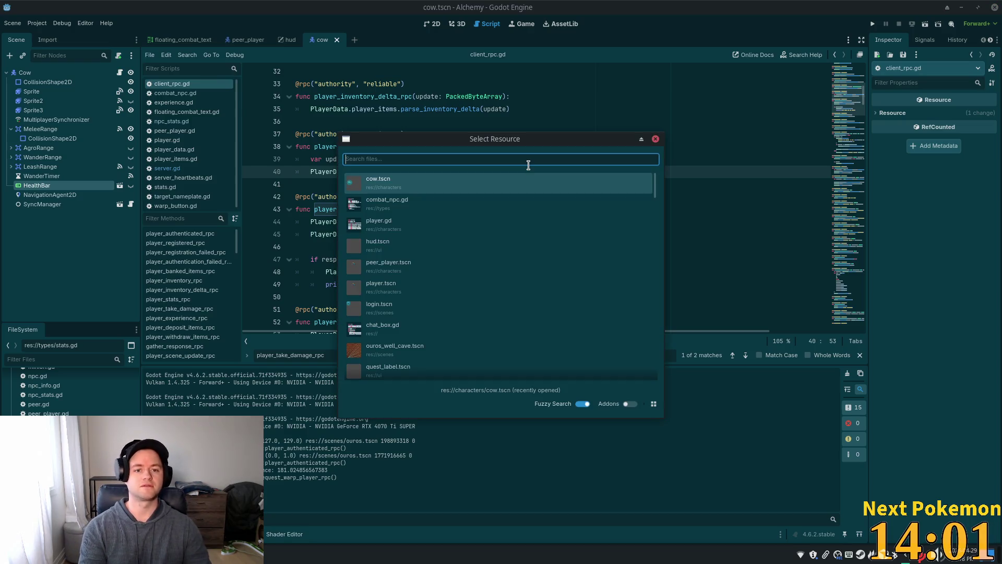
type("target_name")
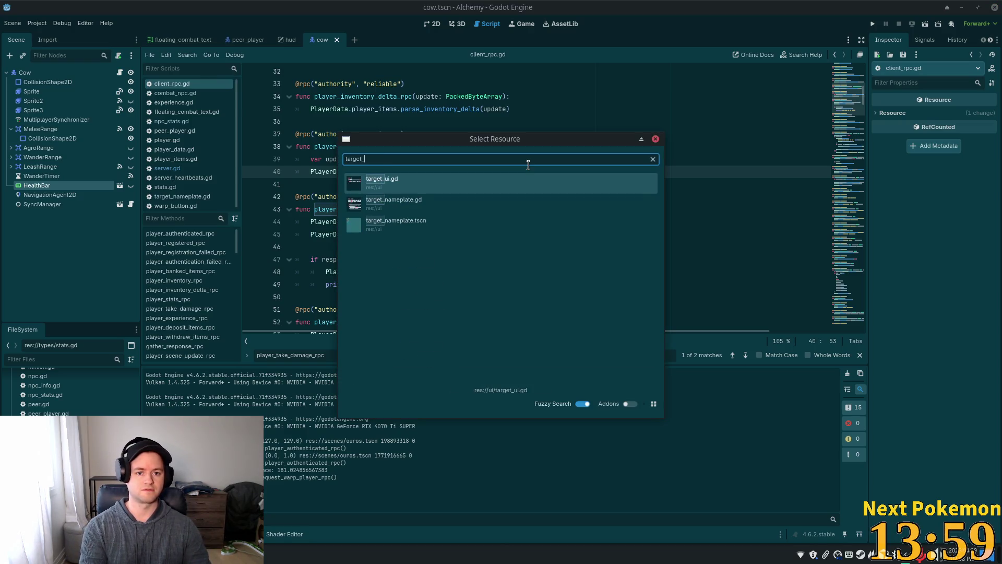
double_click(422, 204)
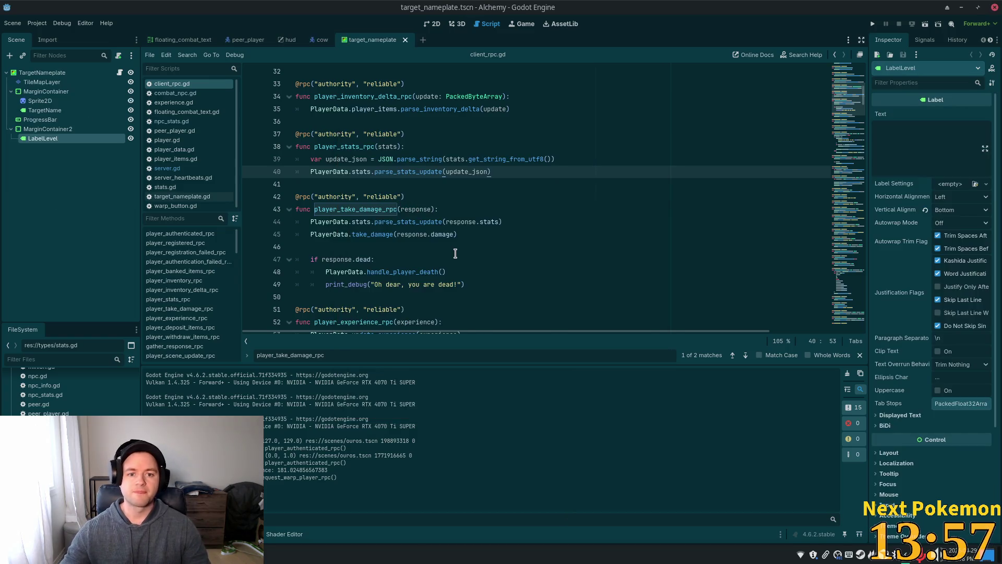
left_click(428, 25)
scroll(678, 169, "down", 5)
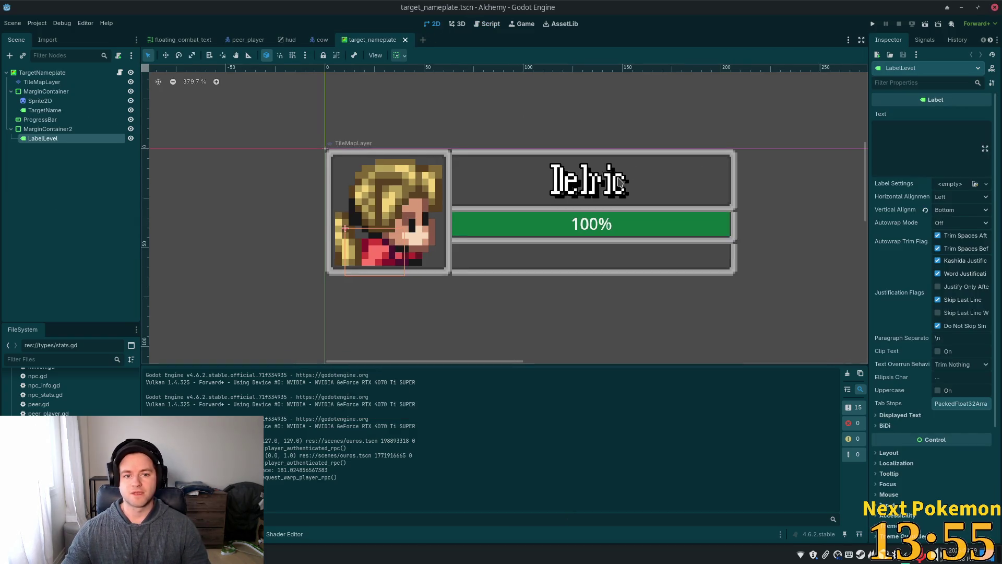
- Open player_nameplate.tscn through the quick file search
key("shift+alt+o")
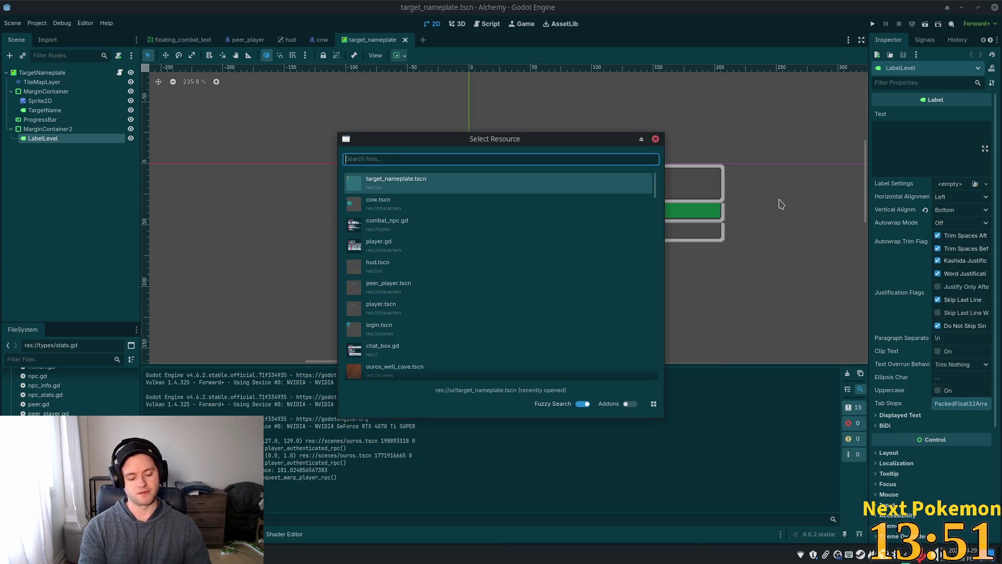
type("player")
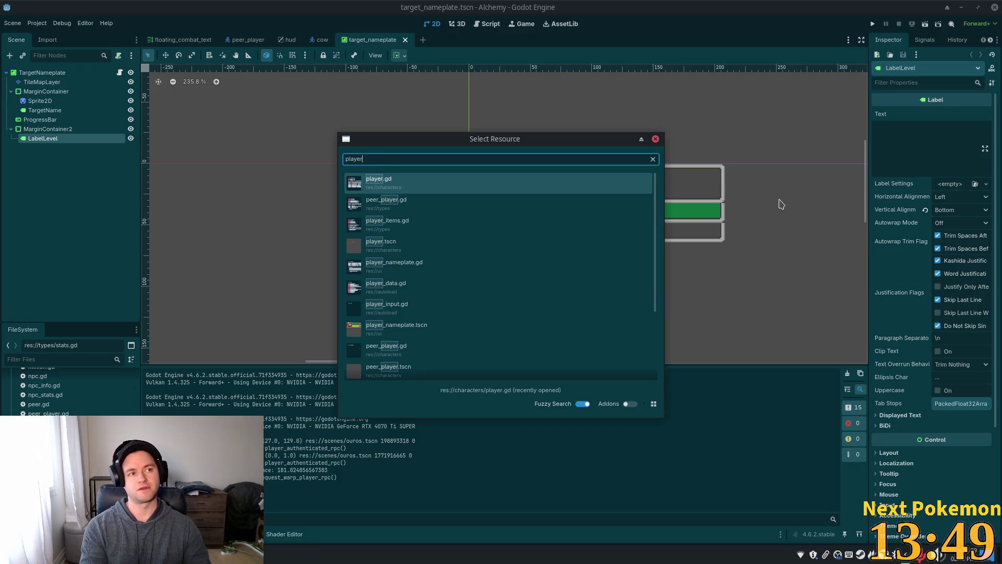
type("_nameplate")
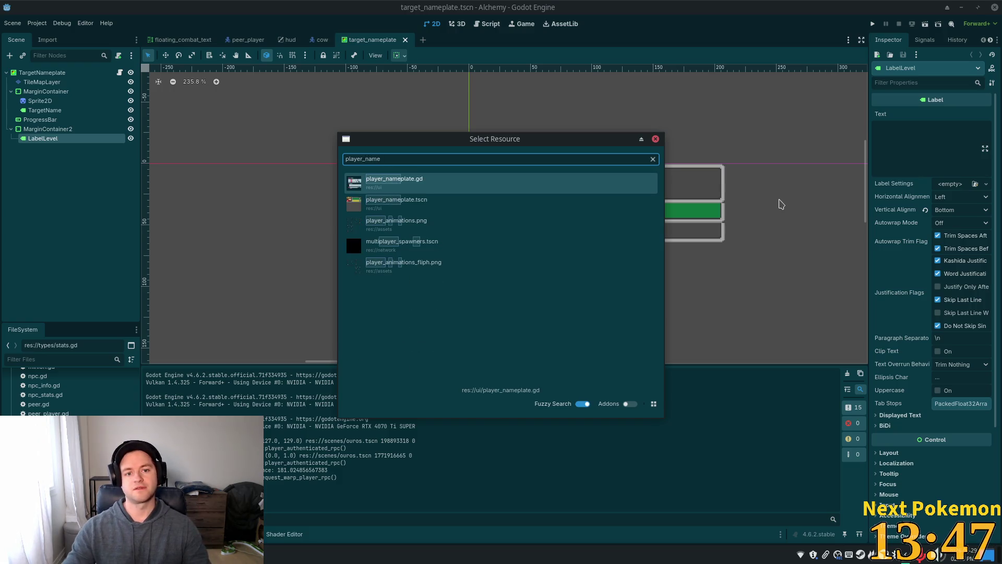
key("Return")
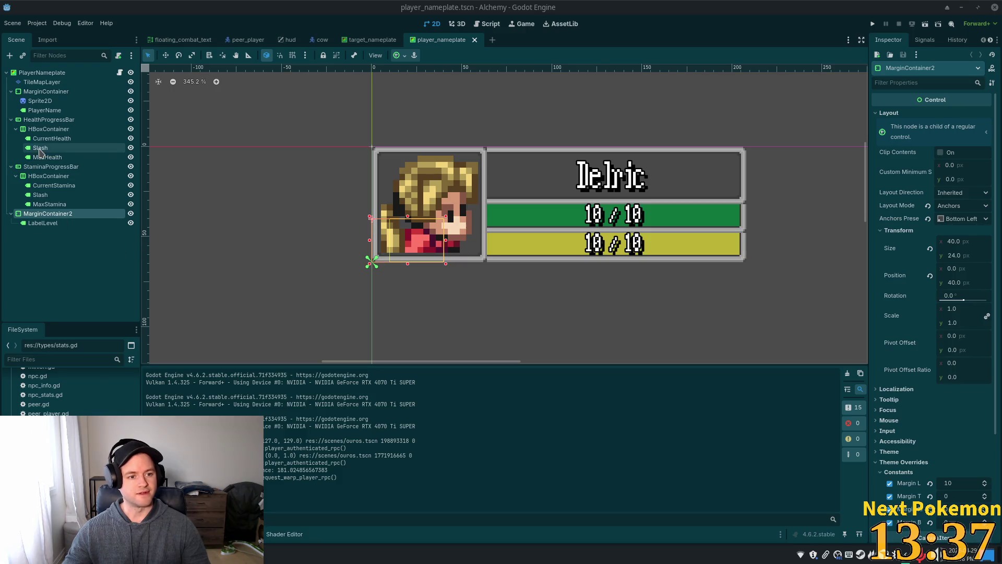
- Inspect the nameplate's MarginContainer2, MaxHealth label and StaminaProgressBar nodes in the Scene dock
left_click(50, 167)
left_click(49, 176)
left_click(53, 214)
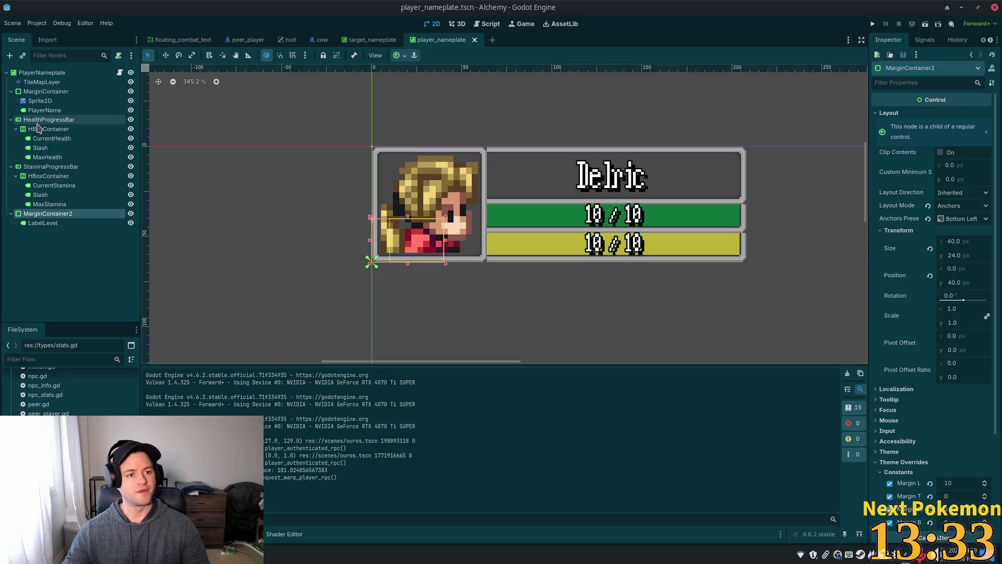
left_click(41, 158)
left_click(37, 166)
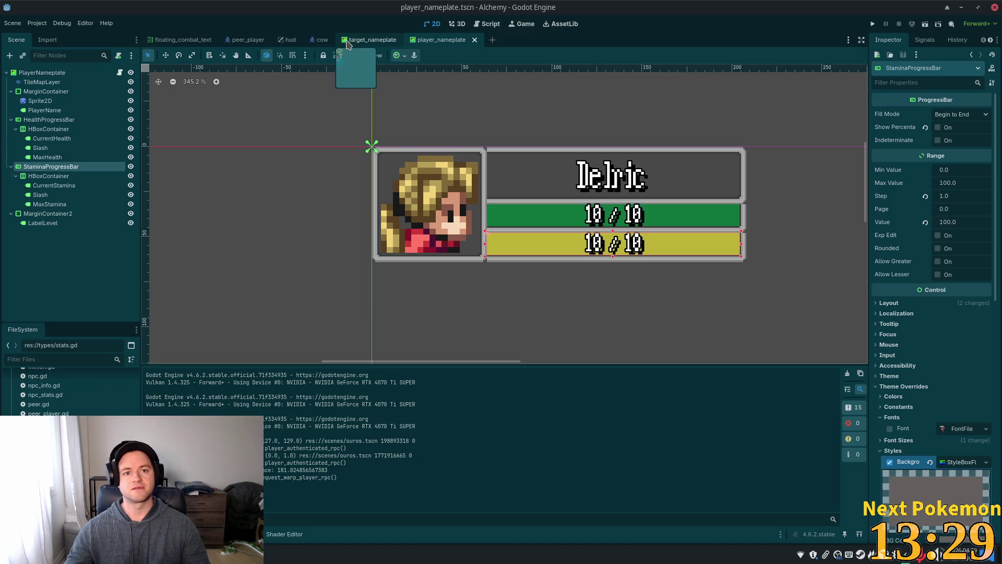
- In the target_nameplate scene, duplicate the ProgressBar node and name the copy ProgressBarStamina
left_click(365, 41)
left_click(47, 119)
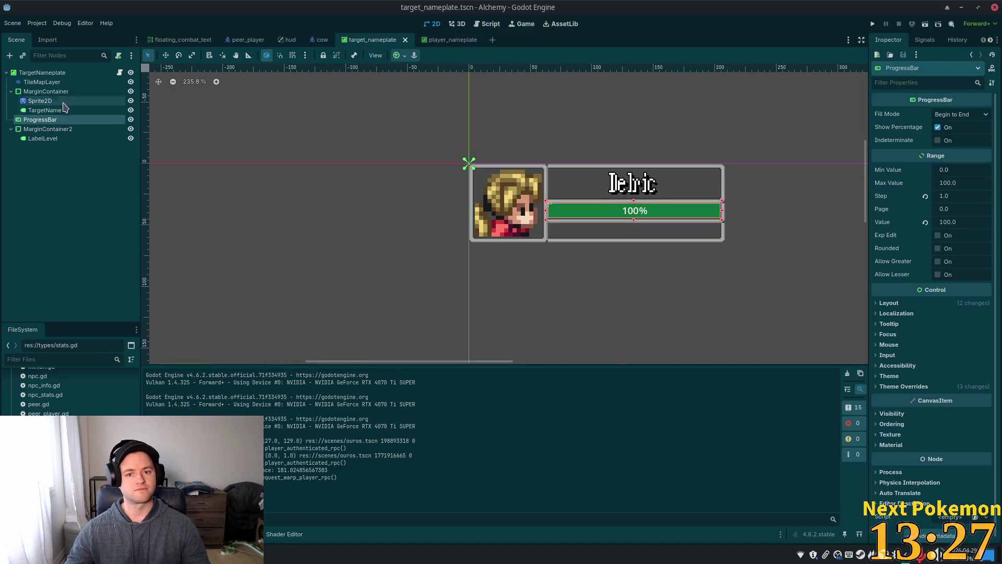
key("ctrl+d")
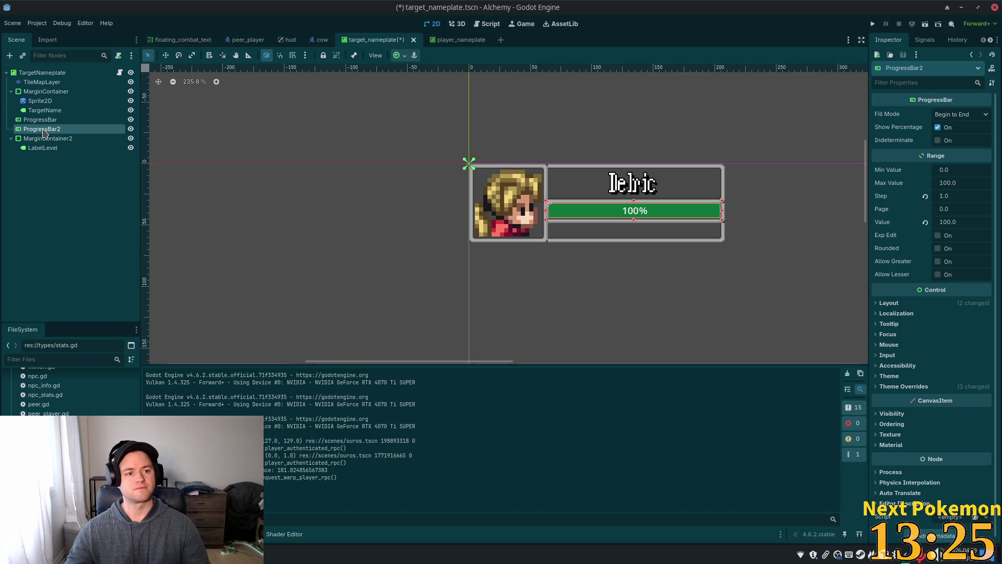
double_click(83, 129)
key("End")
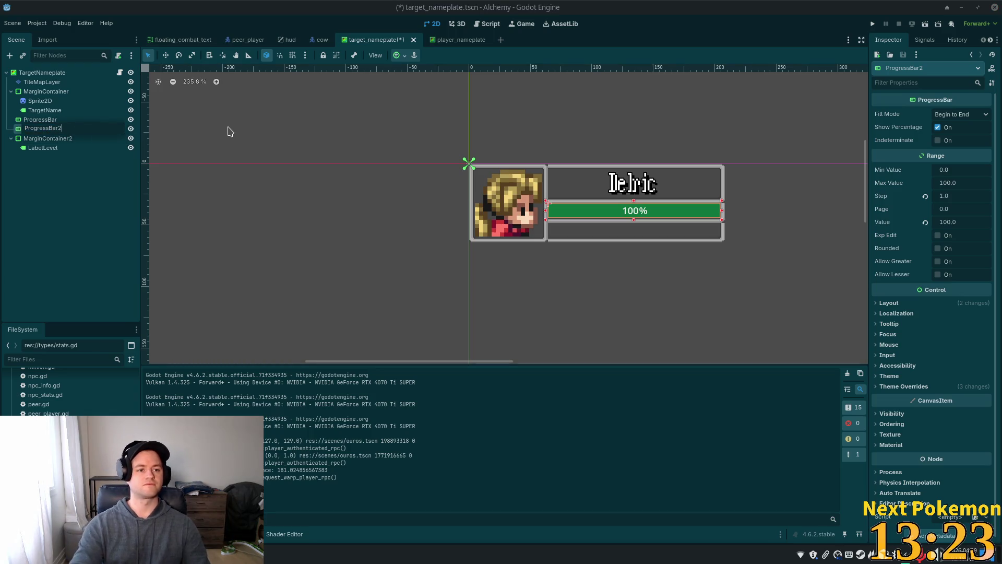
type("tamina")
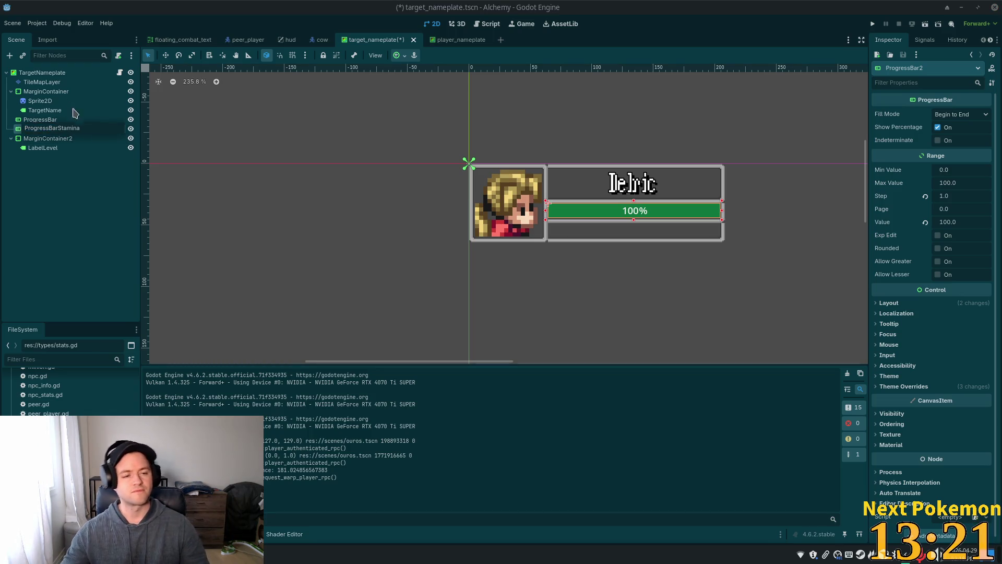
key("Return")
- Rename the original ProgressBar to ProgressBarHealth and save the scene
left_click(49, 120)
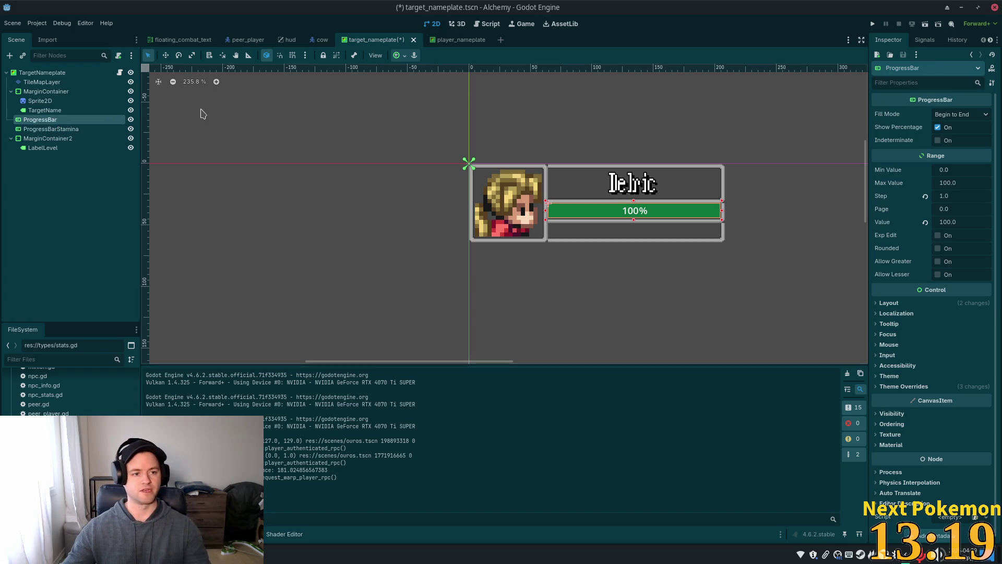
double_click(87, 116)
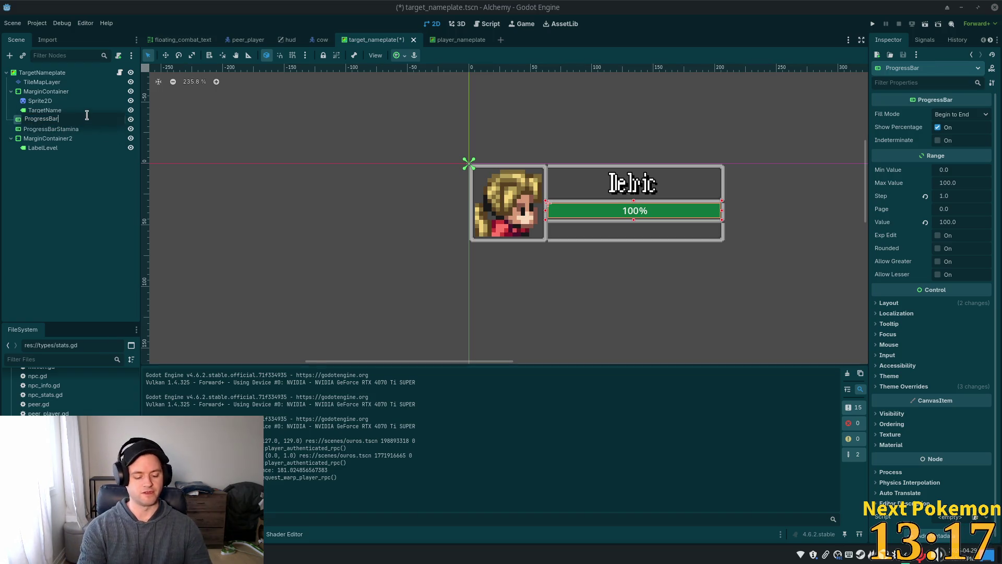
type("Health")
key("Return")
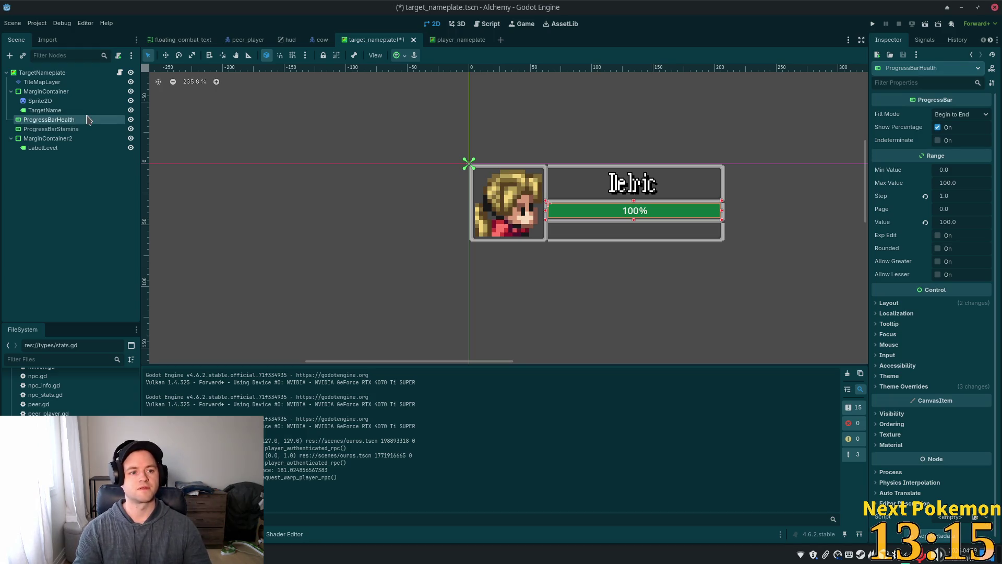
key("ctrl+s")
- In target_nameplate.gd, change the line 4 bar reference to $ProgressBarHealth
left_click(120, 72)
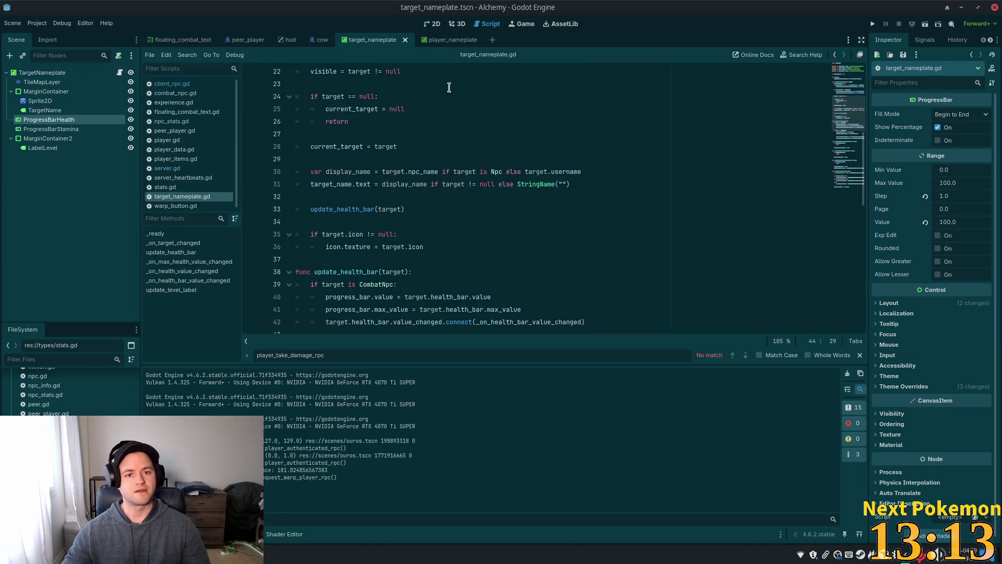
scroll(817, 110, "up", 7)
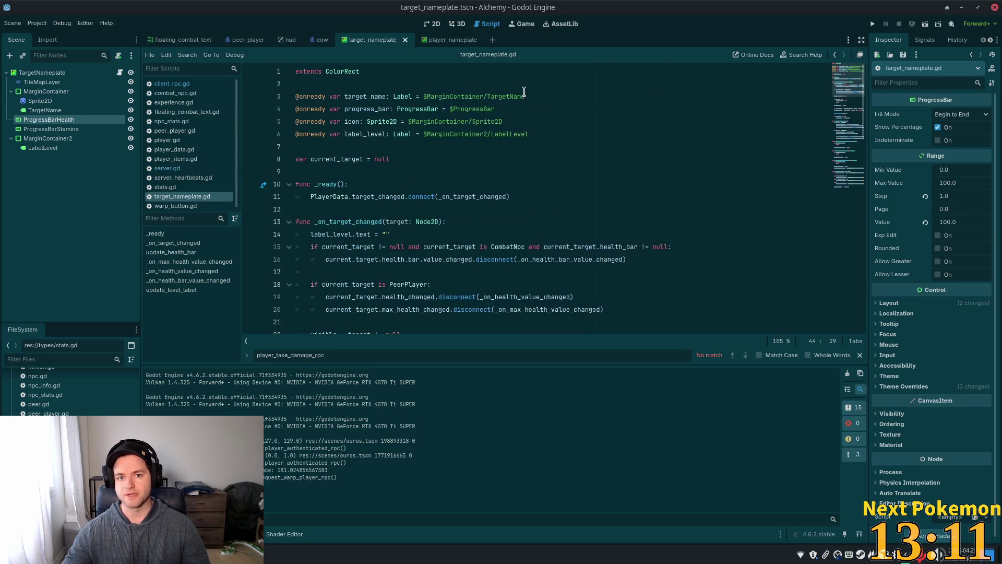
left_click(369, 108)
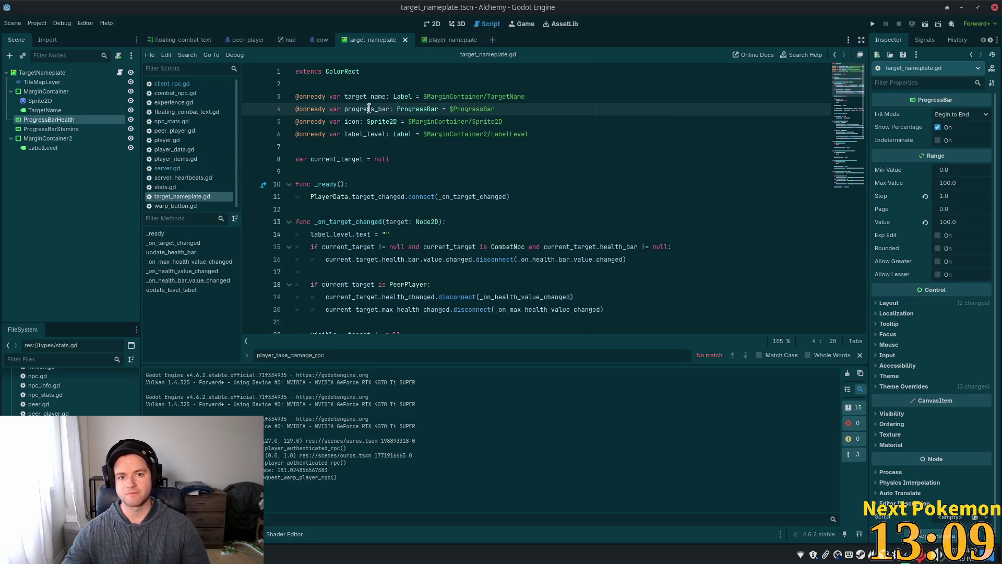
type("Health")
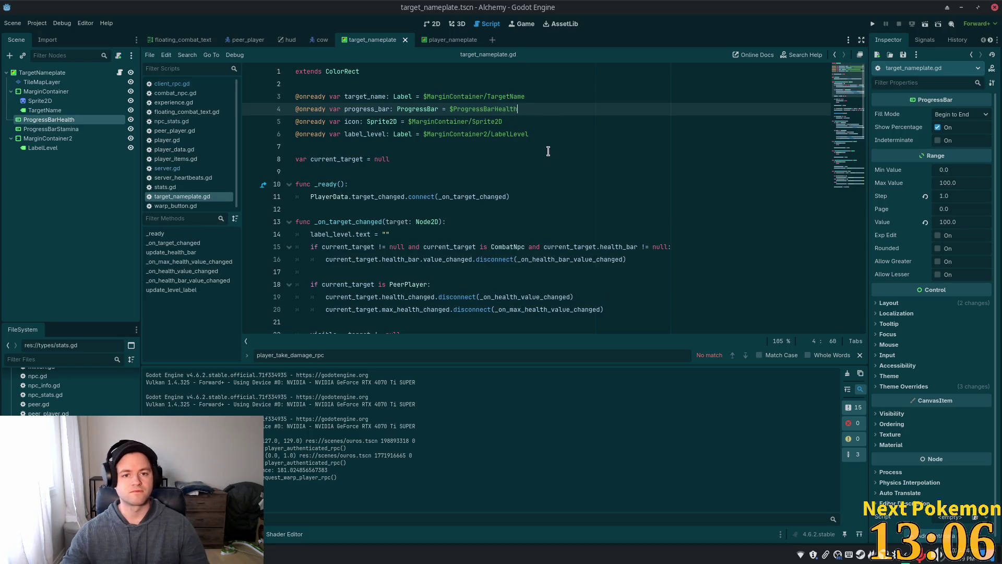
left_click(539, 134)
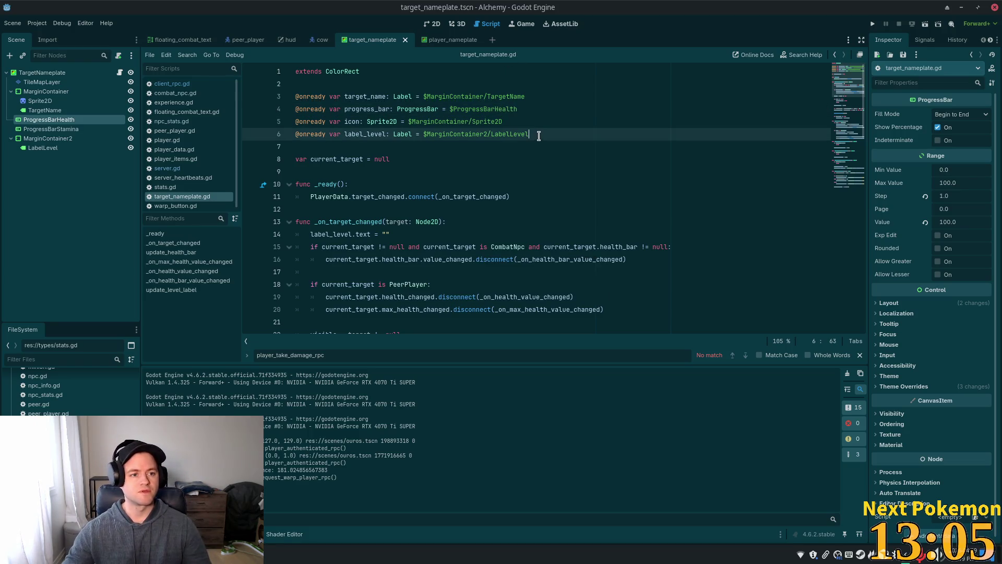
left_click(530, 100)
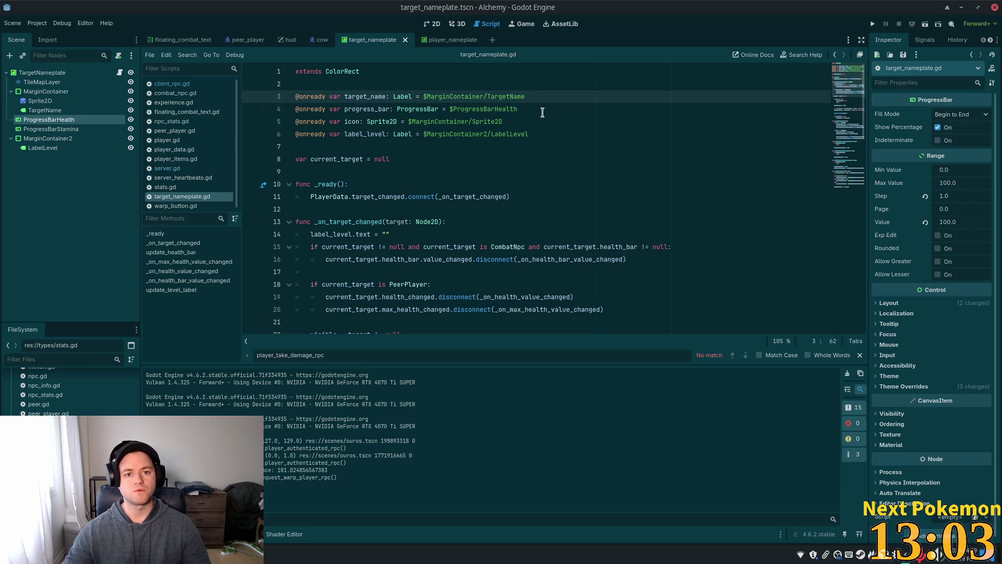
left_click(537, 109)
- Add a progress_bar_stamina onready variable for $ProgressBarStamina on line 5 and save
key("Return")
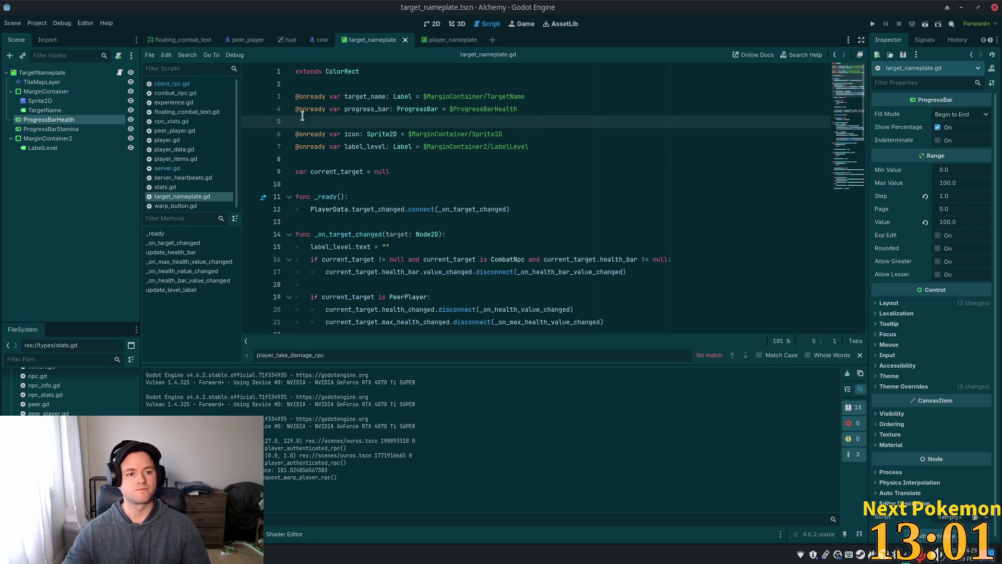
mouse_move(51, 129)
left_mouse_down()
mouse_move(31, 130)
mouse_move(282, 112)
mouse_move(290, 123)
left_mouse_up()
left_click(538, 108)
left_click(388, 130)
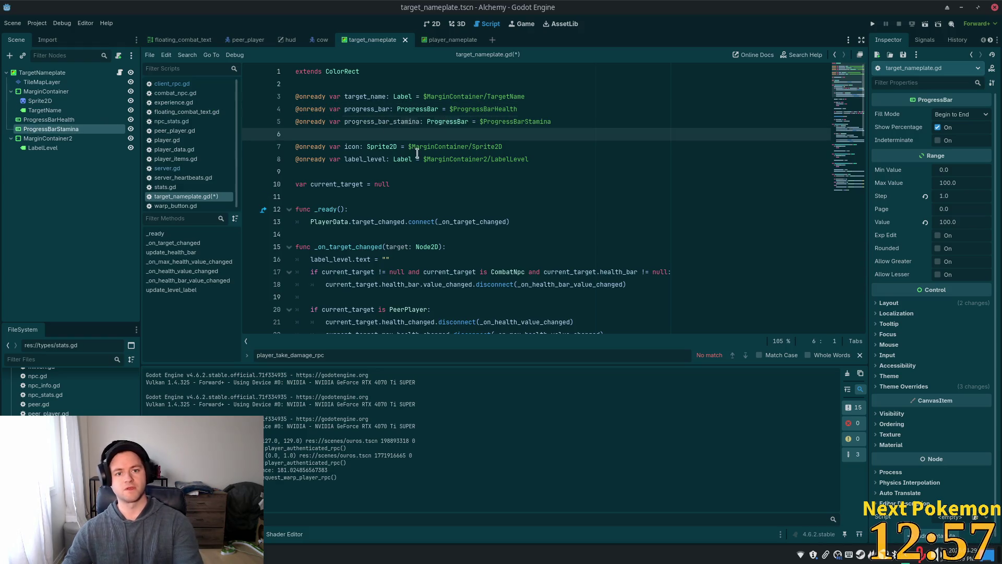
key("BackSpace")
key("ctrl+s")
- Rename every progress_bar occurrence in the script to progress_bar_health
double_click(376, 108)
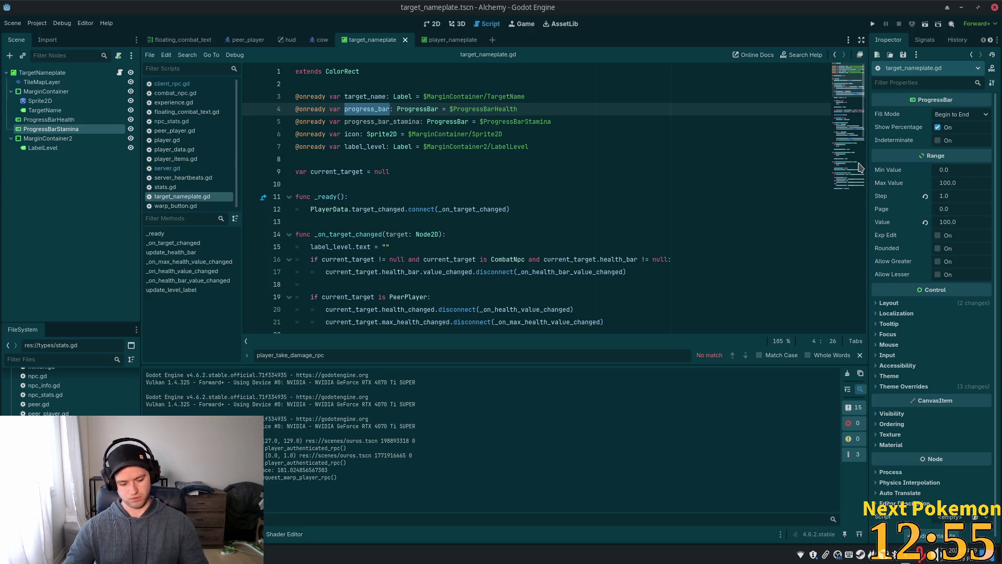
key("ctrl+f")
key("Return")
key("Return")
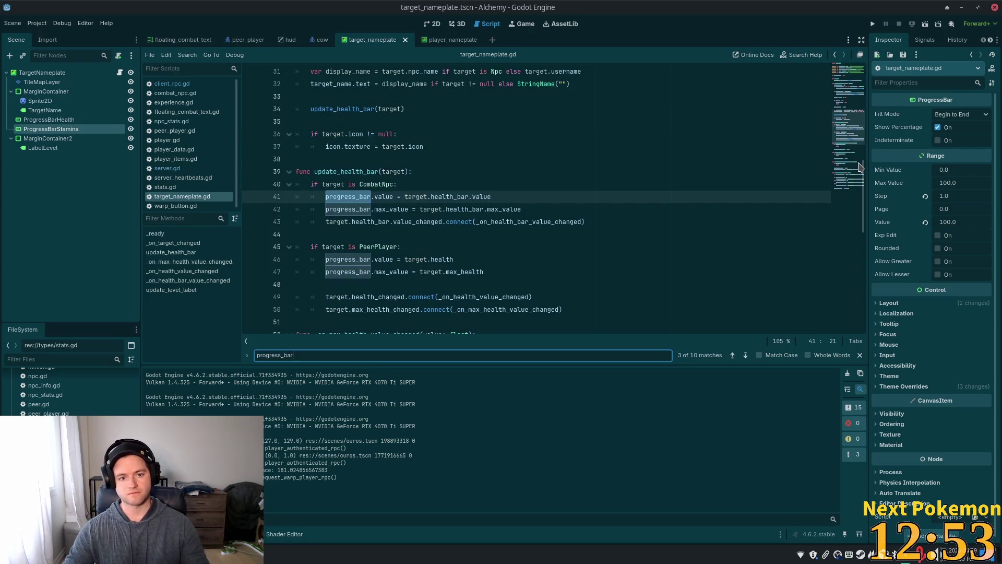
scroll(857, 167, "down", 2)
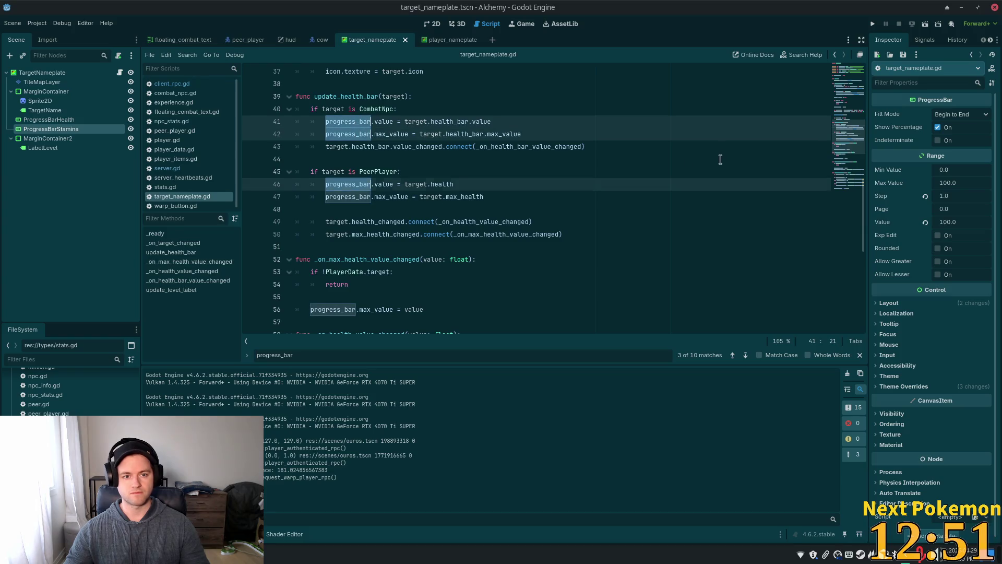
scroll(668, 177, "down", 1)
scroll(668, 176, "down", 7)
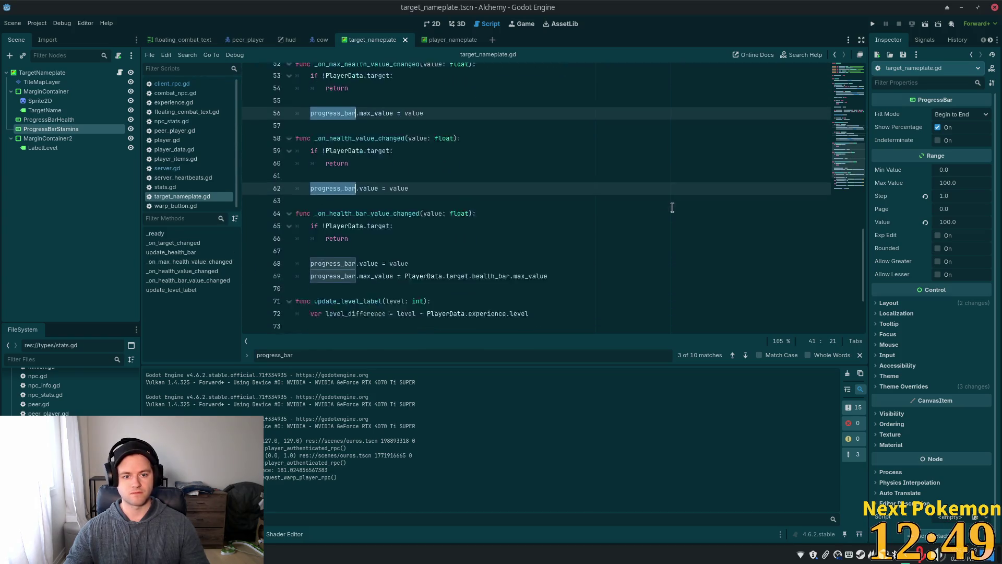
scroll(702, 238, "down", 1)
scroll(821, 221, "up", 7)
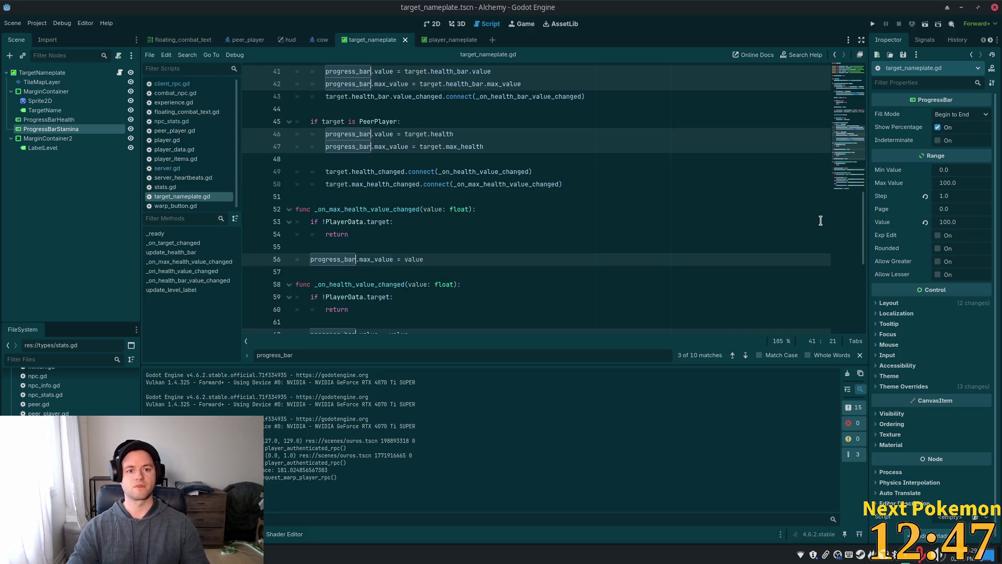
type("_health")
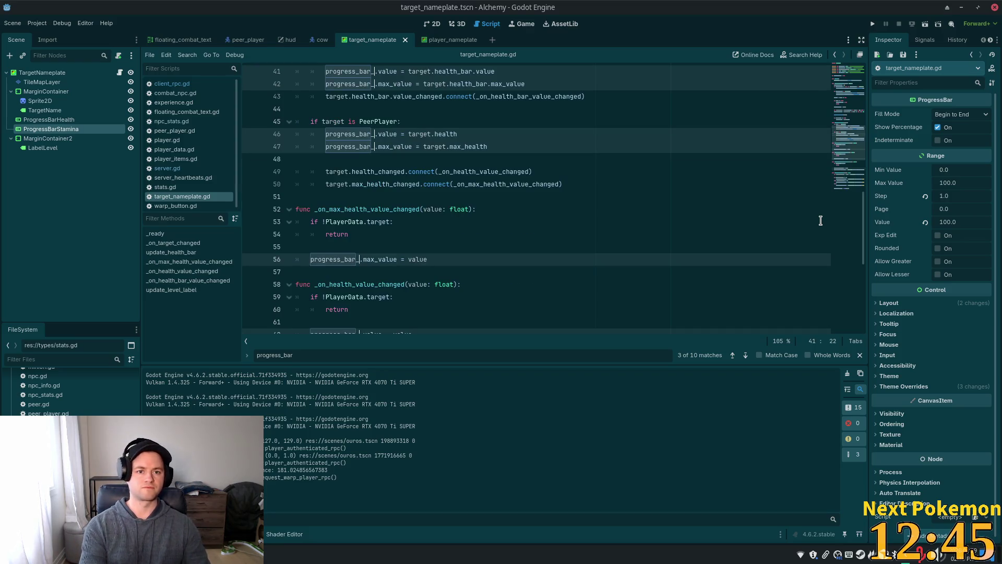
- Fix the line 4 declaration to read progress_bar_health and save the script
left_click_drag(867, 203, 857, 53)
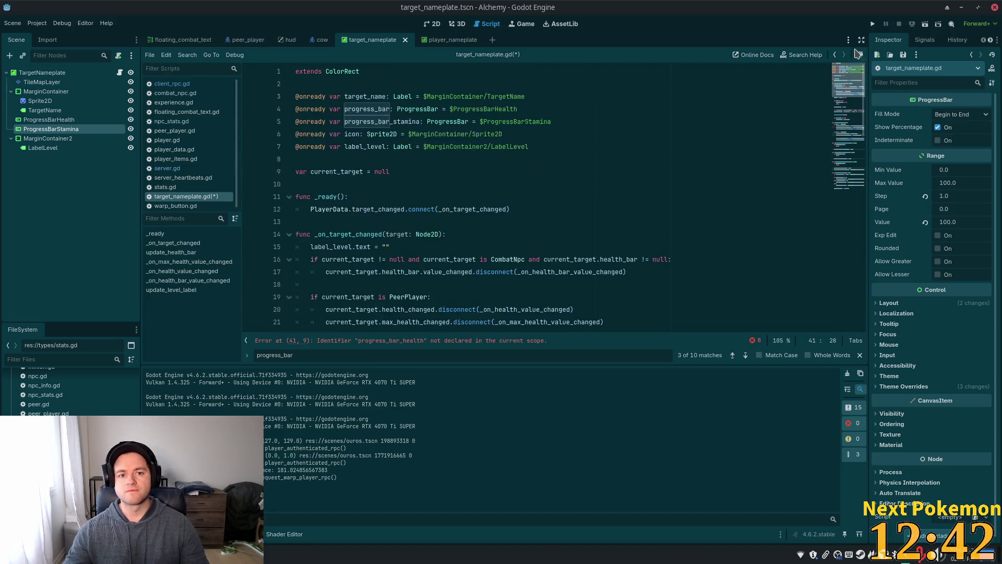
left_click(388, 109)
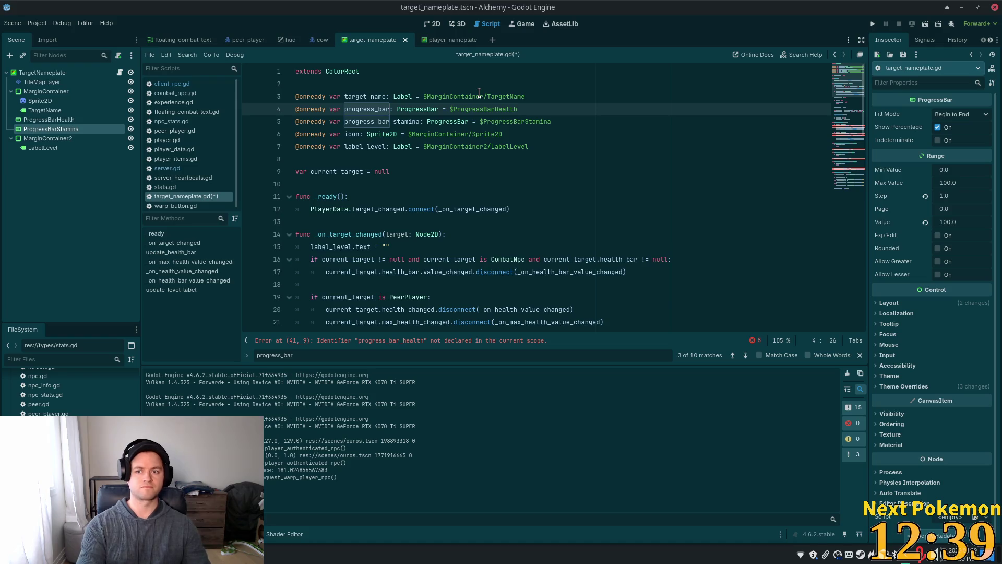
type("_health")
key("ctrl+s")
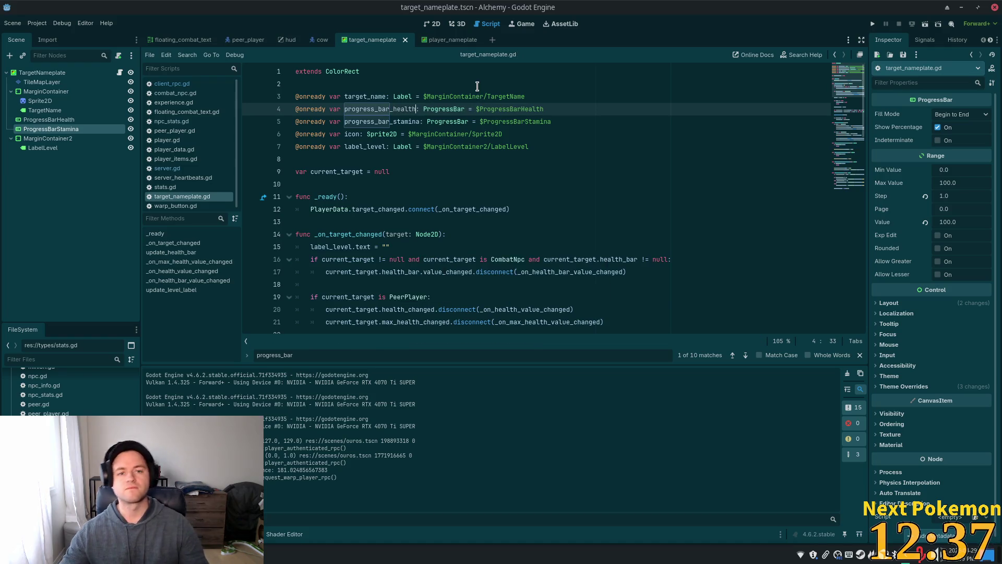
left_click(580, 182)
left_click(590, 146)
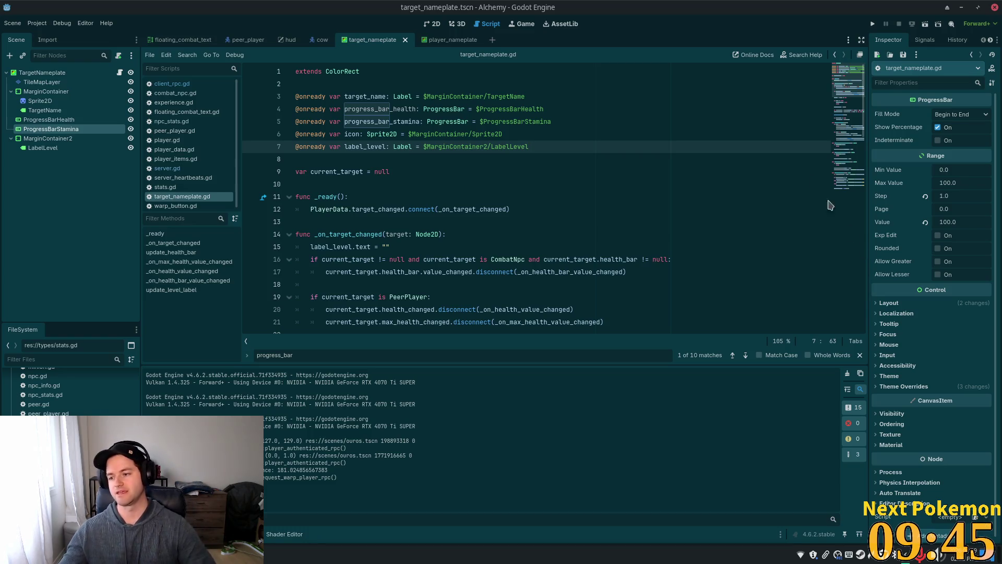
- Scroll through the script to review the update_health_bar code for progress_bar_health
left_click(367, 184)
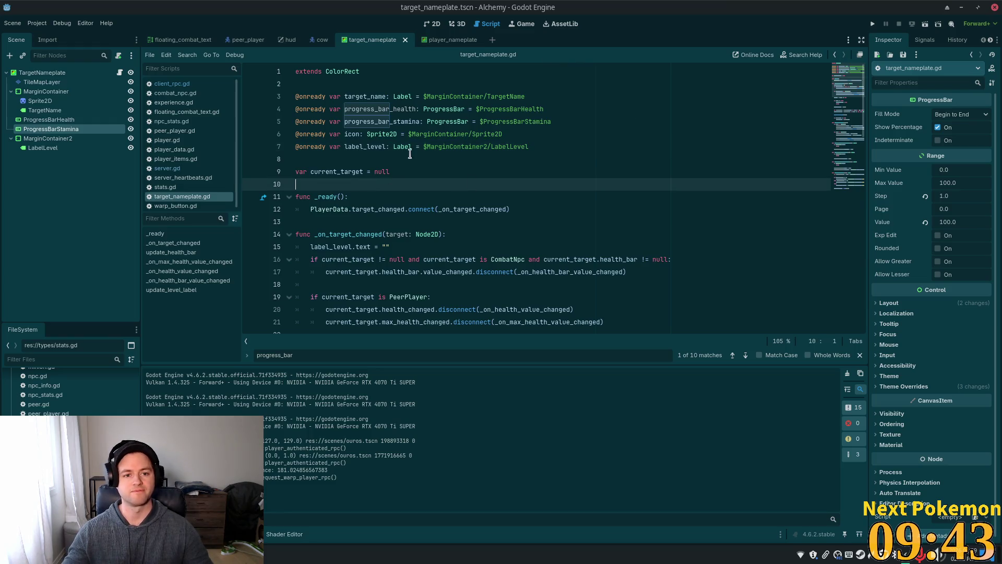
scroll(407, 205, "down", 5)
scroll(408, 206, "up", 5)
scroll(407, 206, "up", 1)
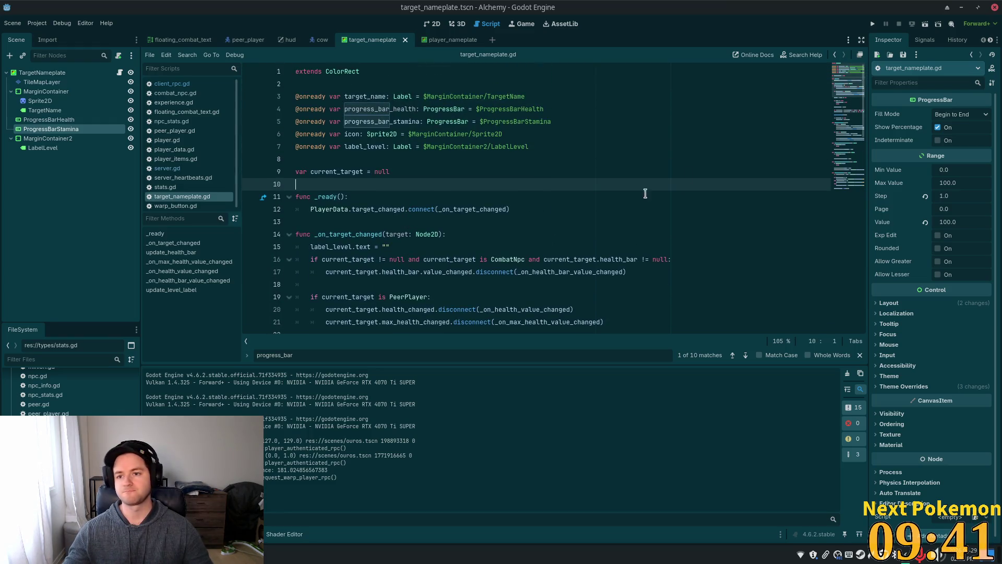
scroll(469, 207, "down", 9)
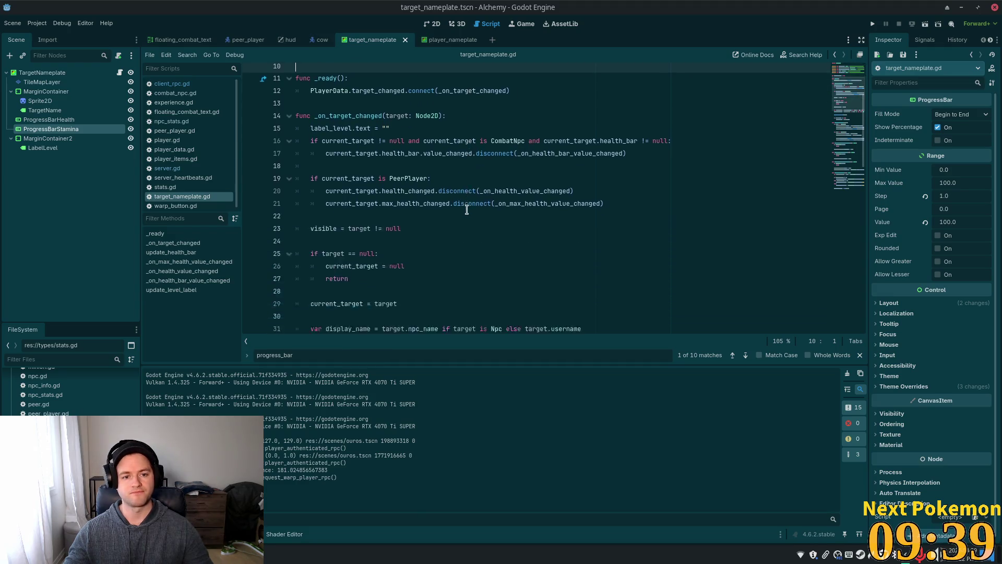
left_click(467, 221)
scroll(501, 261, "down", 3)
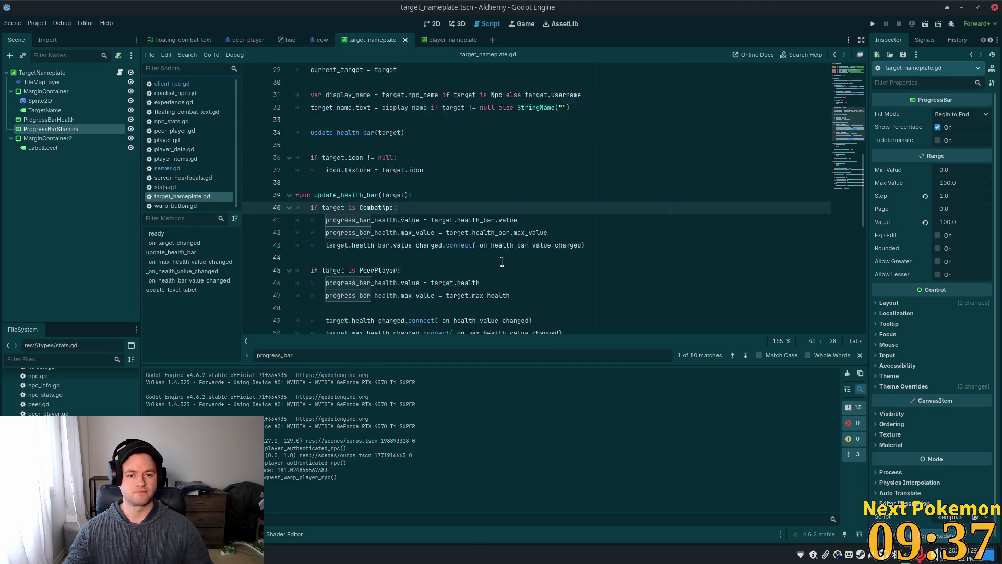
left_click(616, 146)
scroll(454, 182, "up", 10)
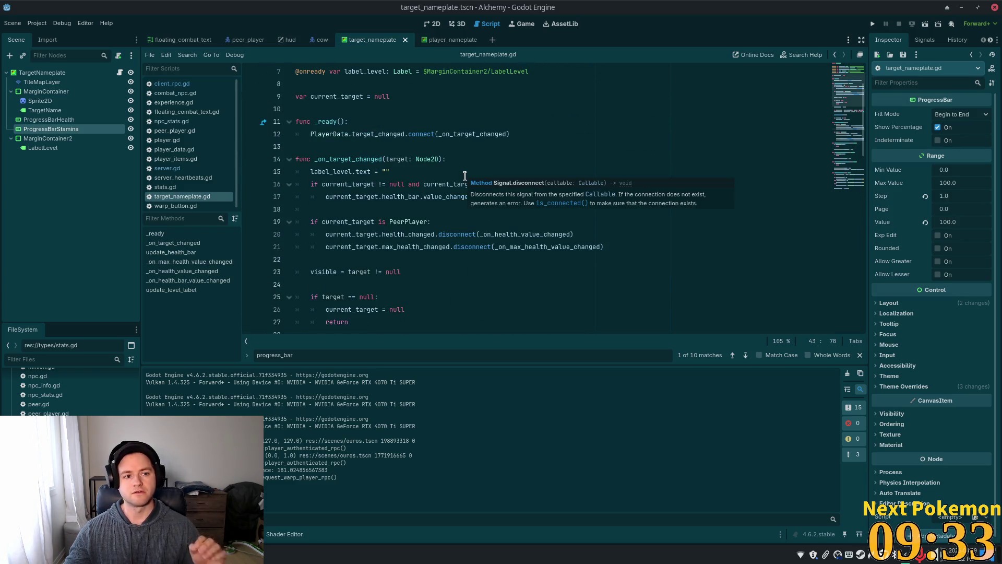
- Select ProgressBarHealth, then ProgressBarStamina, in the Scene dock
left_click(61, 121)
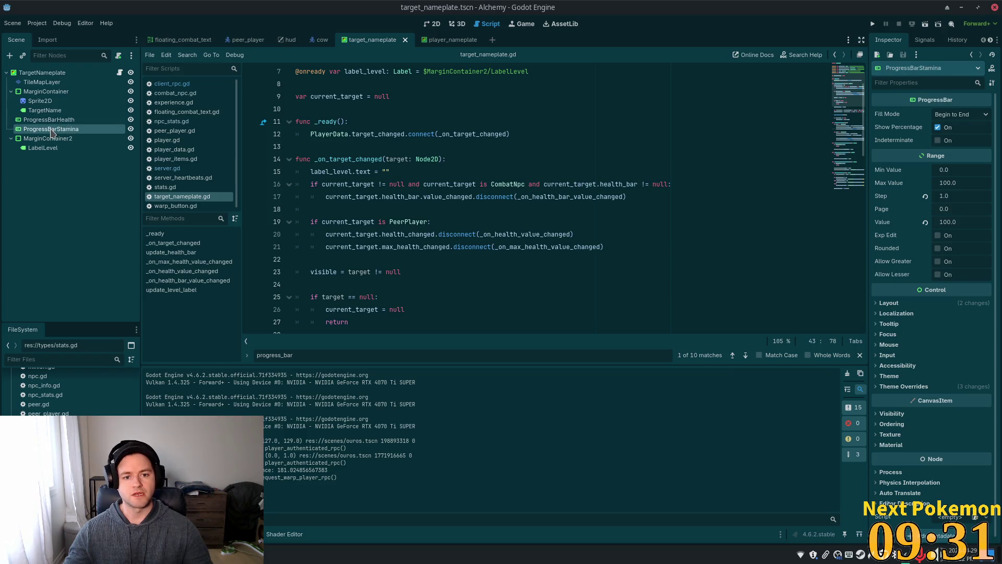
left_click(33, 131)
left_click(33, 130)
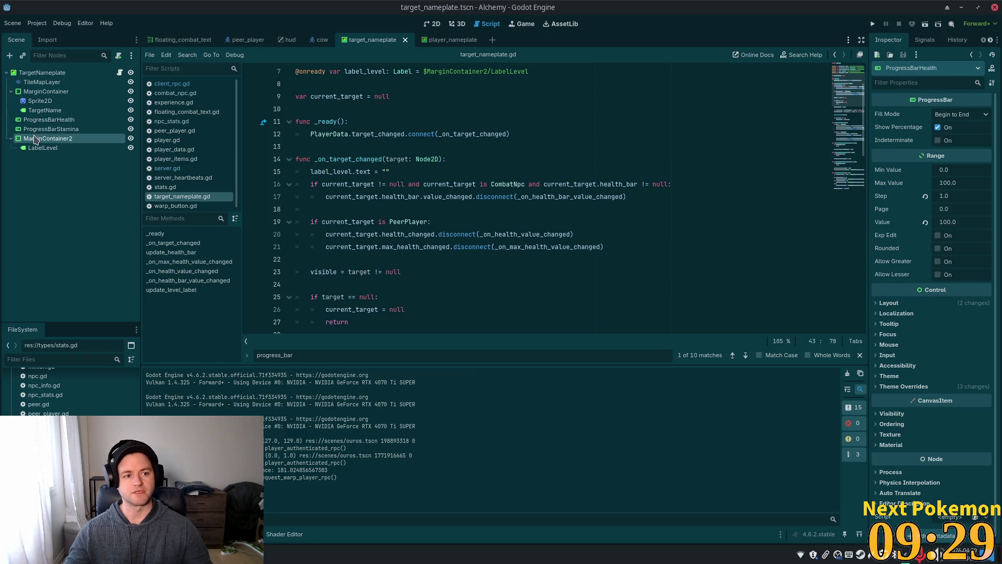
- In the 2D view, drag the stamina bar down below the health bar
left_click(429, 24)
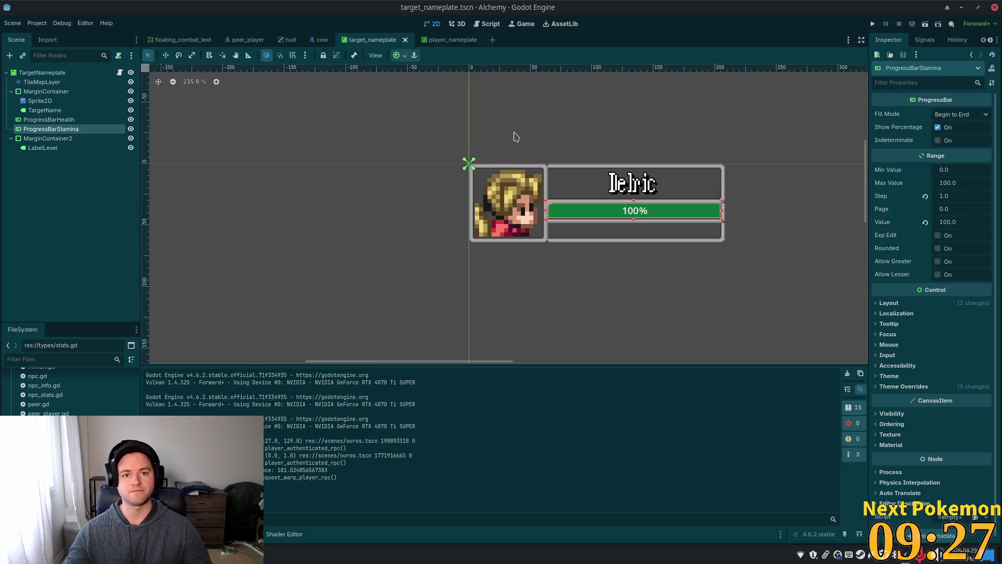
left_click(165, 56)
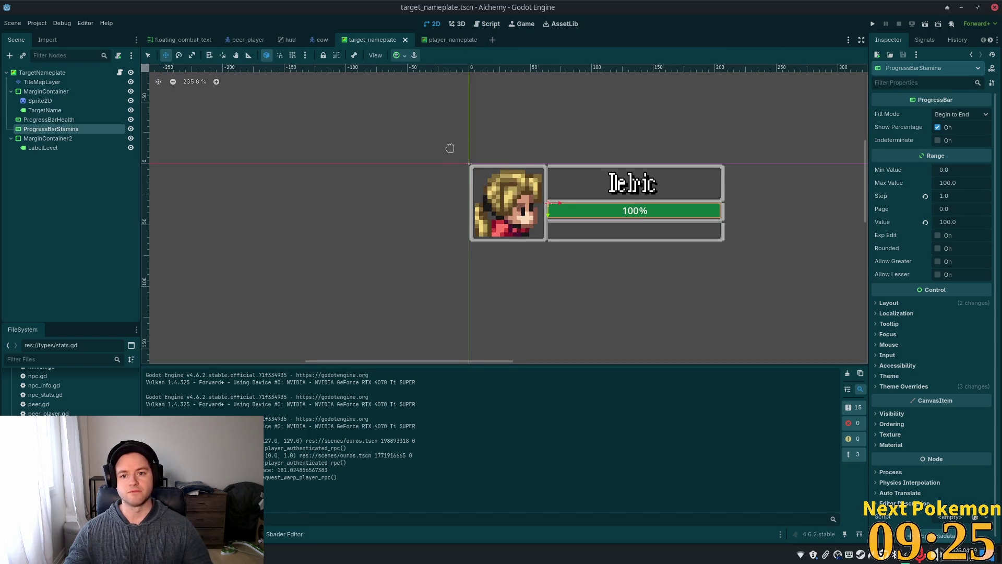
left_click_drag(447, 152, 451, 167)
- Nudge the stamina bar up one pixel so it lines up under the health bar
scroll(617, 244, "up", 4)
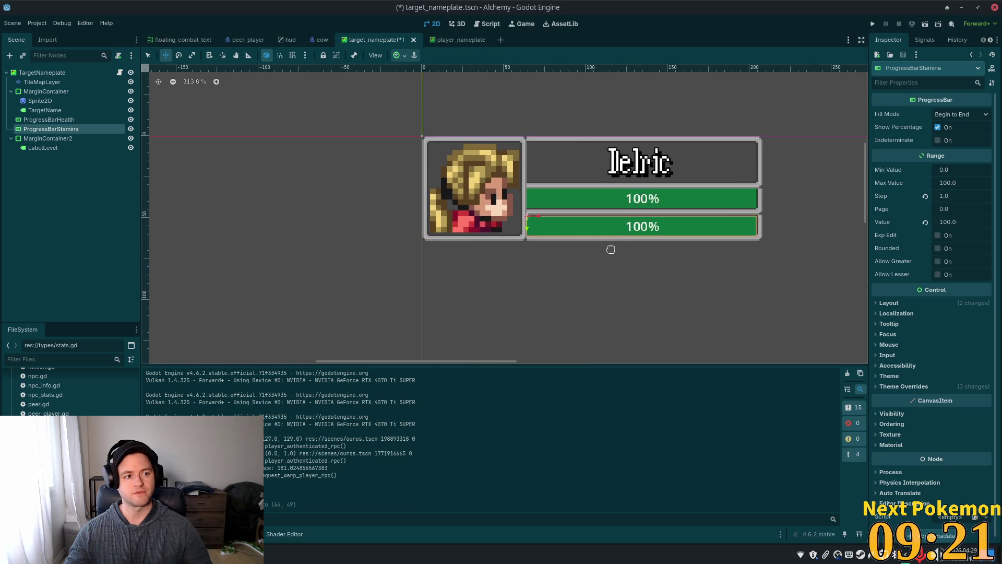
scroll(610, 249, "up", 10)
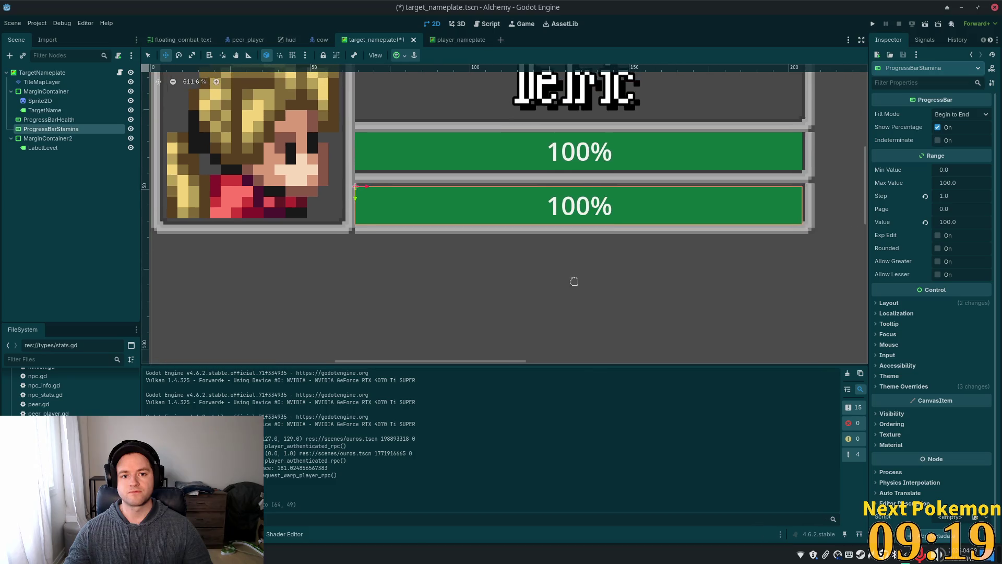
key("Up")
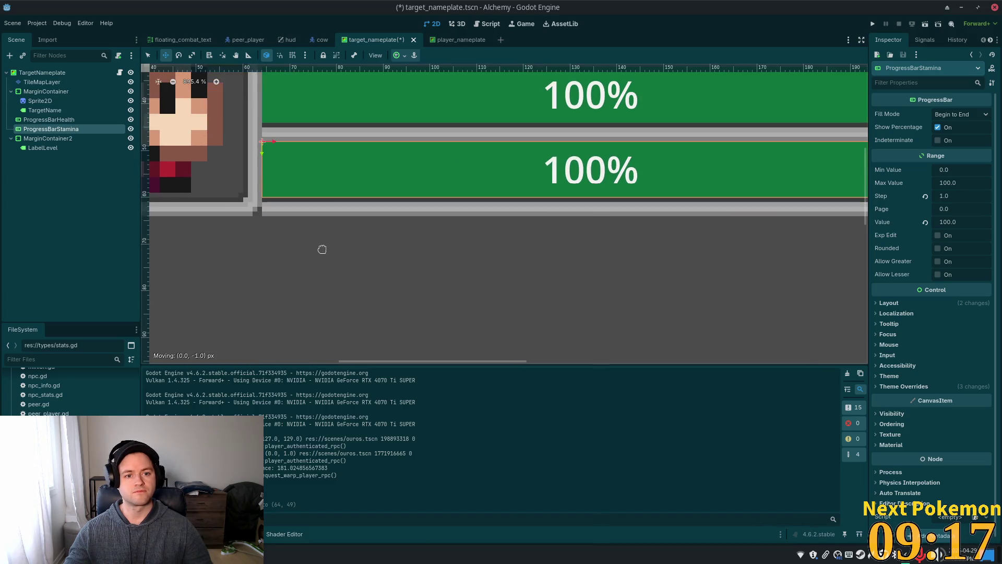
key("Down")
scroll(321, 251, "up", 1)
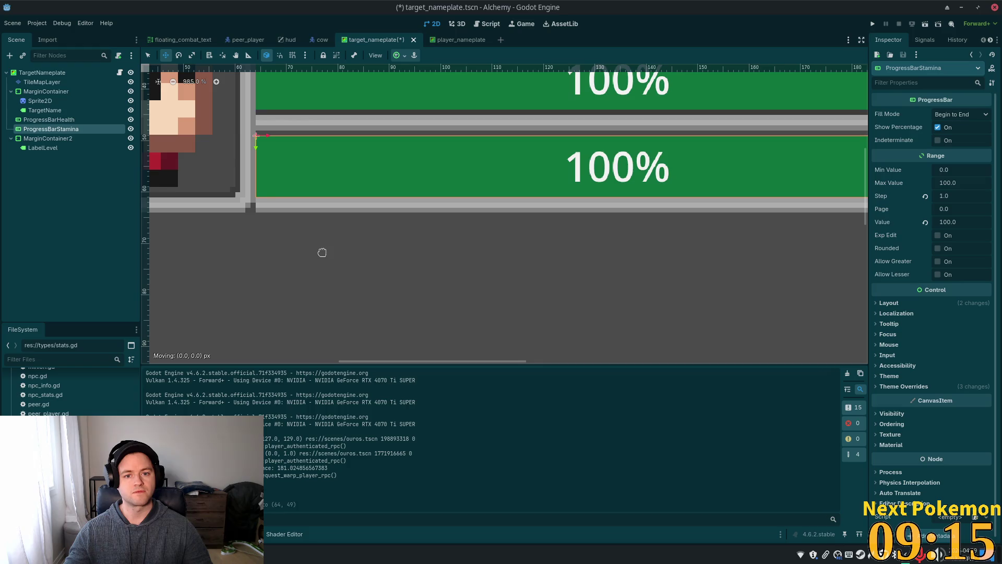
key("Up")
scroll(380, 271, "up", 2)
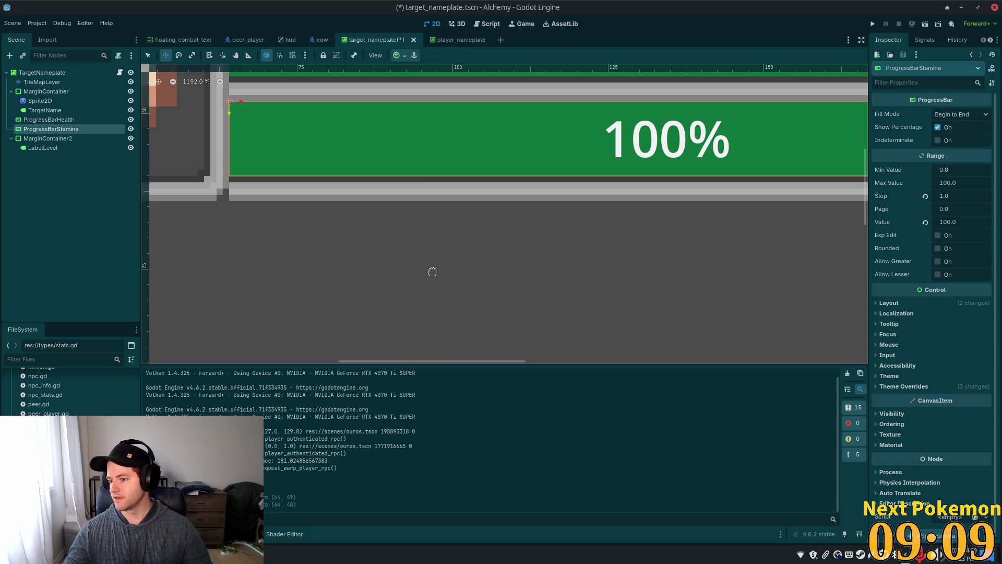
scroll(432, 271, "down", 5)
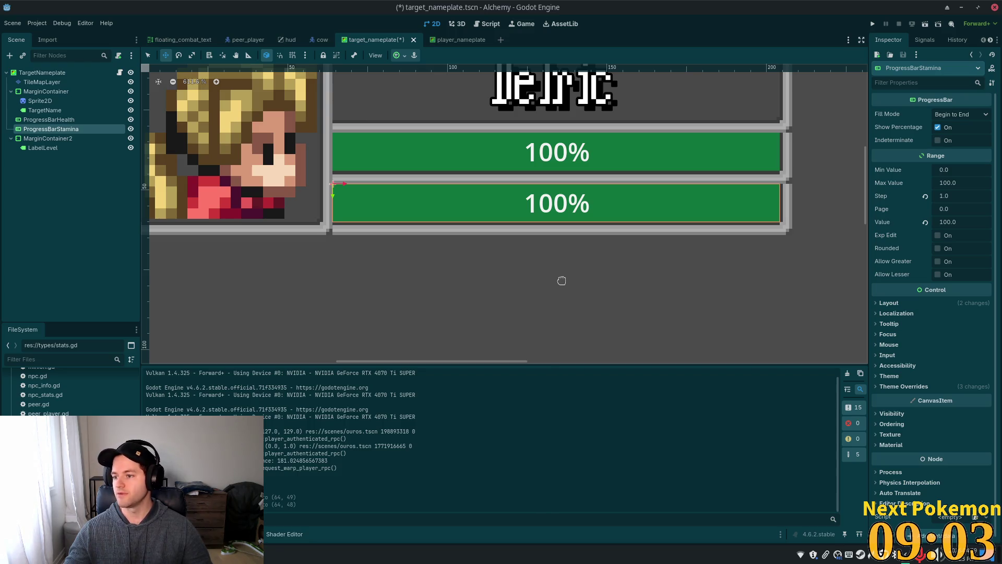
scroll(523, 267, "down", 1)
scroll(586, 298, "right", 3)
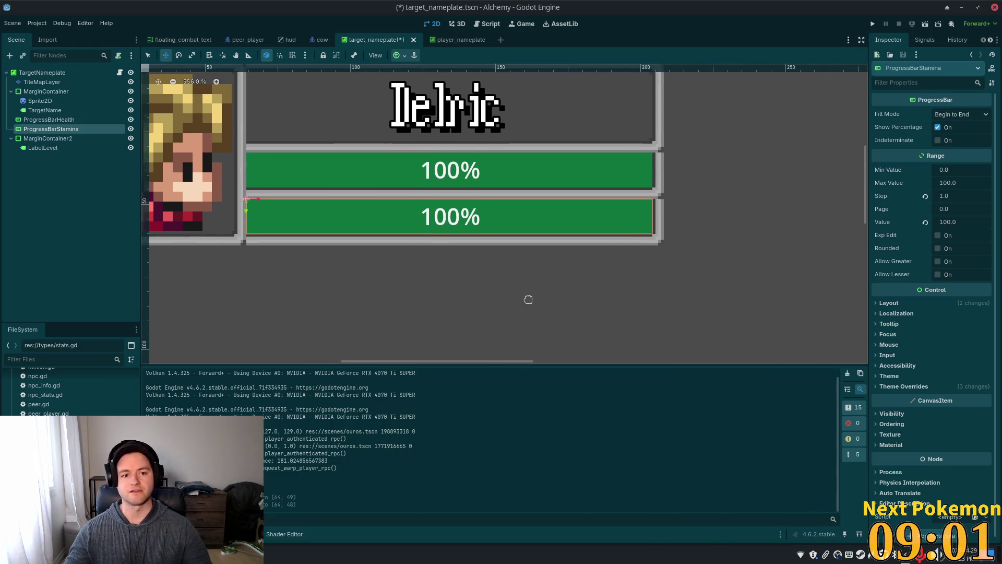
scroll(352, 262, "up", 1)
scroll(355, 261, "up", 1)
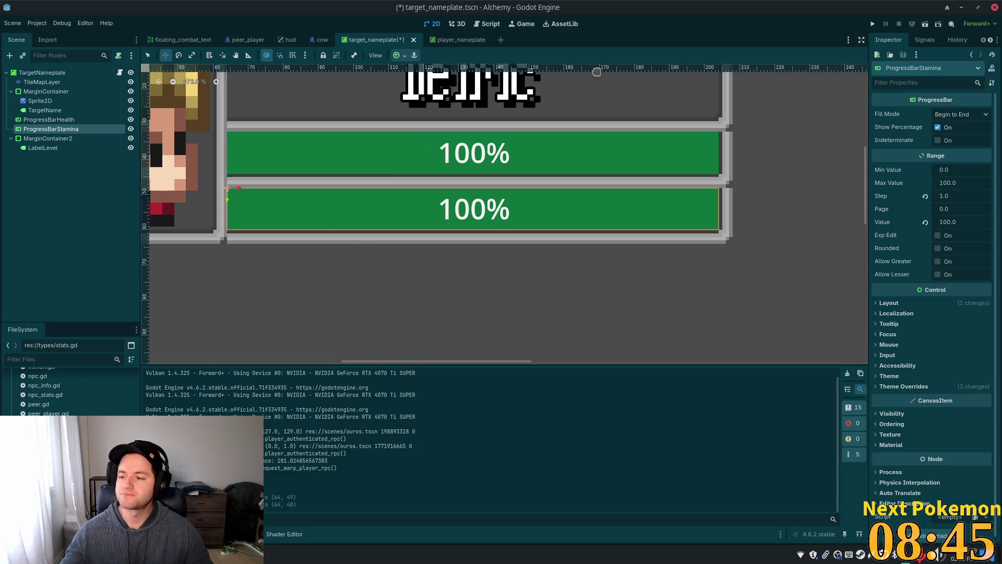
scroll(555, 291, "up", 1)
scroll(427, 248, "down", 3)
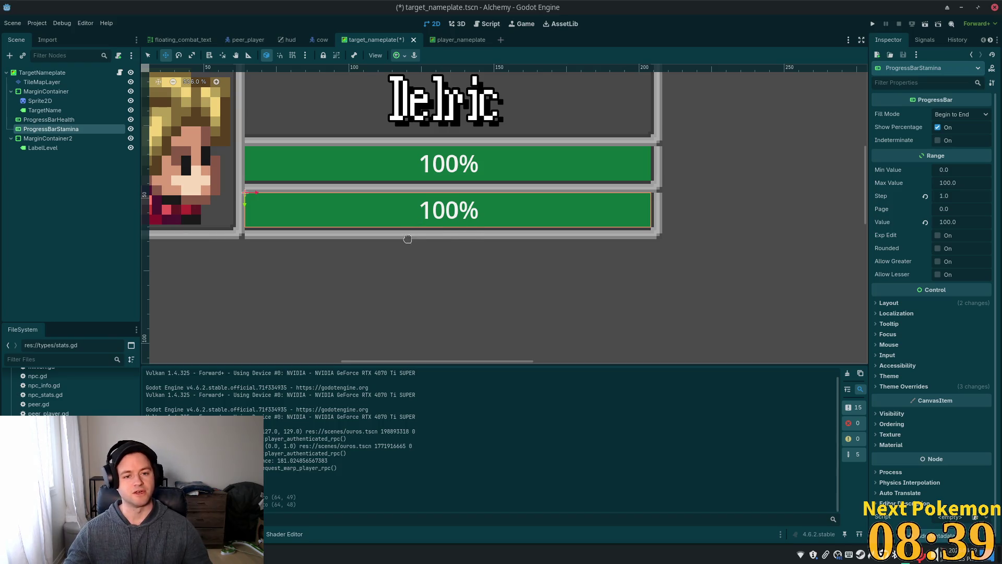
scroll(411, 239, "up", 5)
scroll(454, 277, "up", 2)
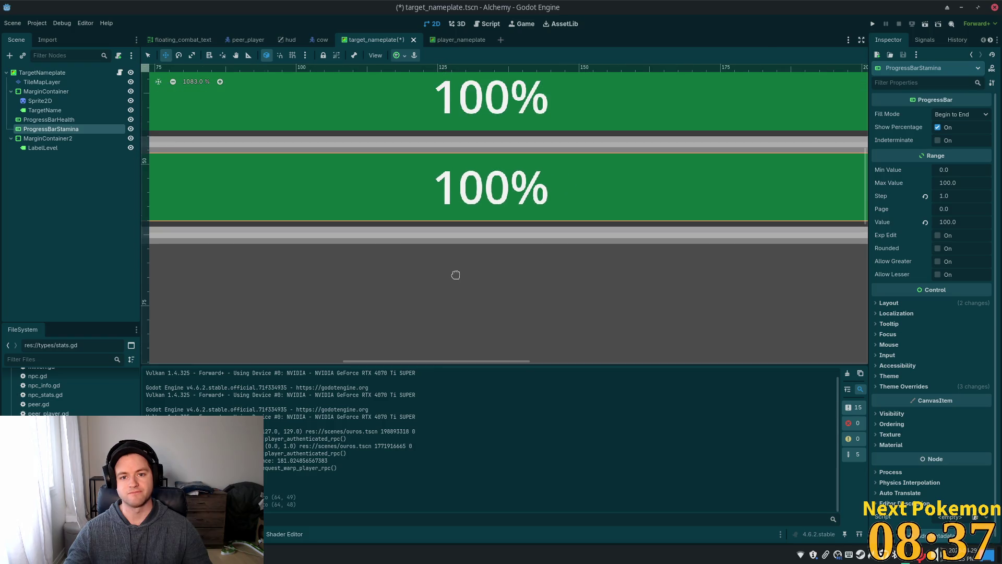
scroll(462, 298, "up", 1)
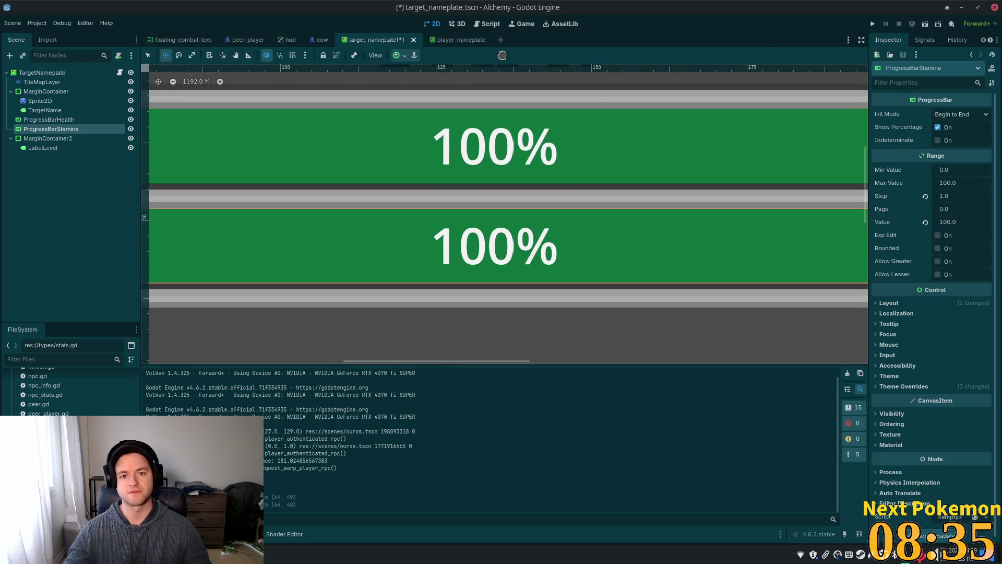
scroll(566, 225, "down", 3)
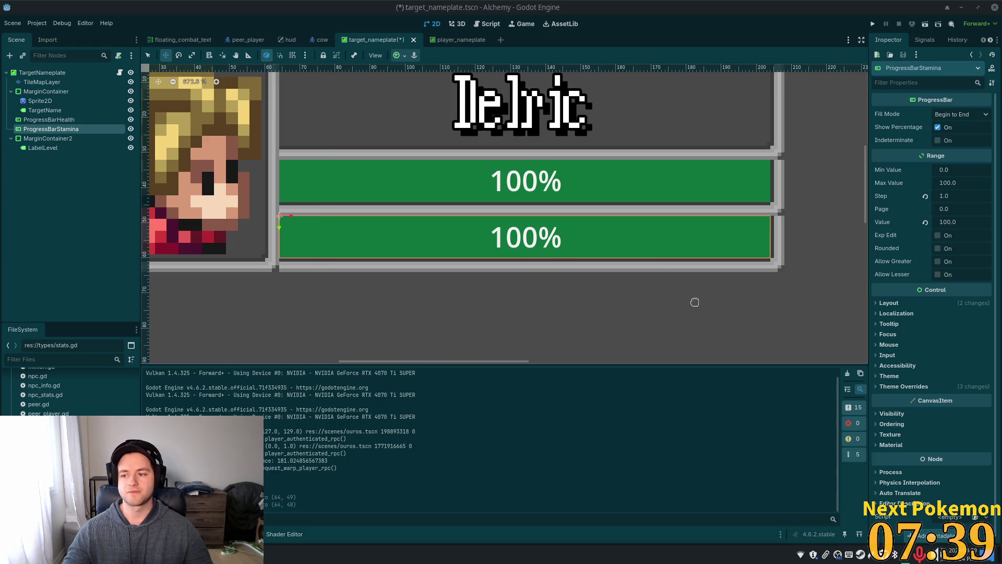
scroll(695, 305, "down", 2)
scroll(694, 305, "down", 1)
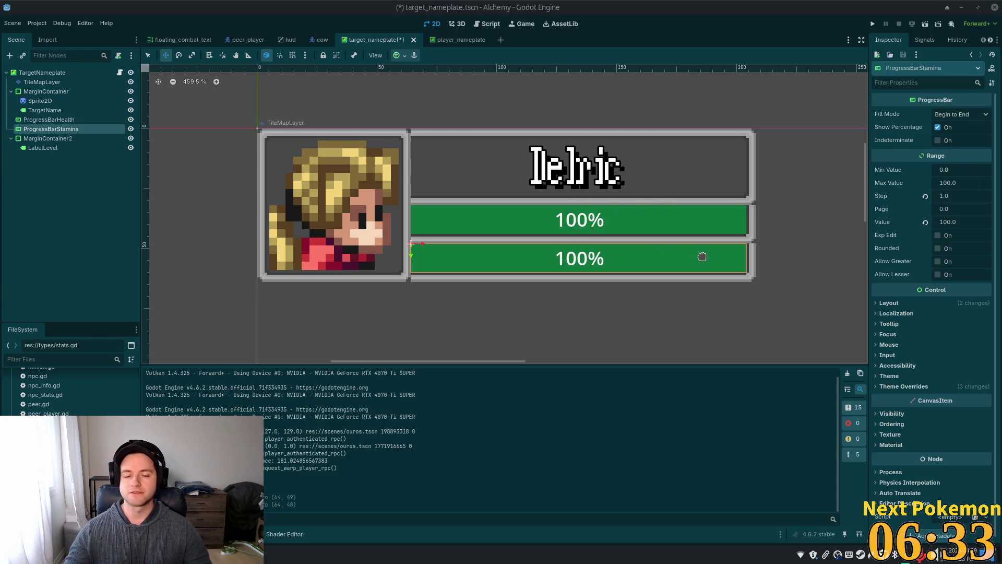
scroll(572, 246, "down", 5)
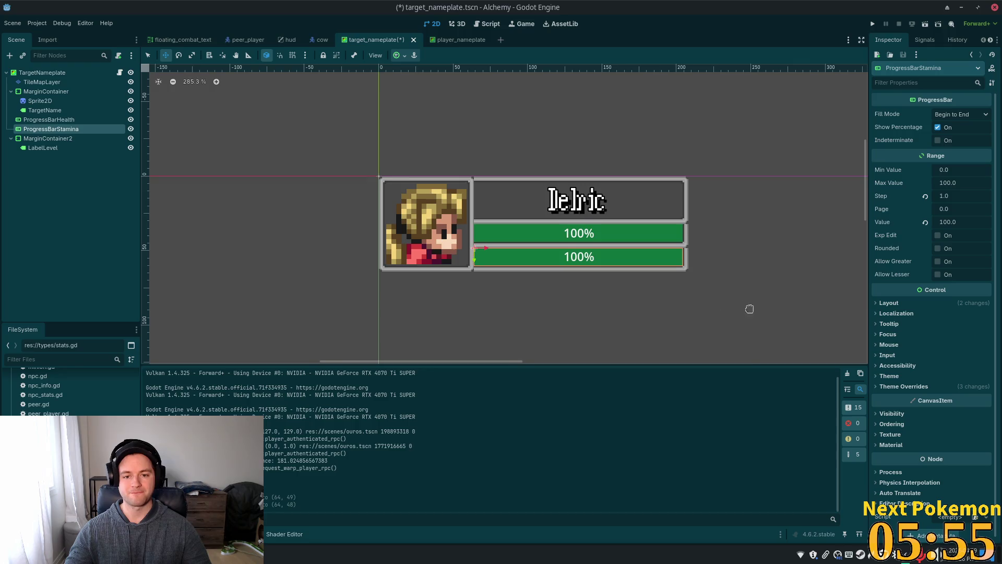
scroll(705, 313, "up", 3)
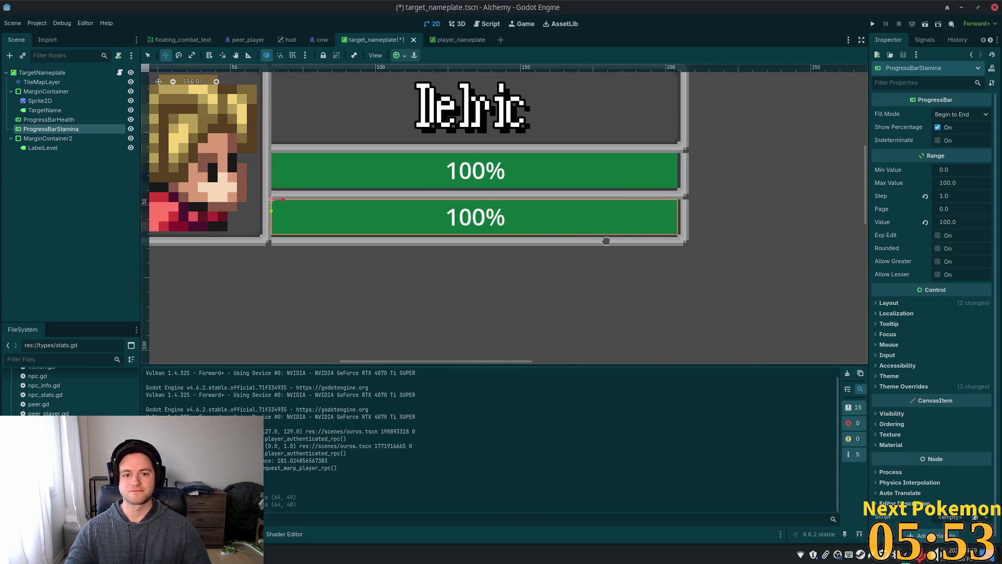
scroll(410, 177, "up", 1)
scroll(571, 200, "up", 1)
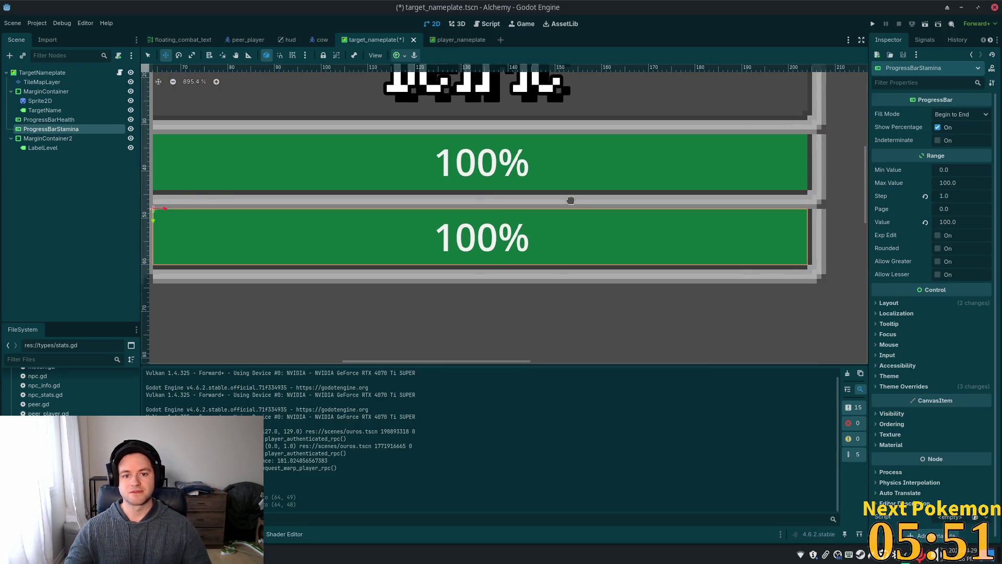
scroll(569, 198, "down", 3)
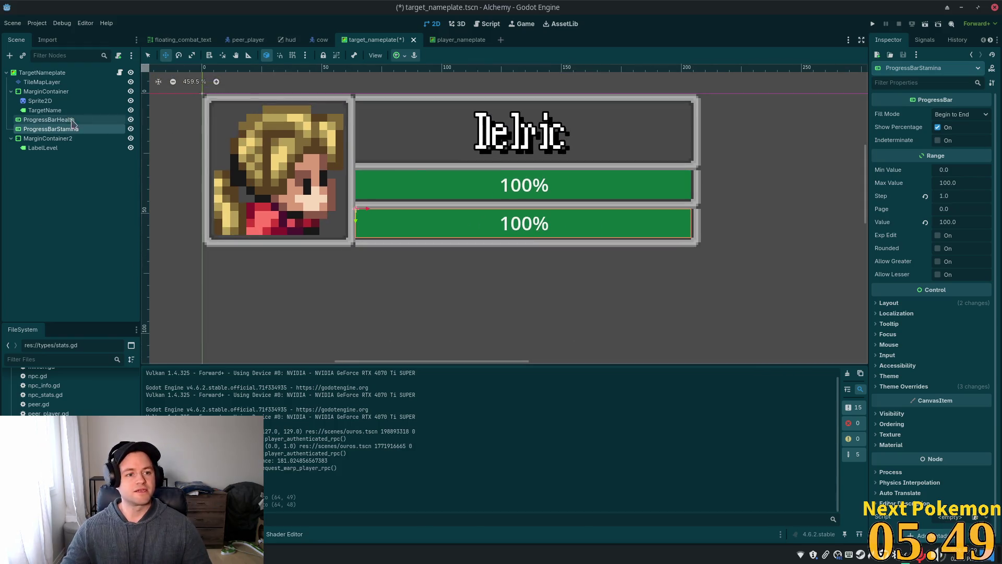
left_click(452, 41)
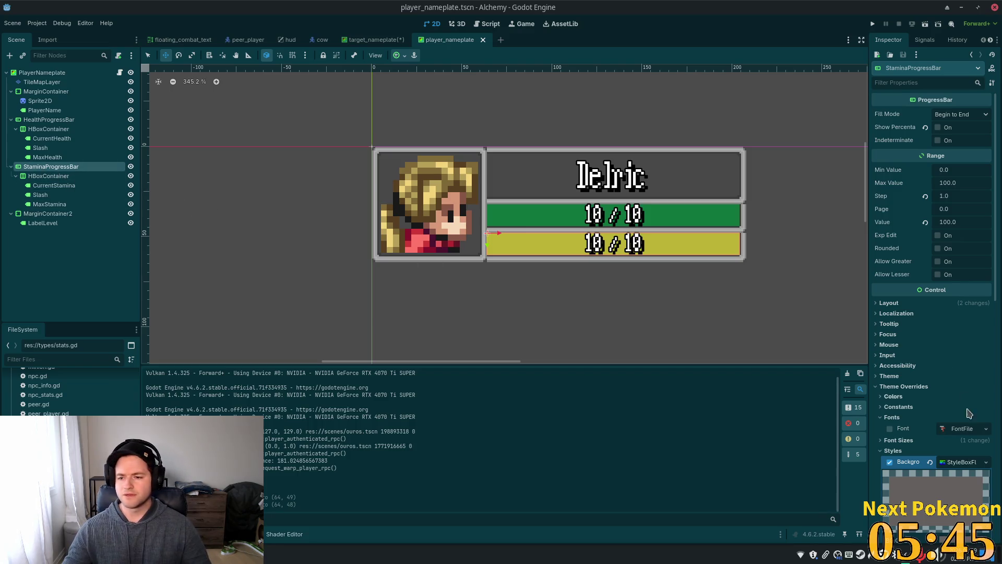
scroll(941, 449, "down", 5)
scroll(951, 417, "down", 6)
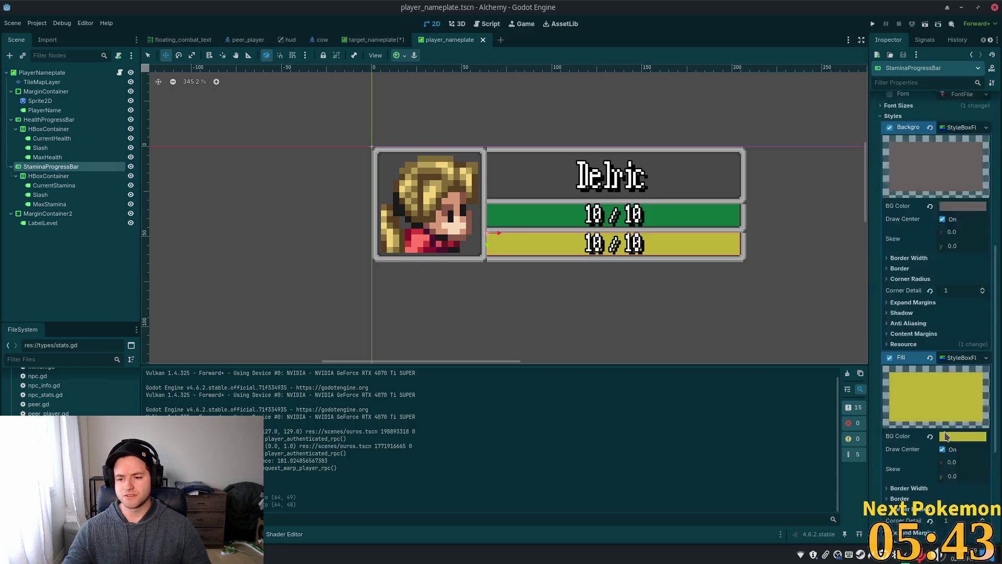
left_click(963, 381)
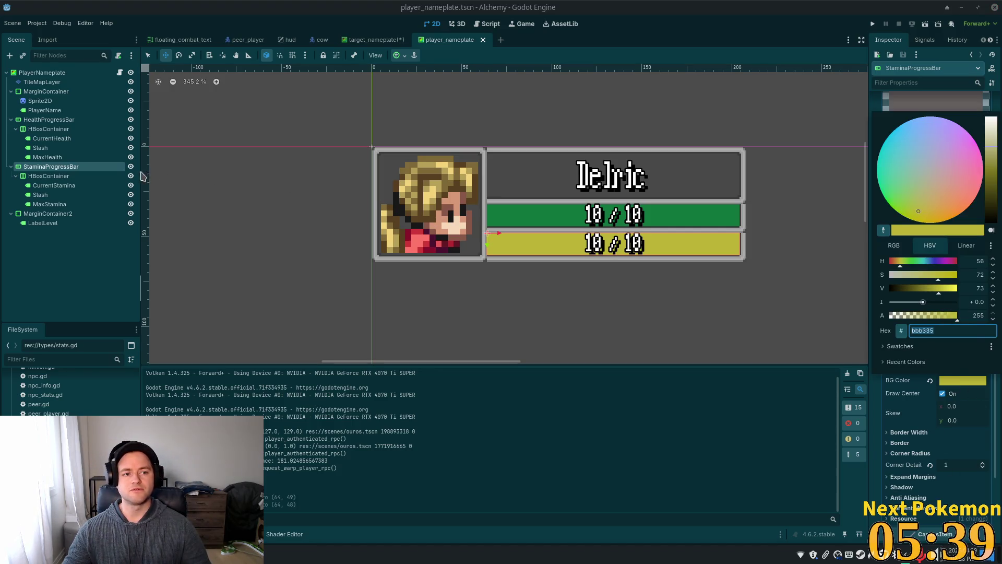
left_click(384, 41)
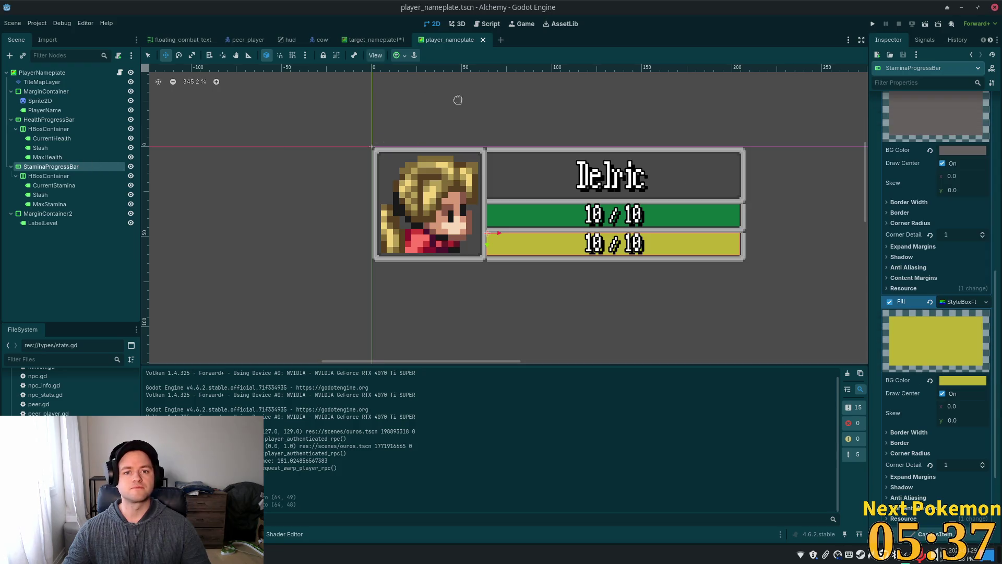
left_click(372, 41)
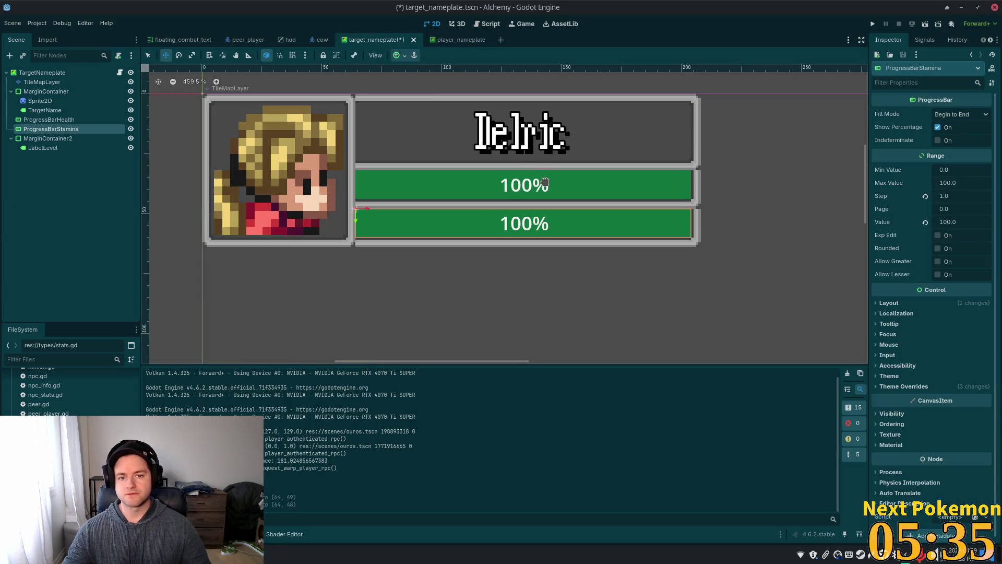
- Inspect ProgressBarHealth's background and fill style overrides
left_click(48, 119)
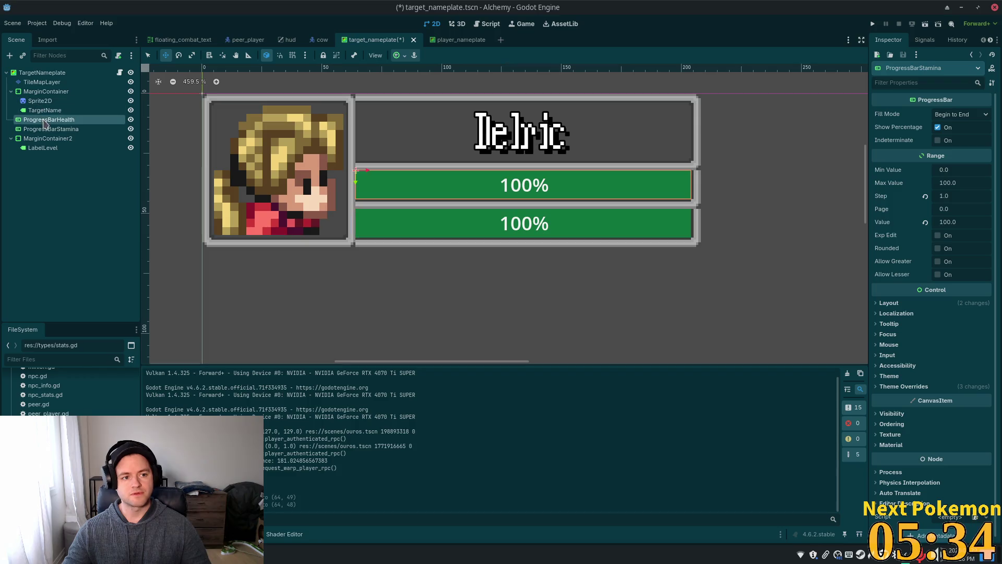
left_click(946, 387)
scroll(932, 410, "down", 2)
left_click(893, 383)
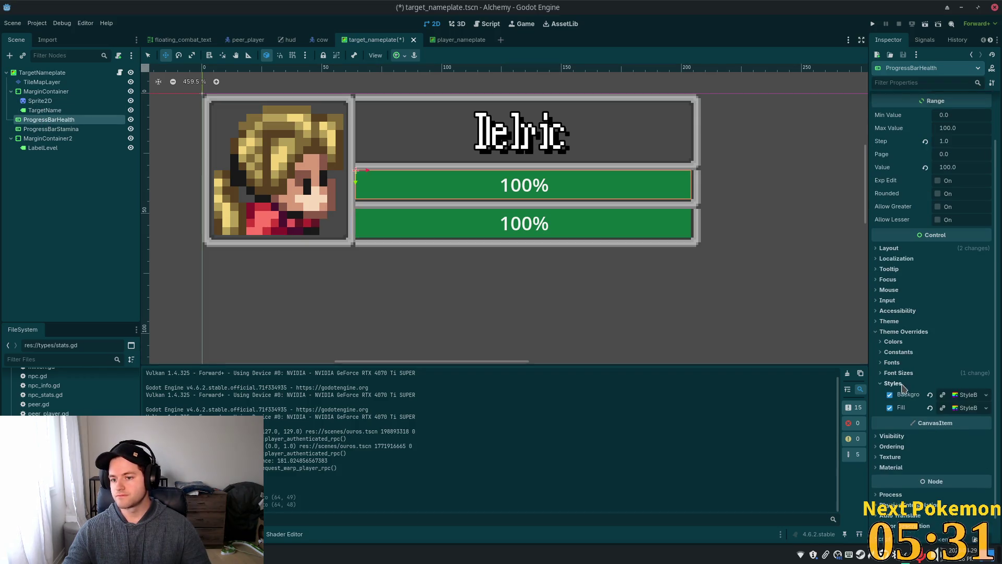
scroll(919, 386, "down", 1)
left_click(967, 369)
left_click(967, 369)
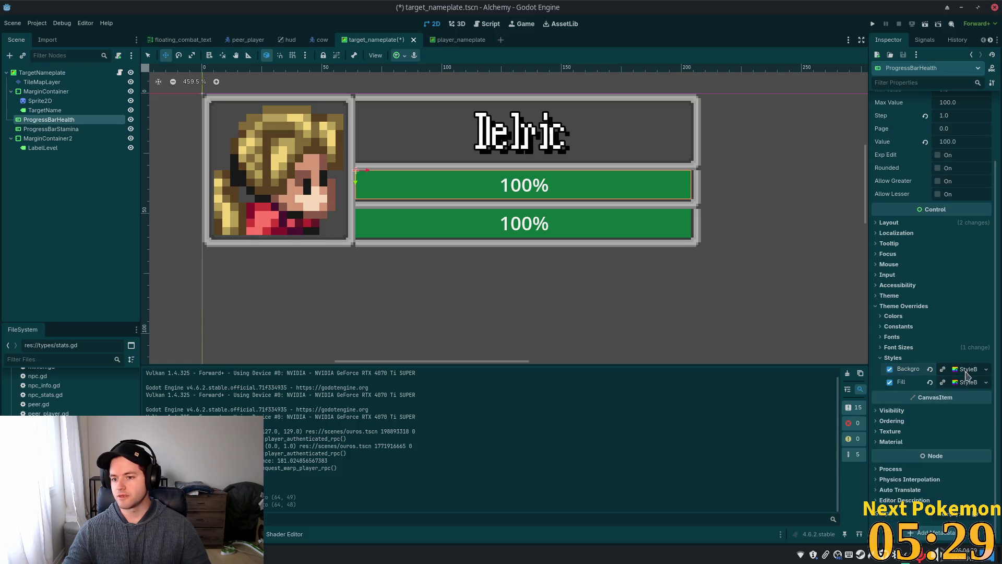
left_click(967, 382)
left_click(967, 386)
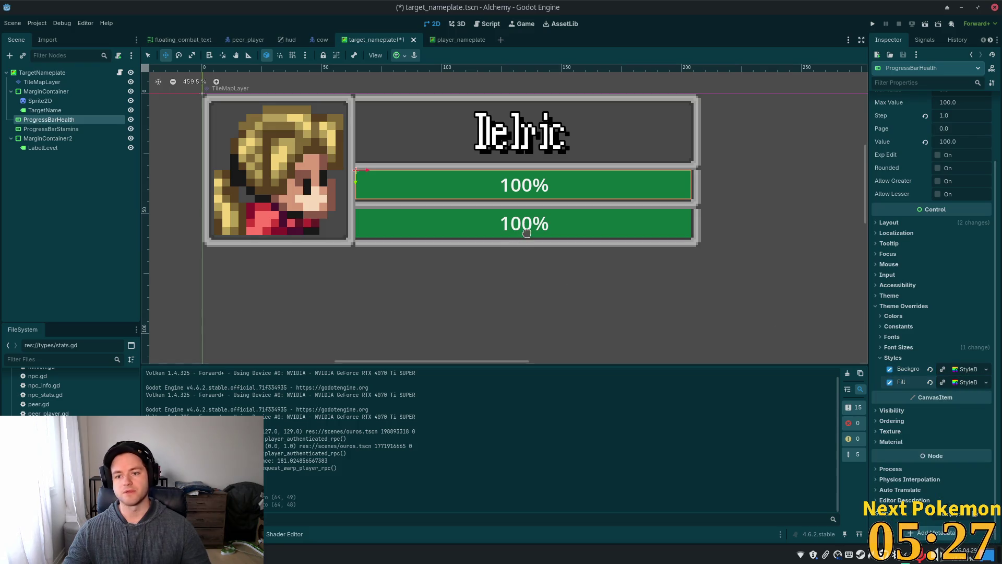
- Select ProgressBarStamina and set its background style colour to bbb335
left_click(51, 129)
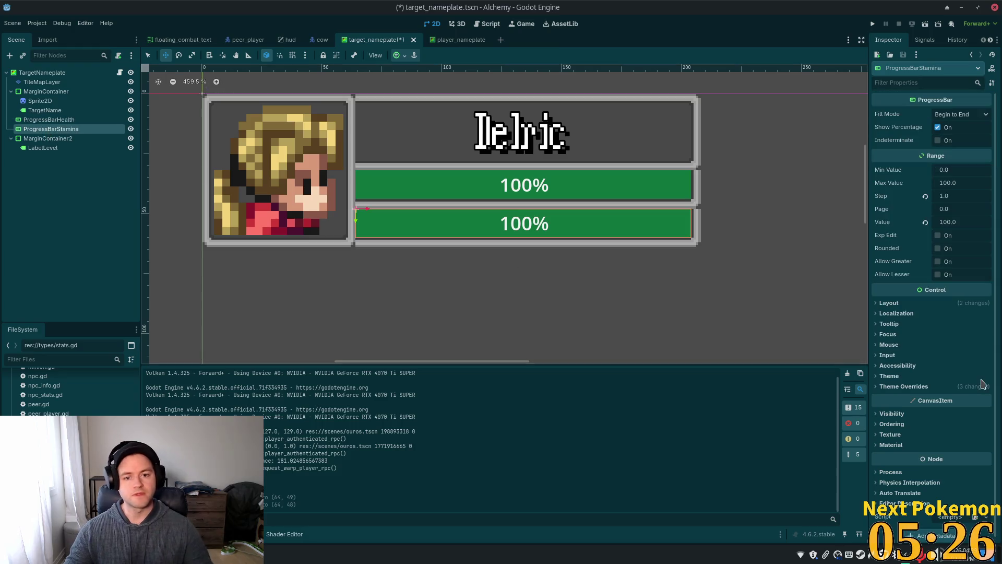
left_click(911, 386)
left_click(940, 439)
scroll(966, 445, "down", 3)
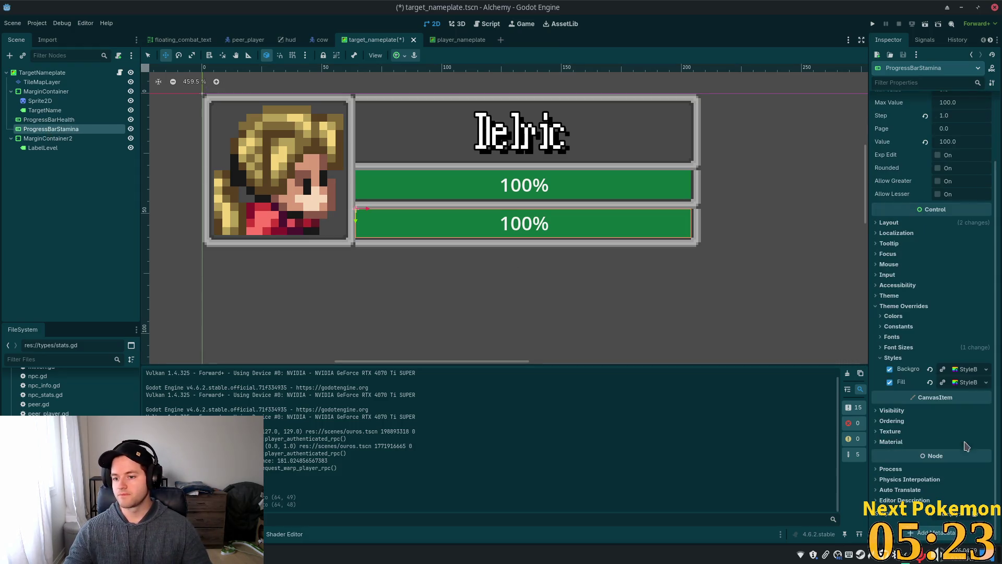
left_click(970, 370)
left_click(963, 448)
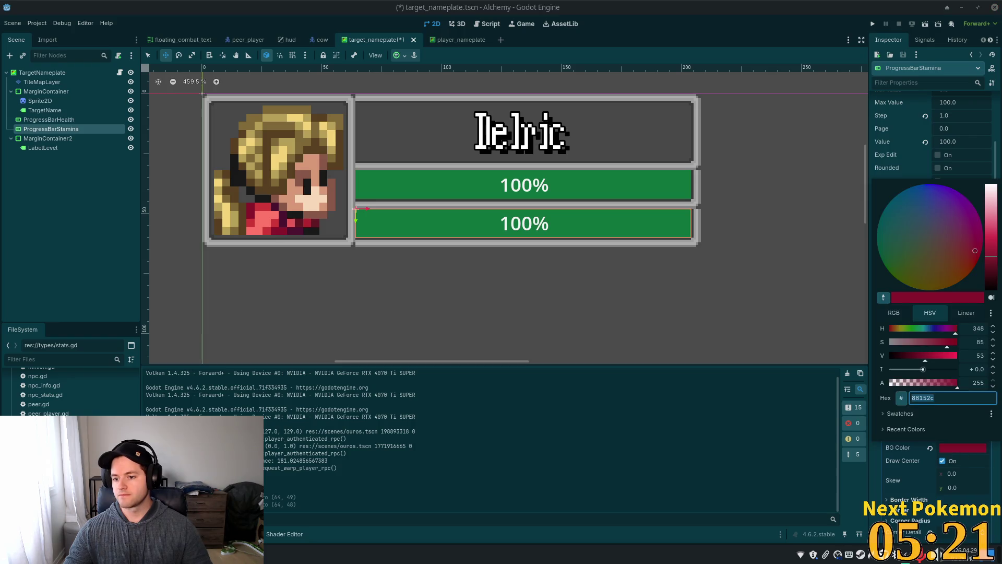
type("bbb335")
key("Tab")
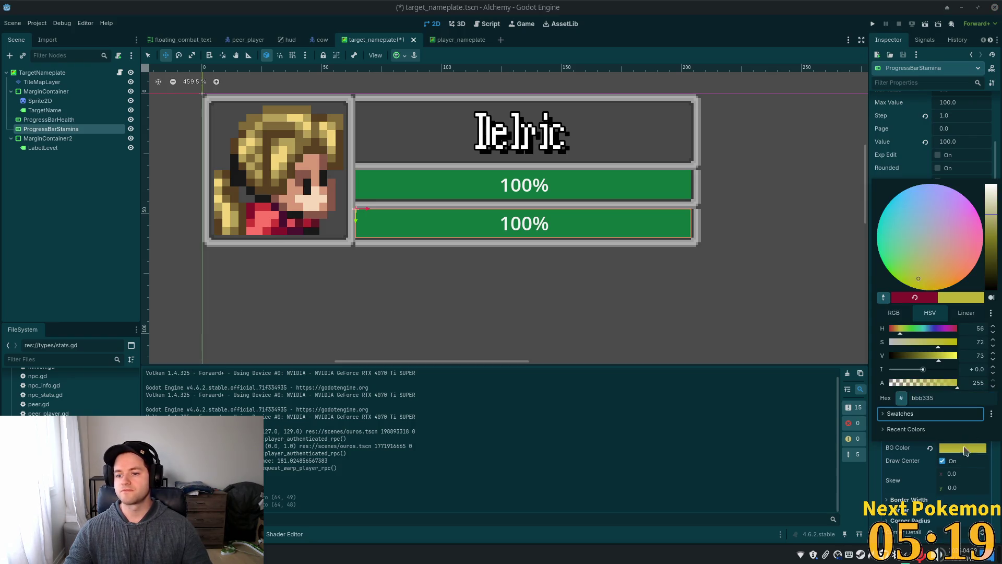
left_click(886, 500)
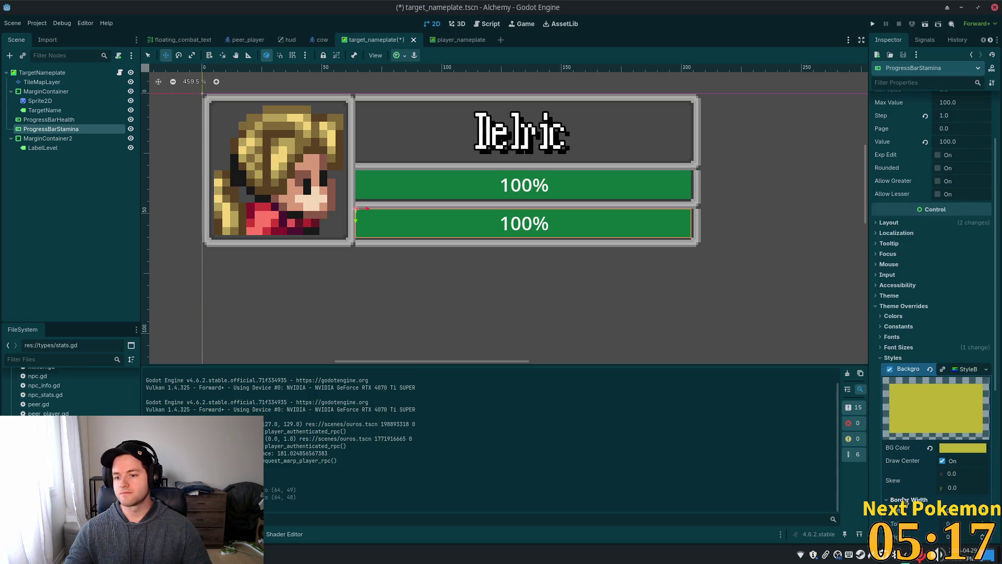
- Apply bbb335 to the fill colour, then undo both colour changes because they affected both bars
left_click(893, 499)
scroll(919, 469, "down", 3)
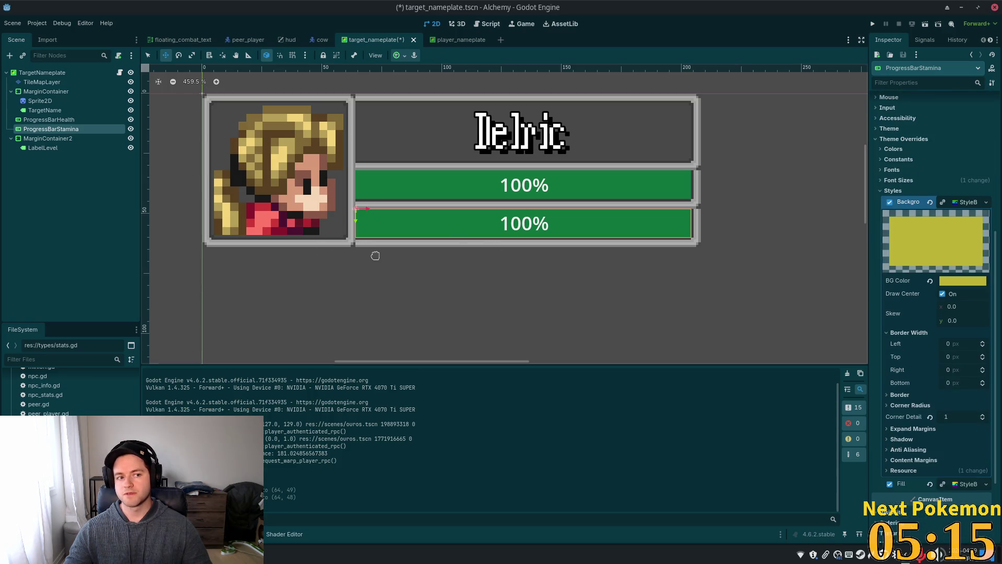
scroll(947, 398, "down", 3)
left_click(966, 383)
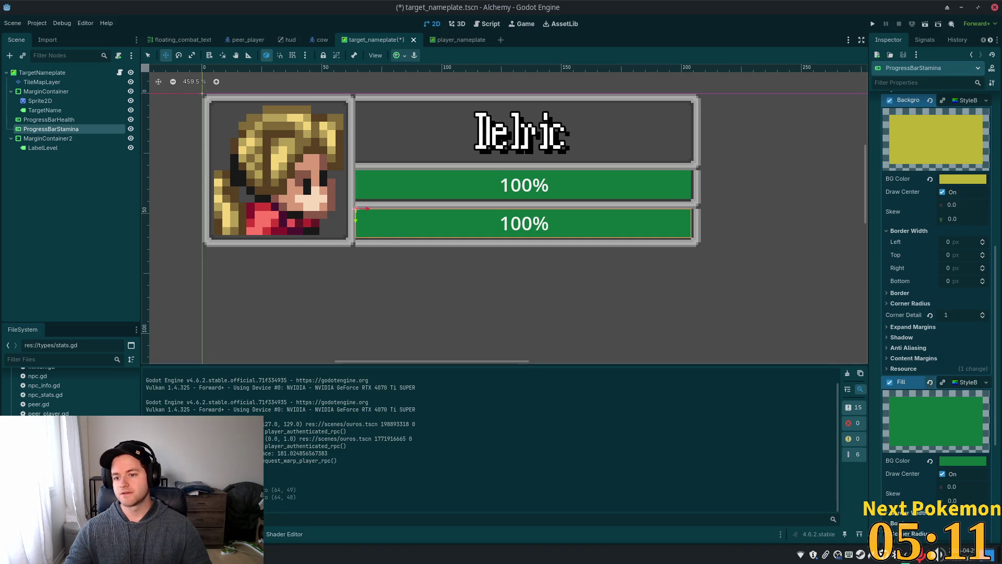
left_click(953, 462)
type("bbb335")
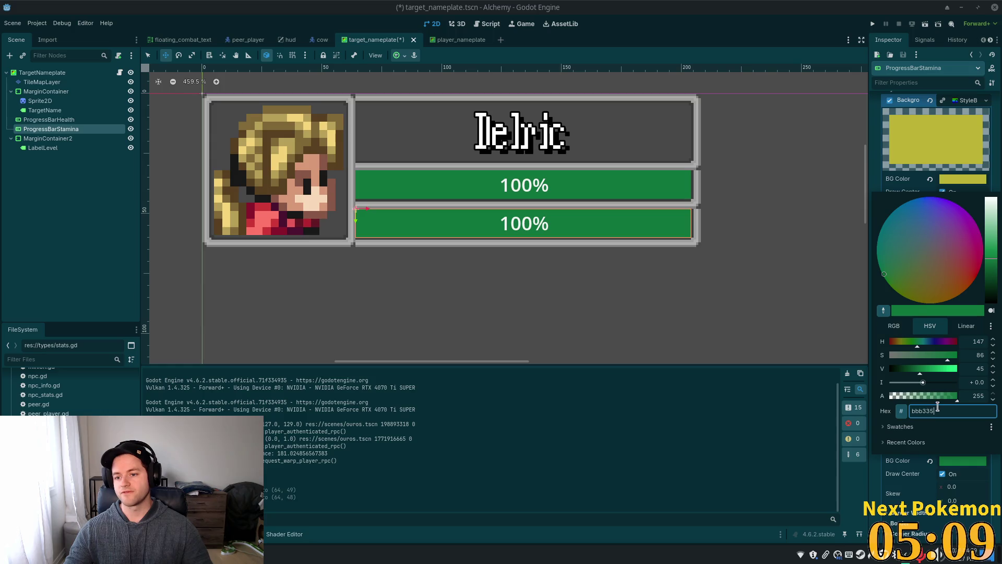
key("Tab")
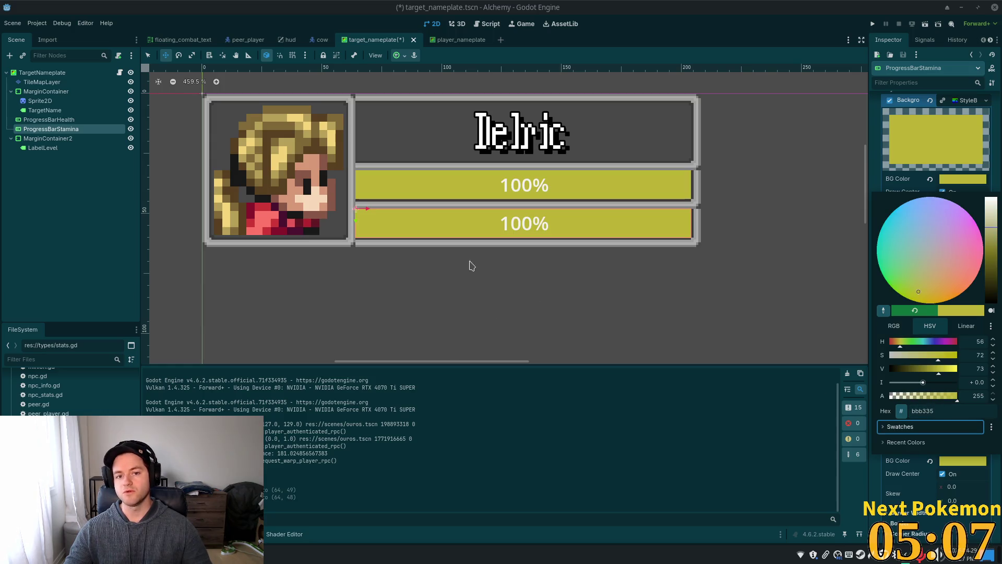
key("Escape")
key("ctrl+z")
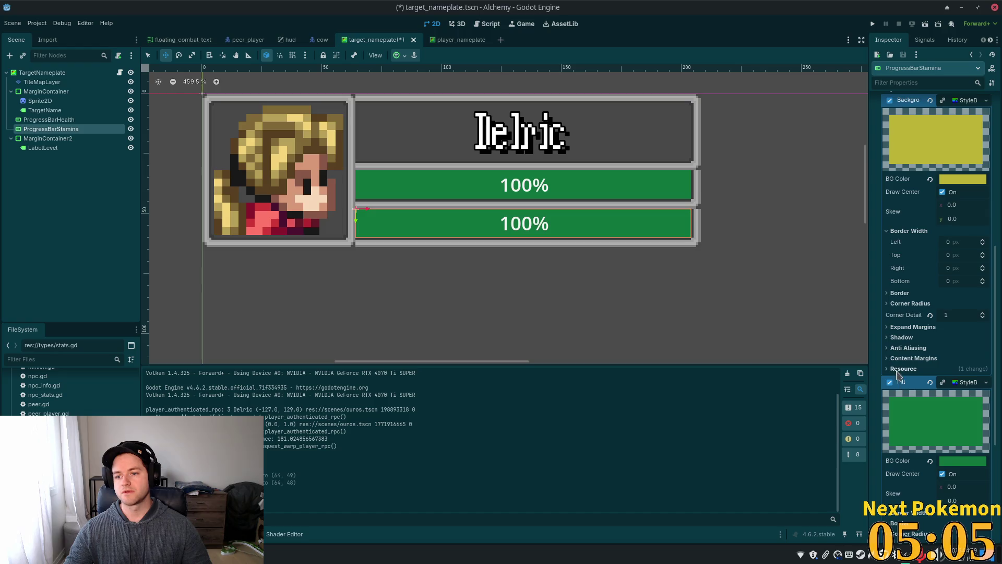
key("ctrl+z")
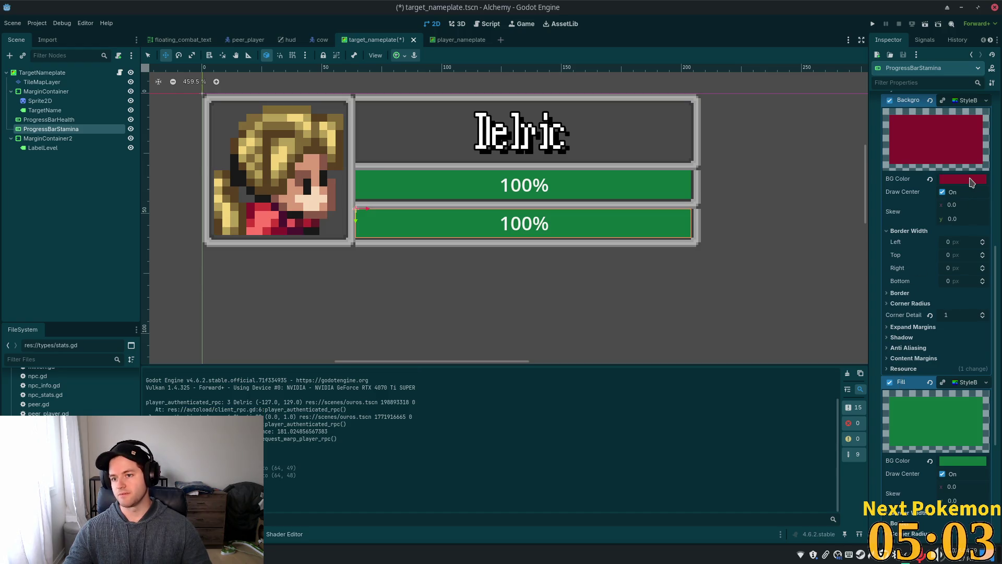
- Make the stamina bar's background and fill StyleBoxes unique
left_click(956, 100)
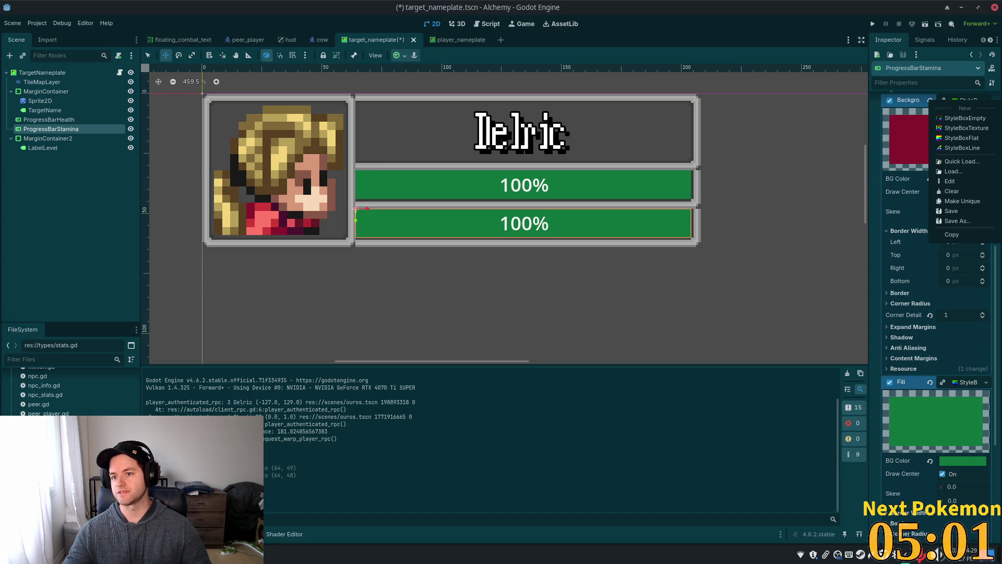
left_click(962, 201)
left_click(969, 330)
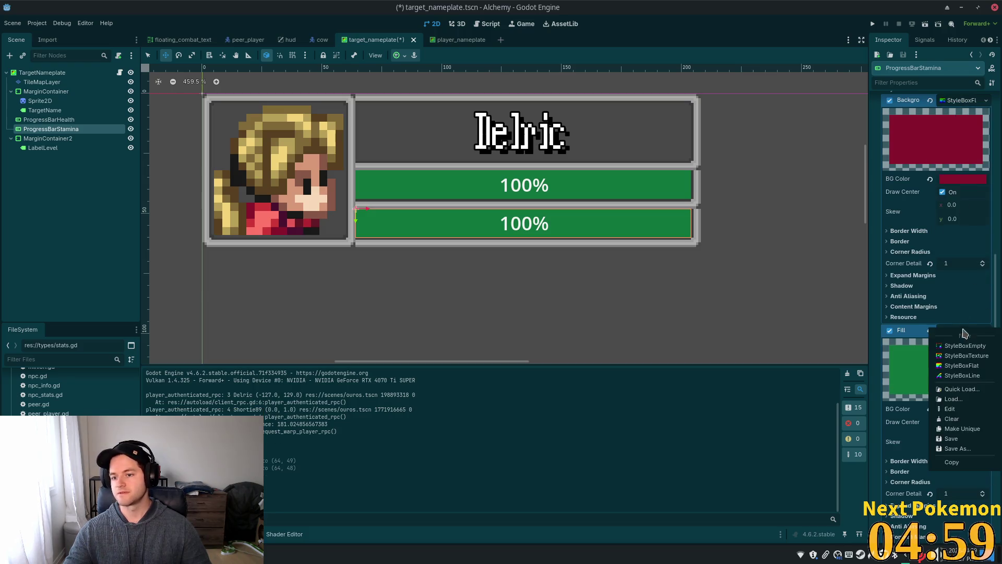
left_click(975, 430)
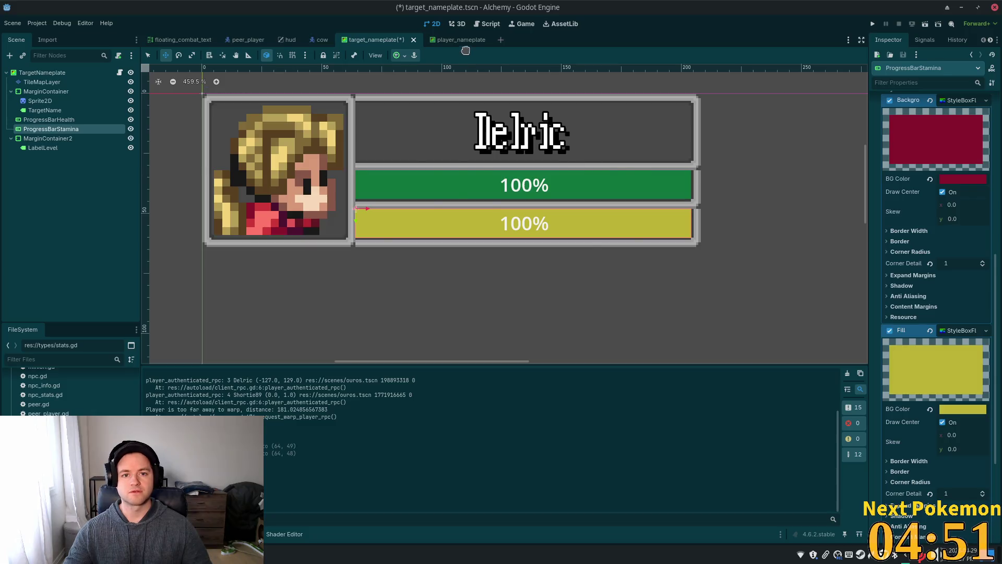
- After checking the player nameplate's background colour, set the stamina background to 656060 and save
key("ctrl+Tab")
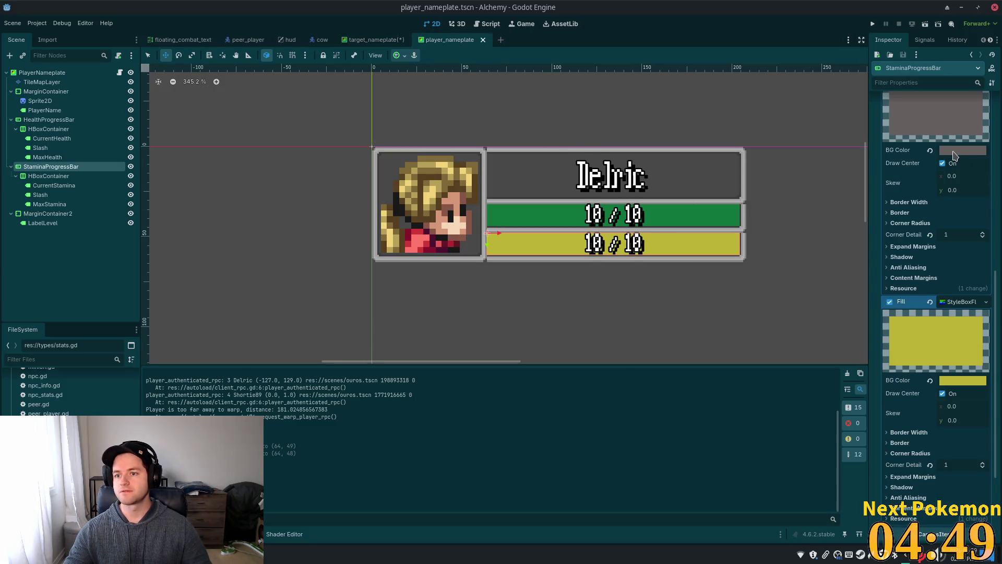
left_click(958, 152)
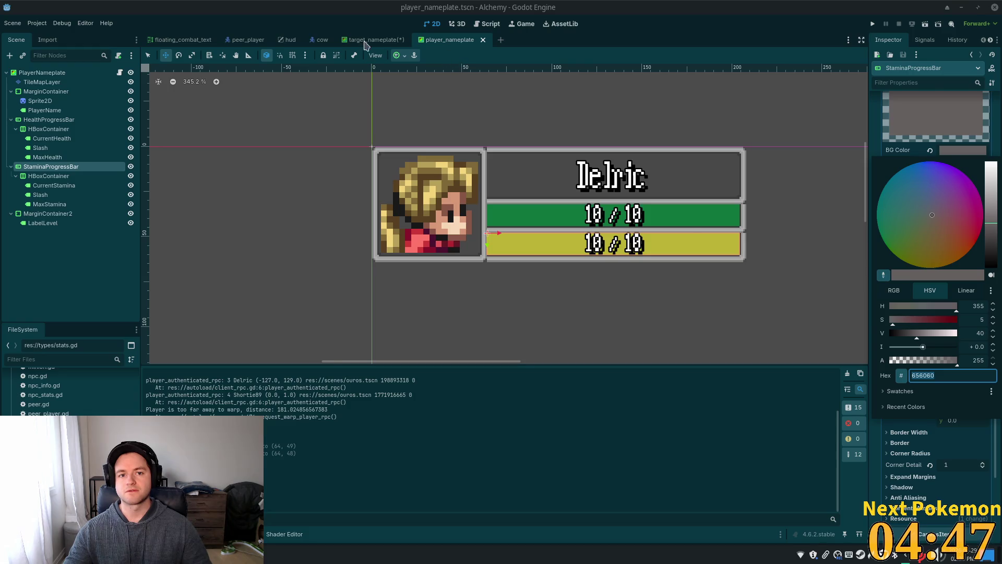
key("ctrl+shift+Tab")
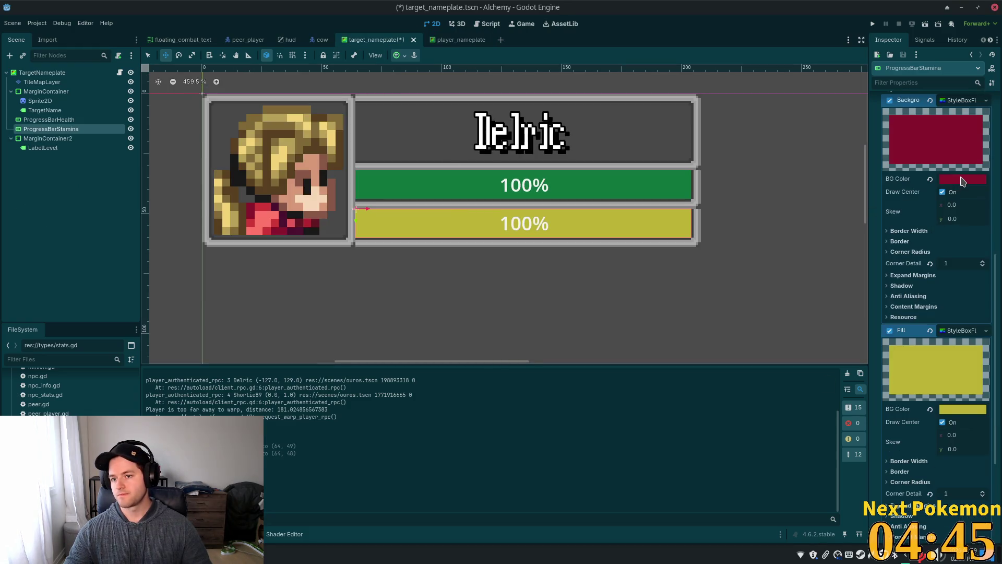
left_click(963, 180)
type("656060")
key("Tab")
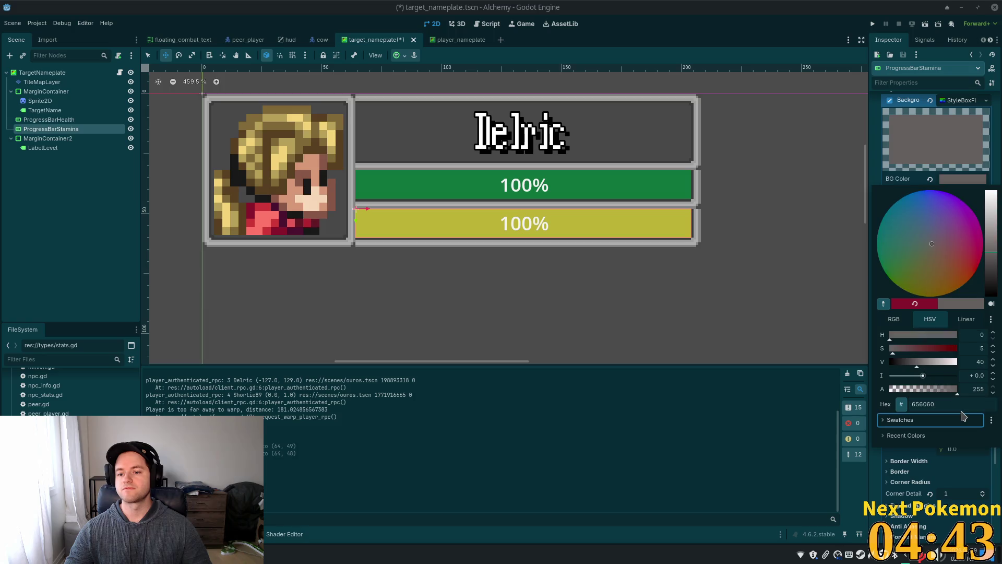
key("Tab")
left_click(886, 478)
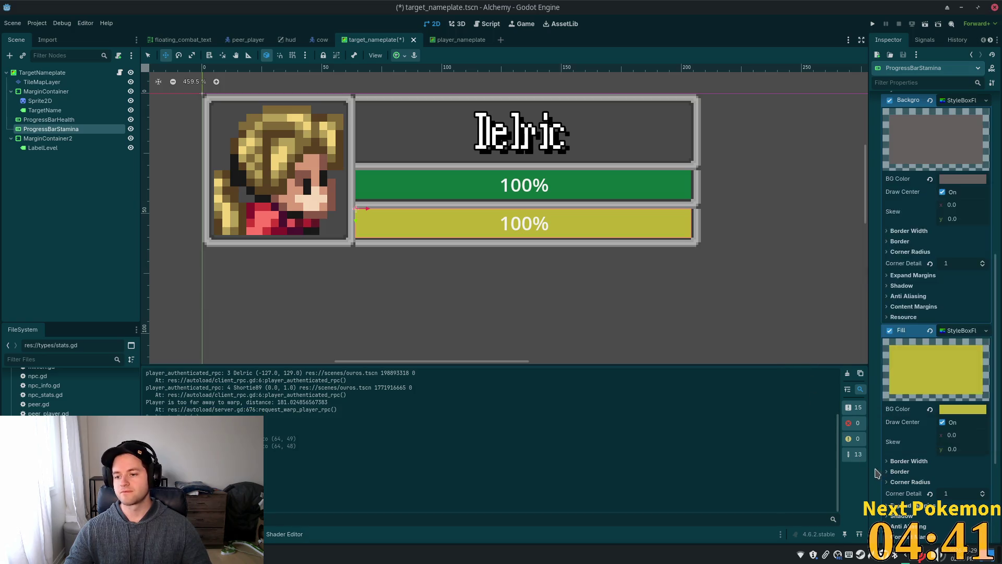
scroll(883, 464, "up", 5)
key("ctrl+s")
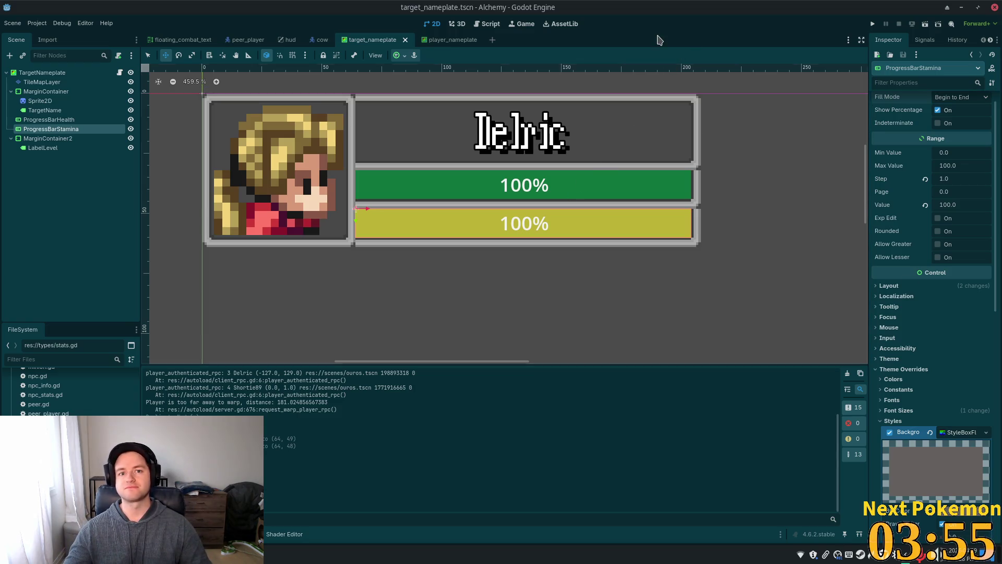
- Run the game, move its window aside, and open then close the quests list
left_click(873, 24)
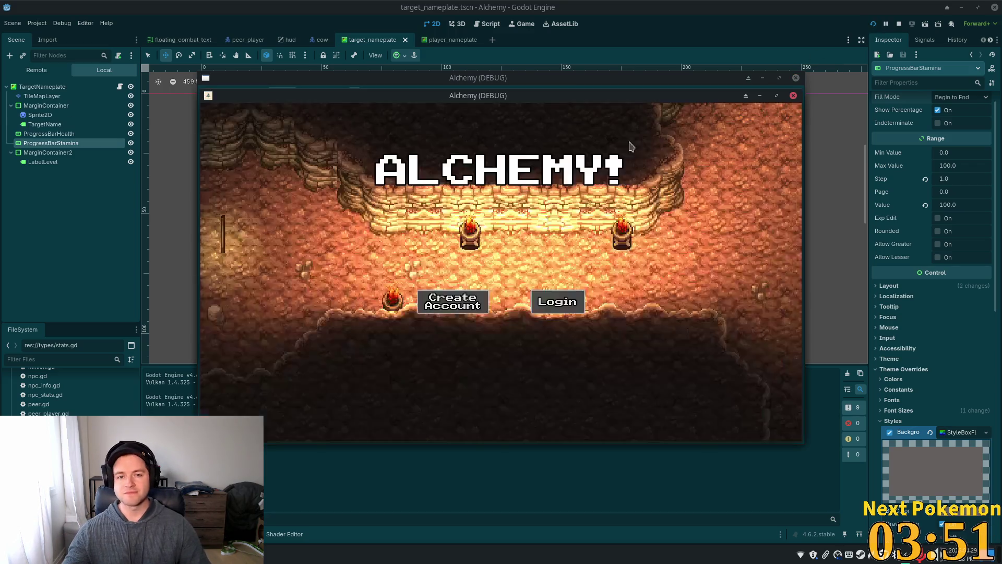
mouse_move(530, 111)
left_mouse_down()
mouse_move(441, 127)
mouse_move(339, 61)
left_mouse_up()
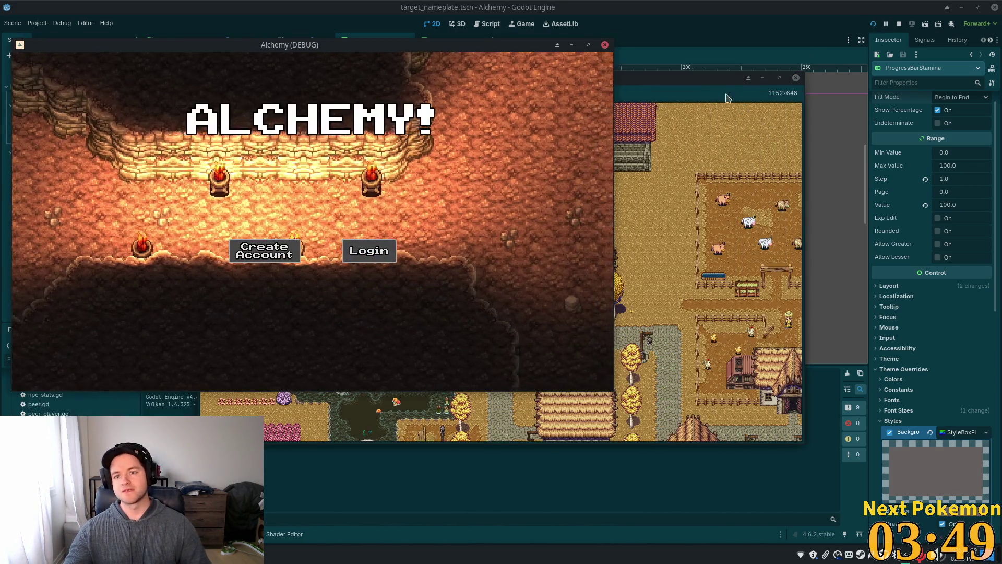
key("alt+Tab")
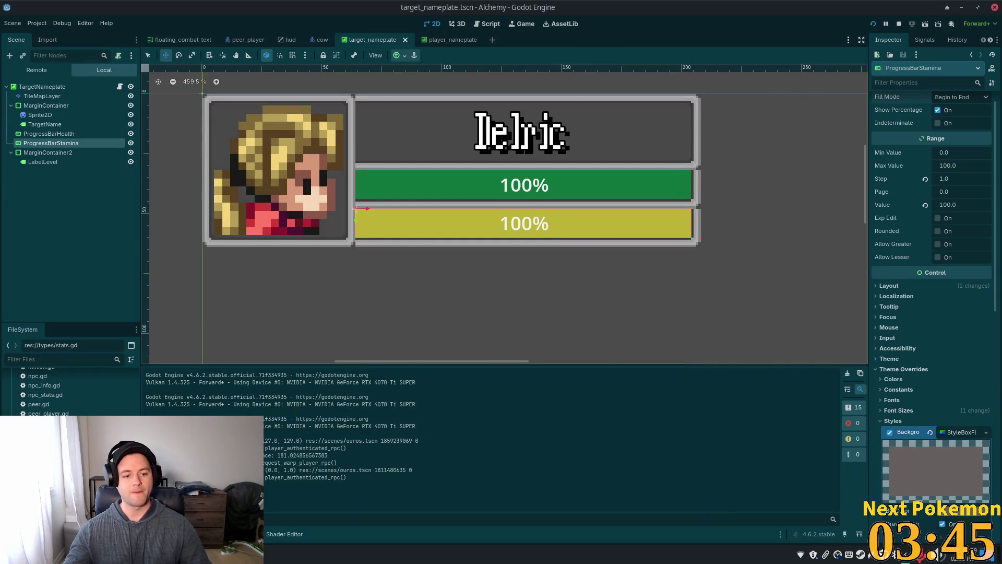
key("alt+Tab")
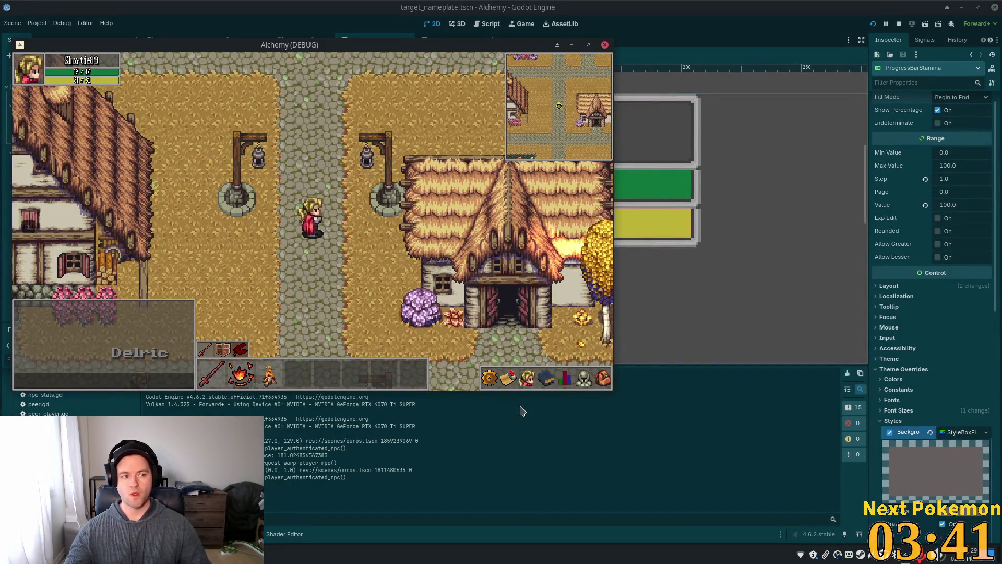
left_click(504, 384)
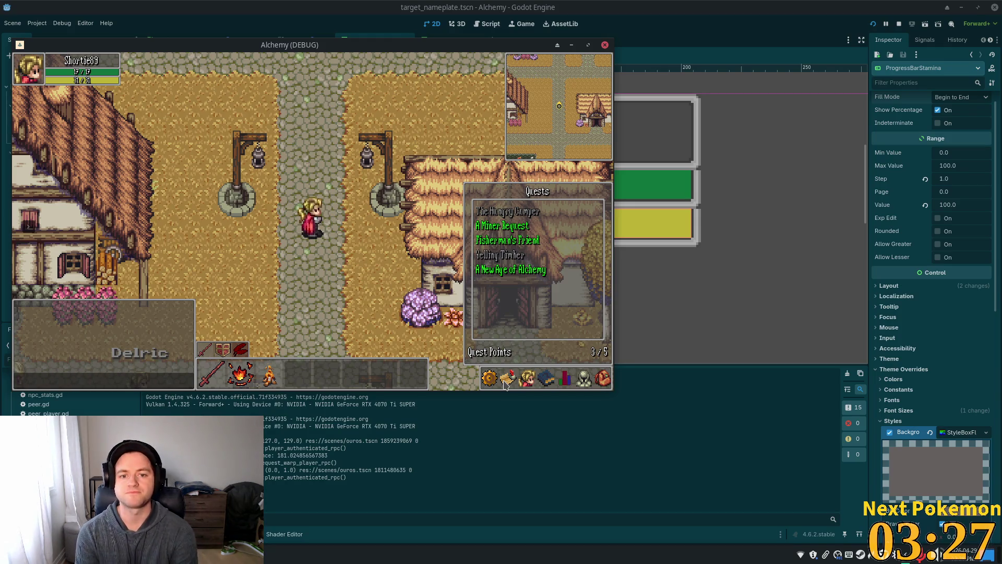
left_click(505, 384)
- Walk the character onto the bridge, east toward the other player, then back to the road
key("Down")
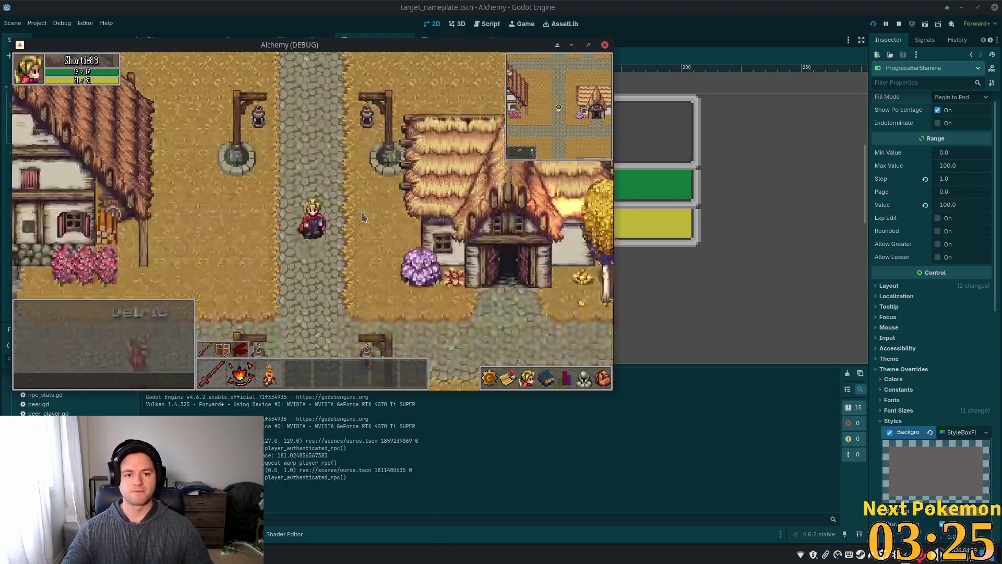
key("Left")
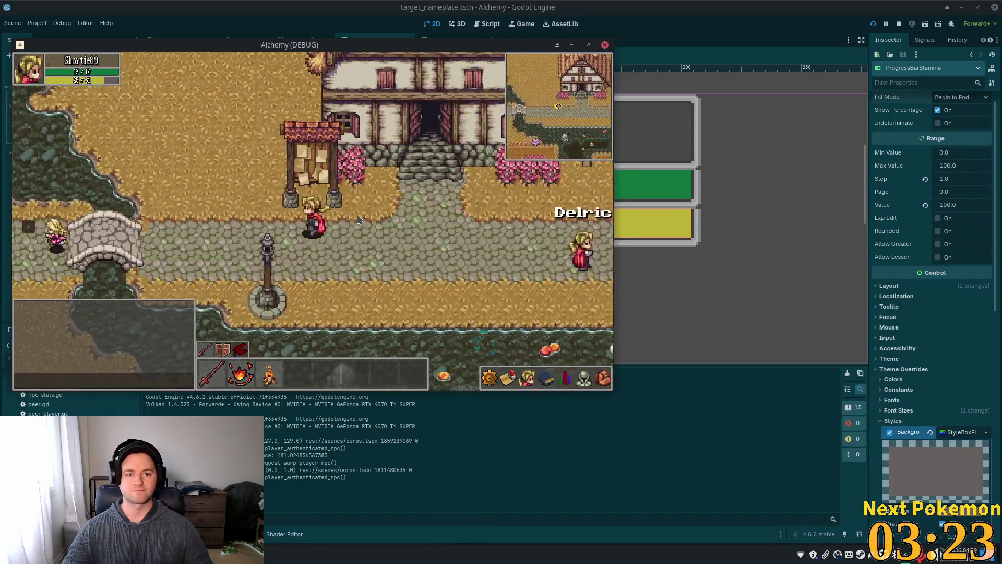
key("Left")
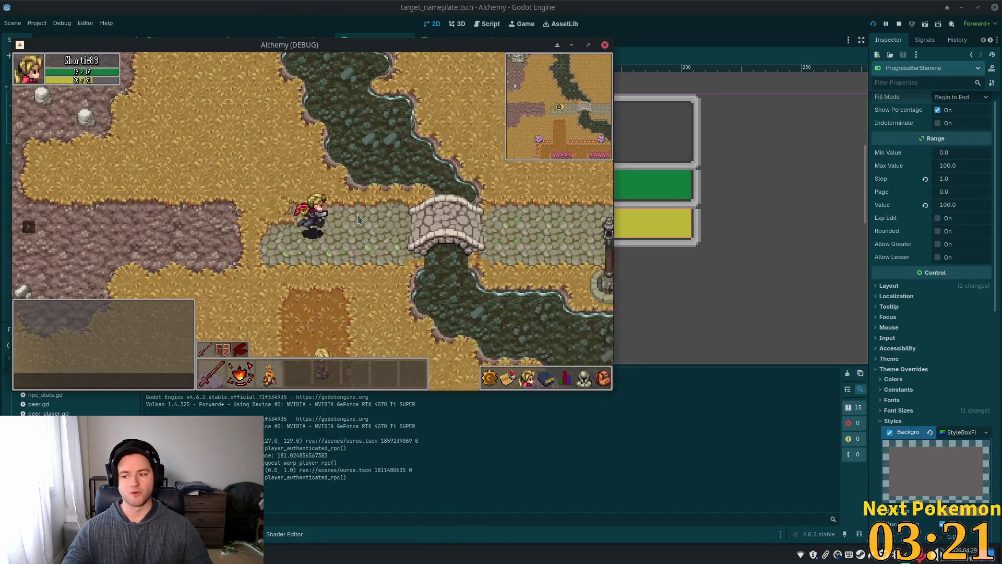
key("Right")
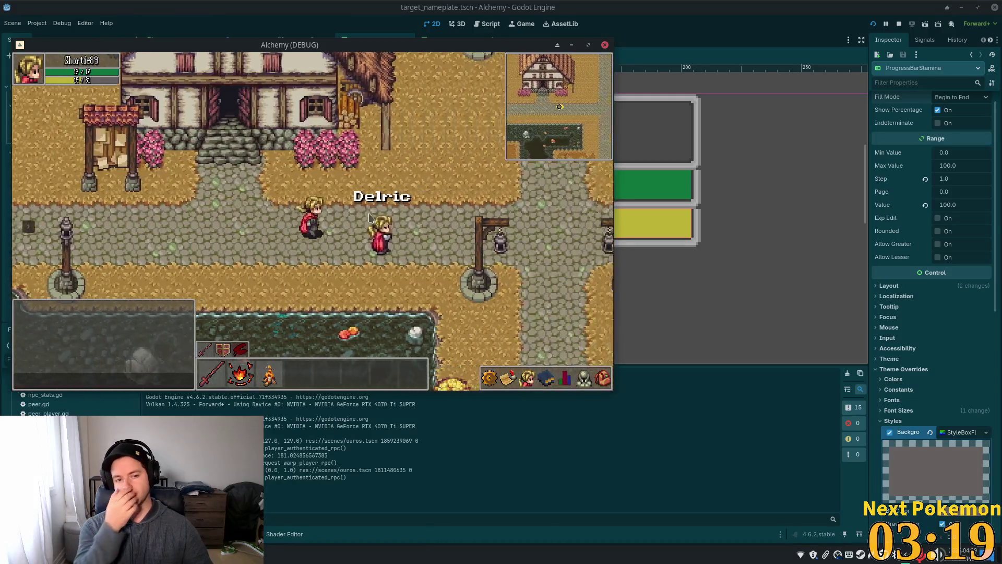
key("Right")
key("Up")
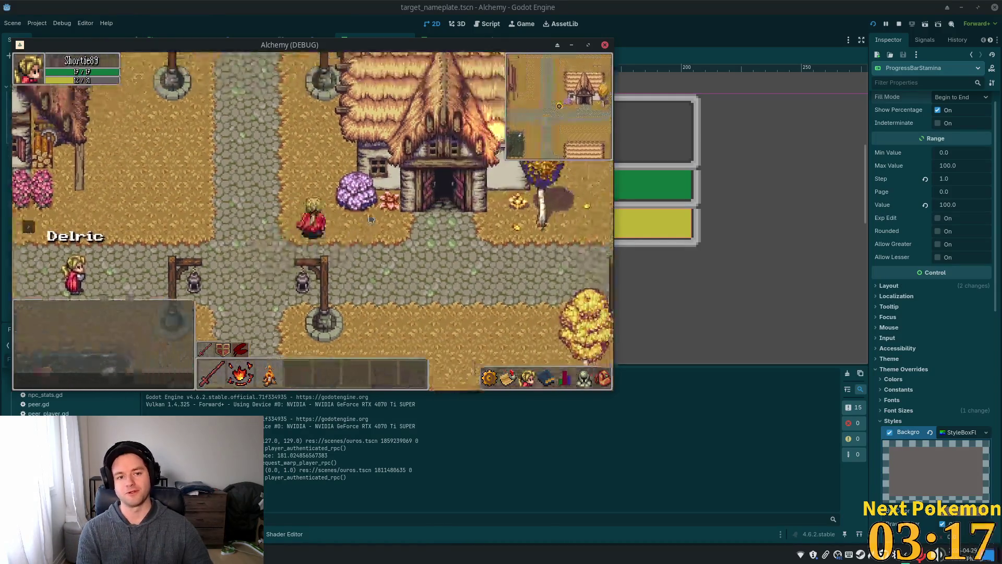
key("Left")
key("Left")
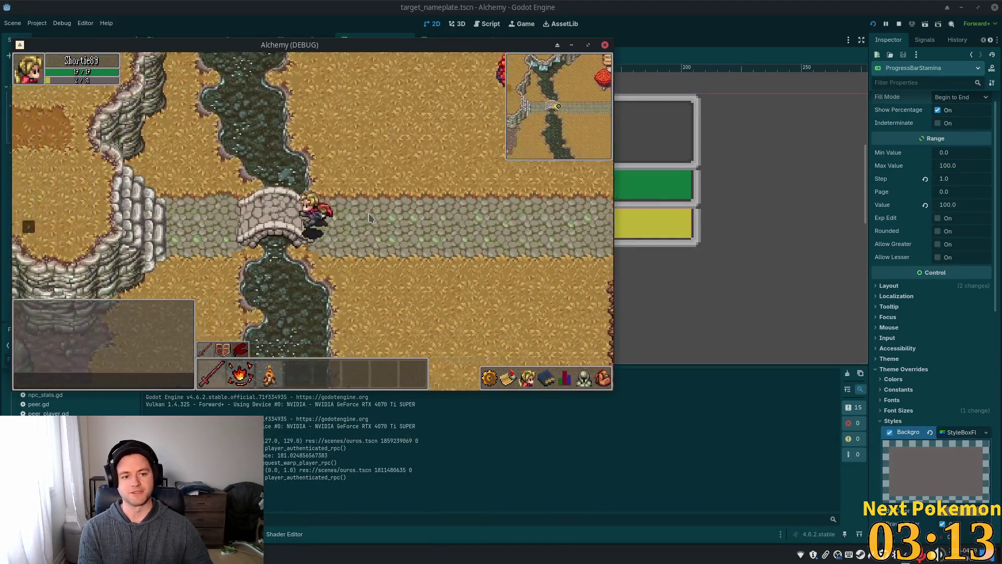
key("Down")
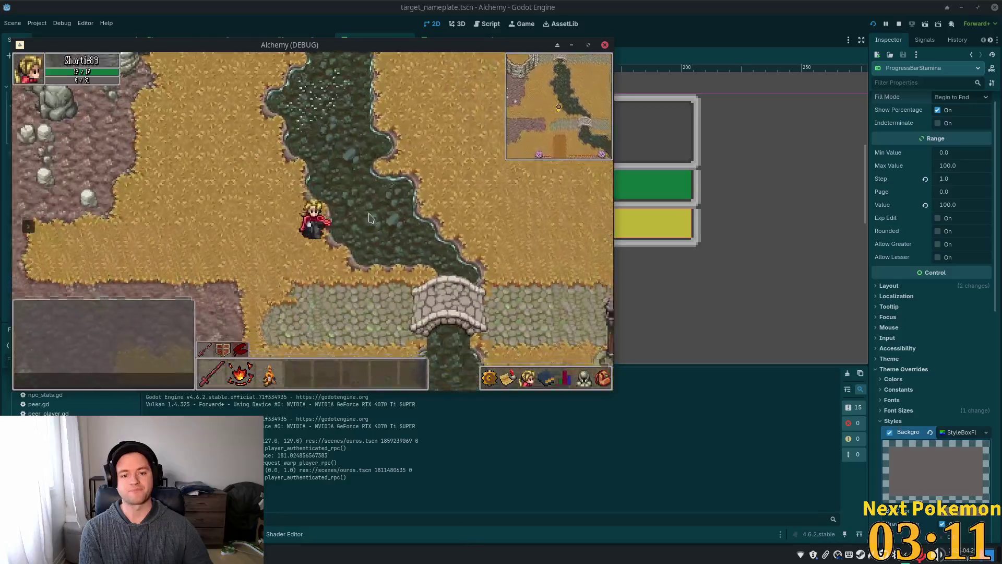
key("Right")
key("Right")
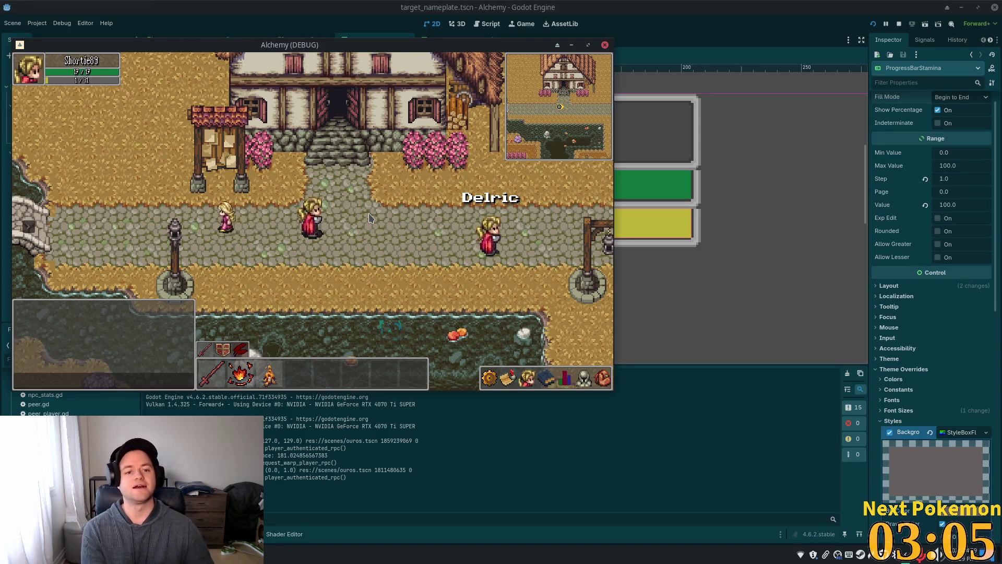
- Walk east toward Delric, then west through the flower fields and back over the stone bridge
key("Right")
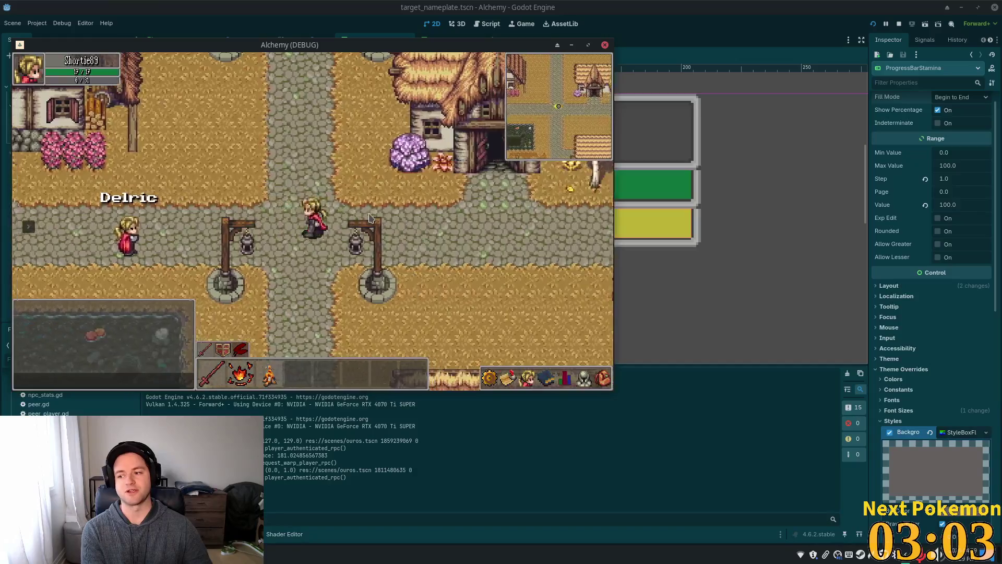
key("Left")
key("Right")
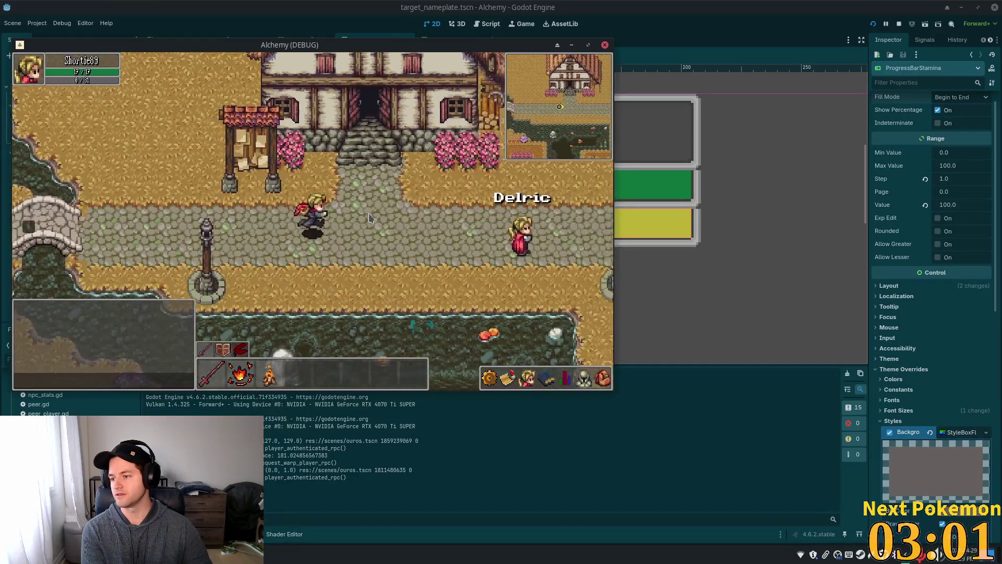
key("Right")
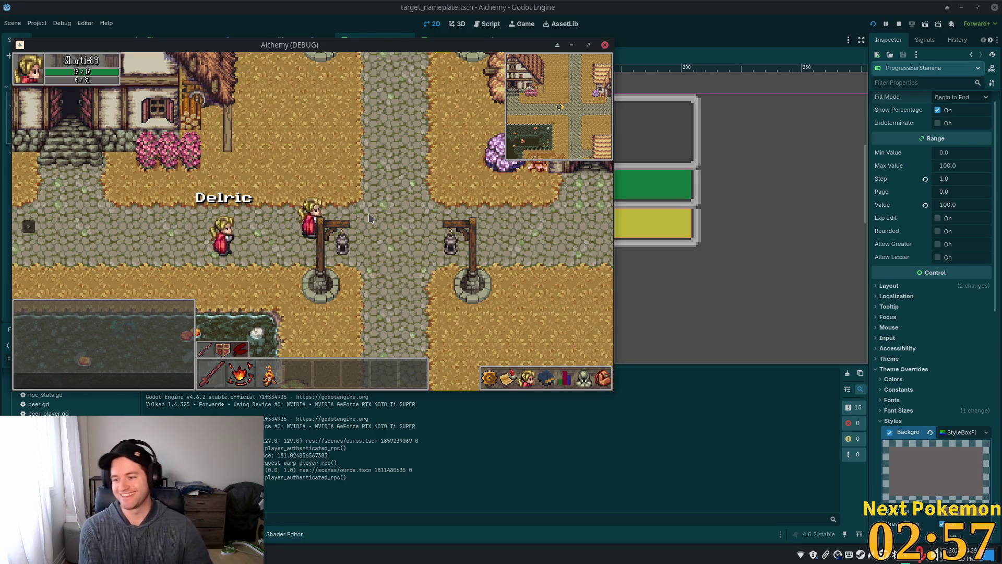
key("Left")
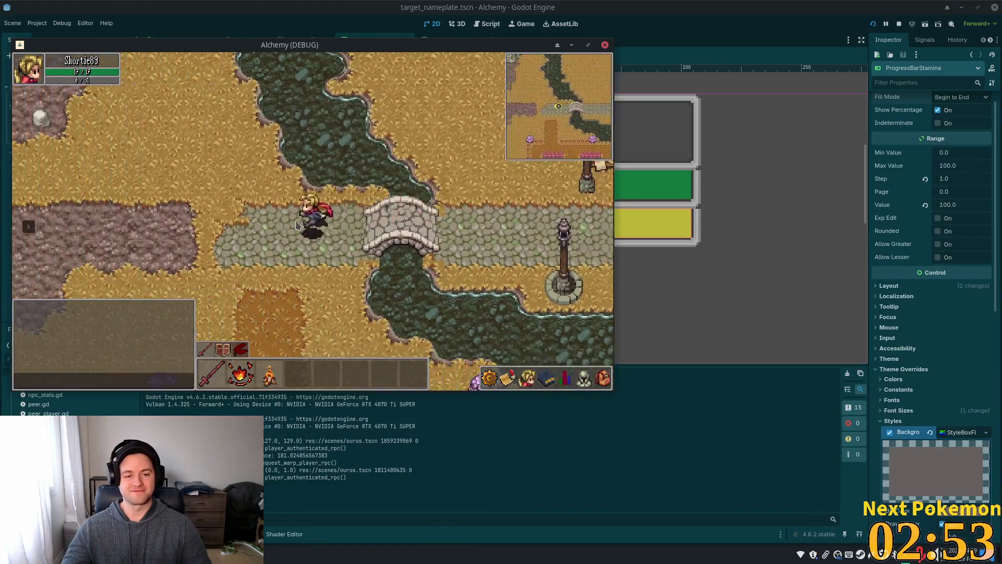
key("Down")
key("Right")
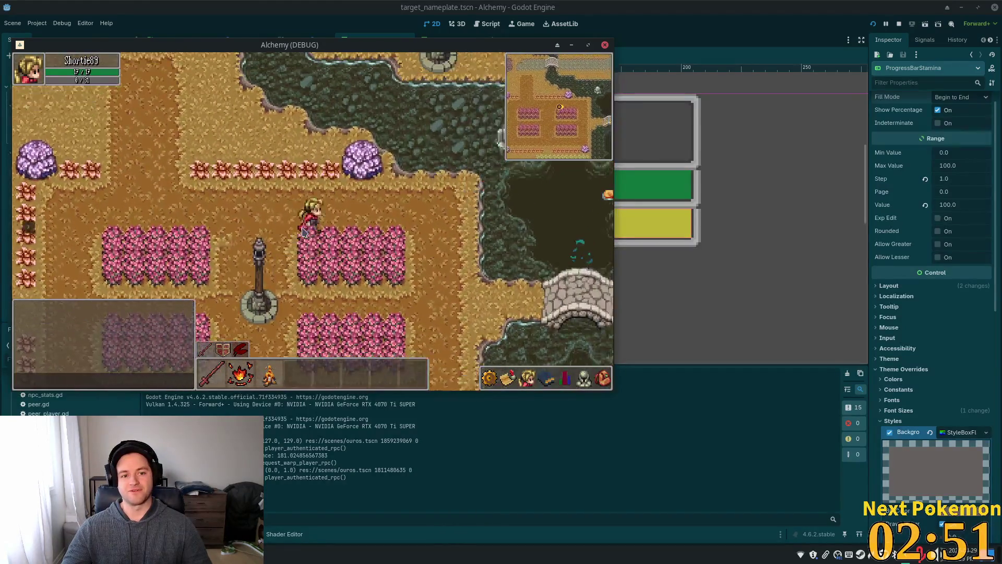
key("Right")
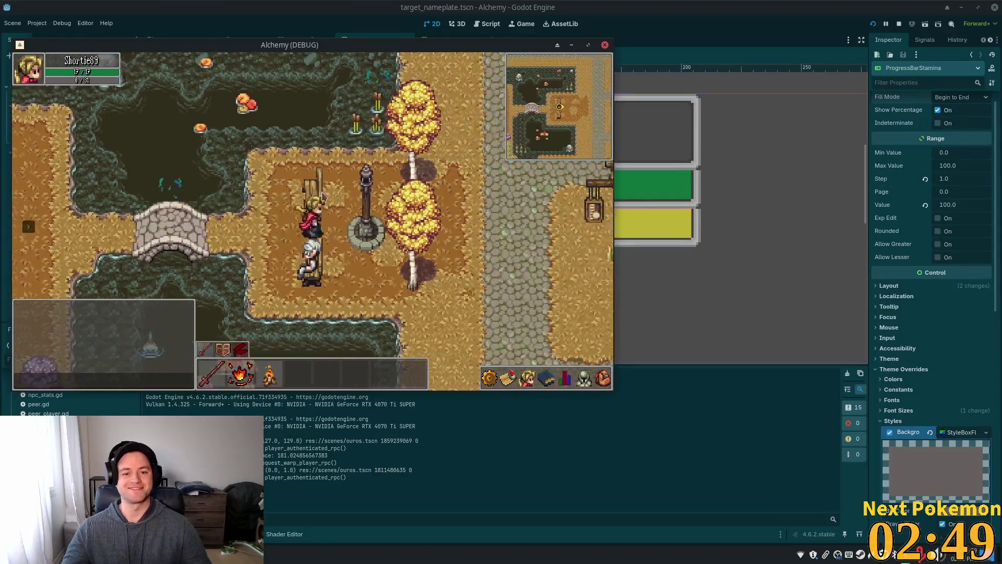
key("Right")
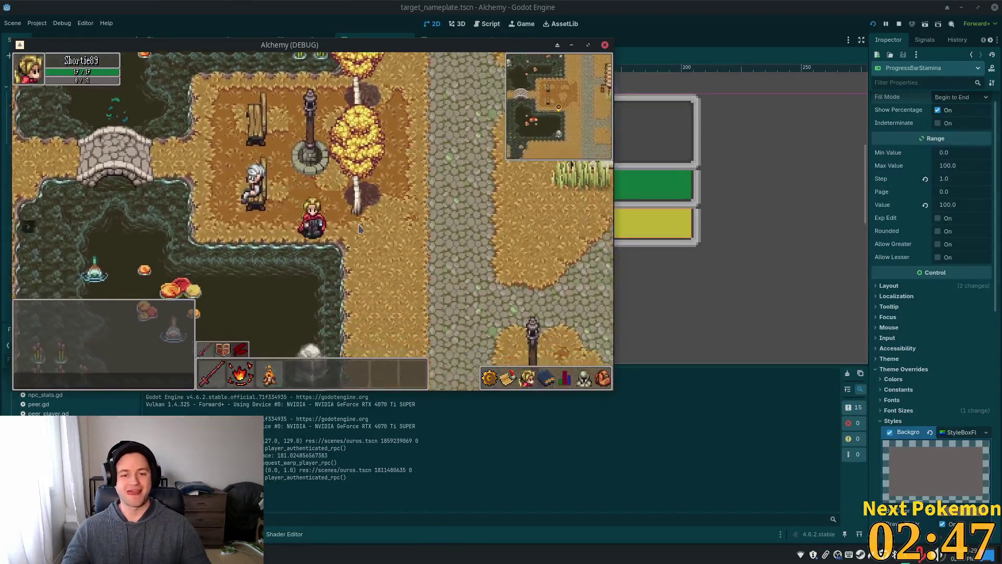
- Close the running game window and save target_nameplate.tscn
left_click(826, 6)
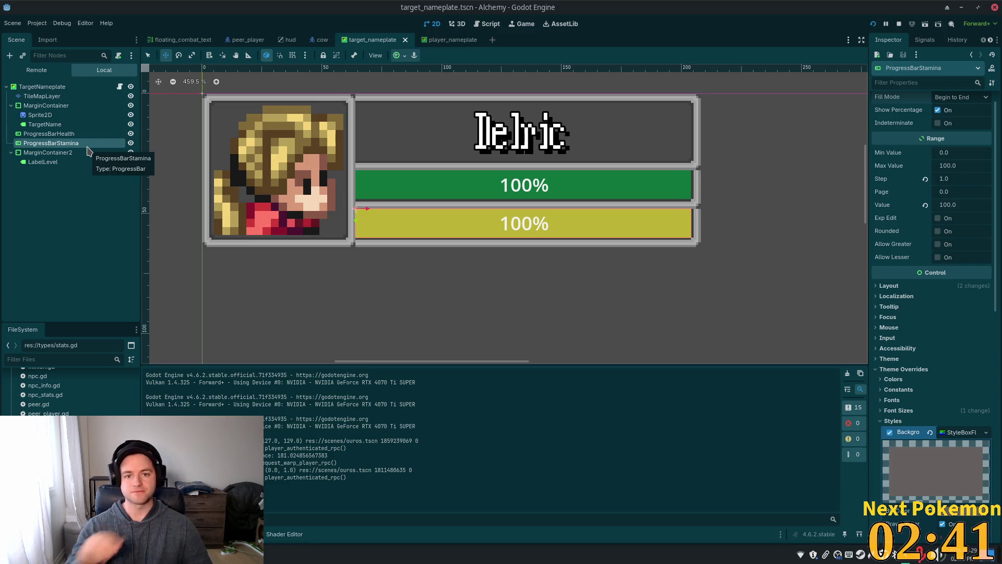
key("ctrl+s")
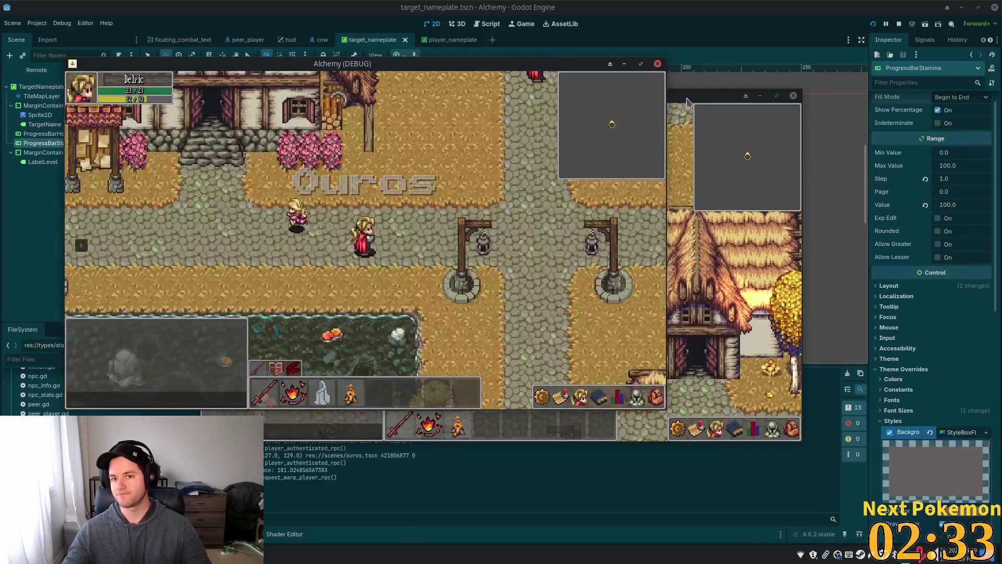
- Walk to the farm and target the brown cow, then the white cow, to show their nameplates
key("d")
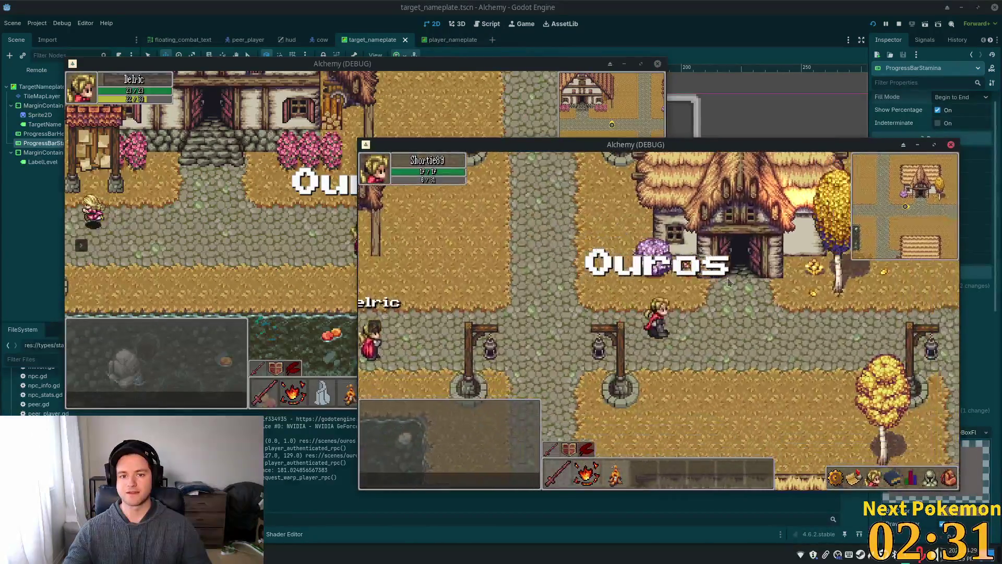
key("d")
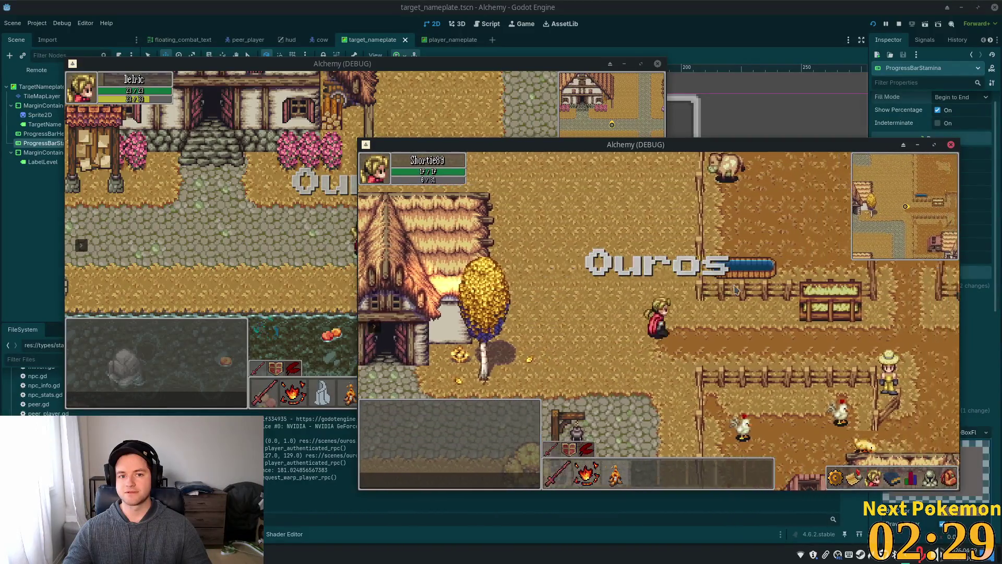
key("w")
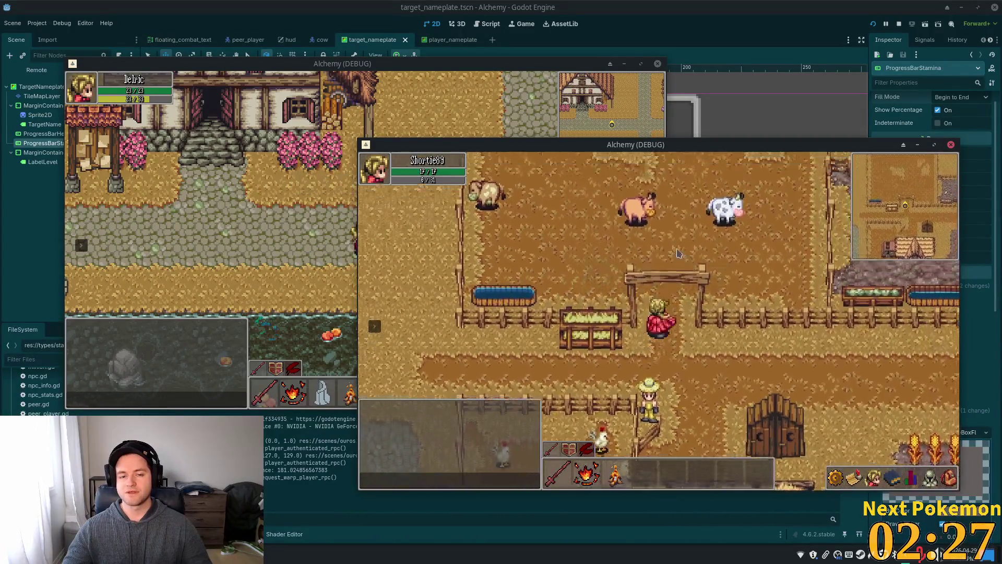
left_click(643, 273)
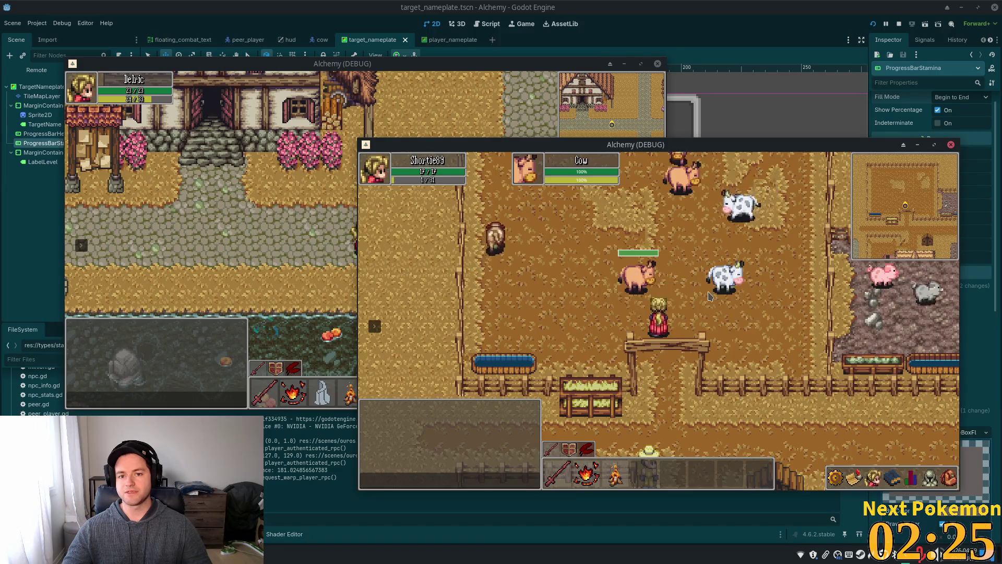
left_click(701, 228)
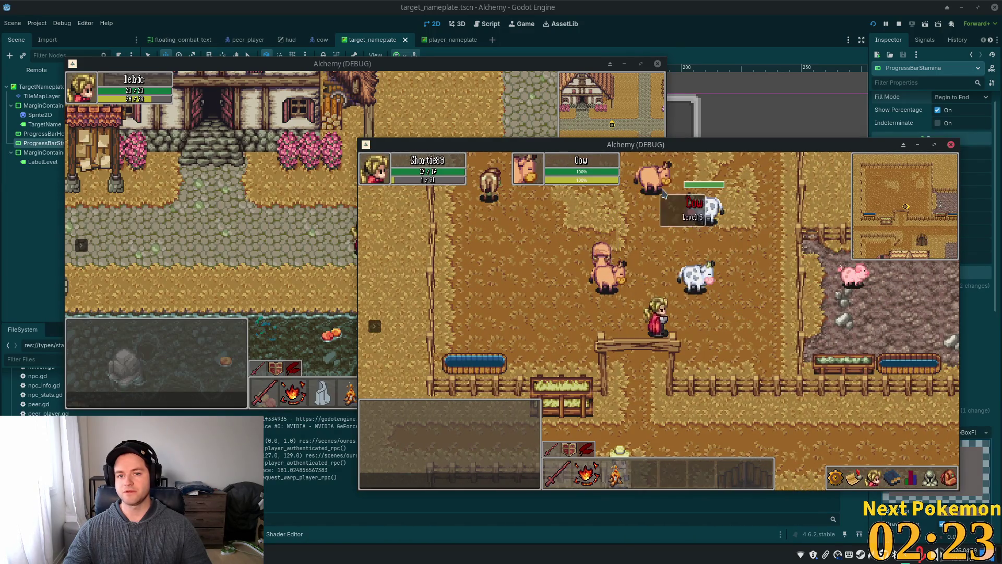
- Walk around the cow pen, then west to the crossroads, and target Delric to show his nameplate
key("s")
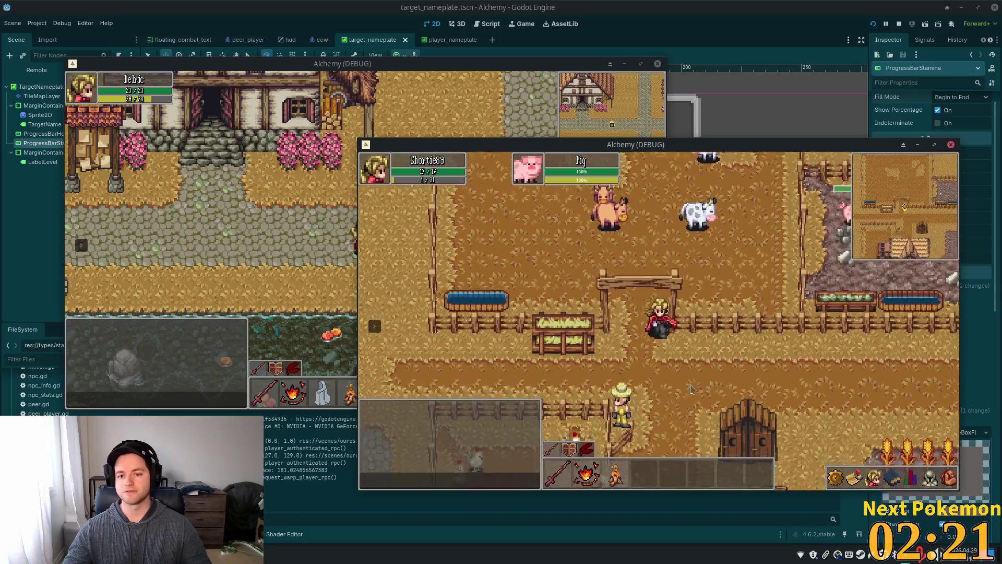
key("Tab")
key("w")
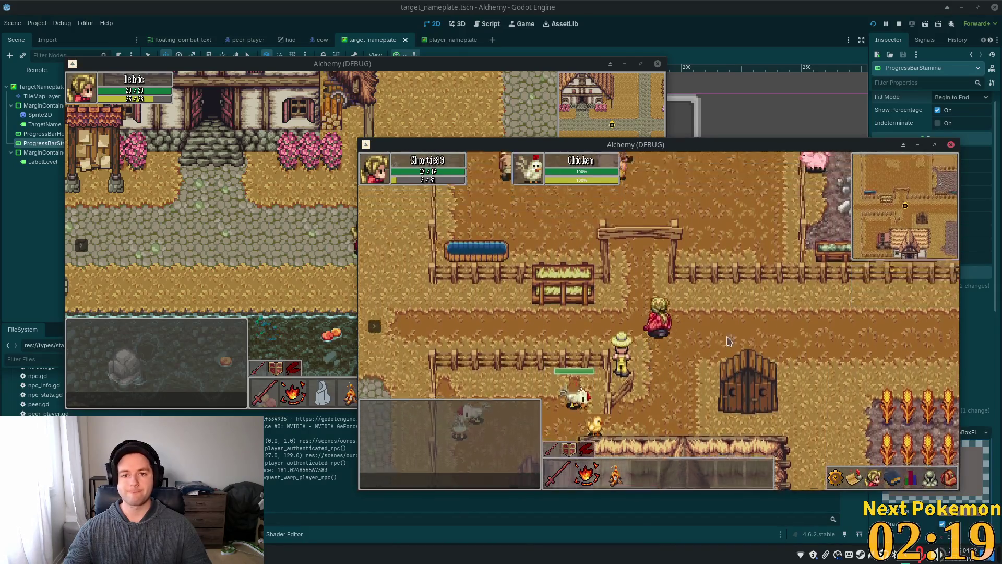
key("d")
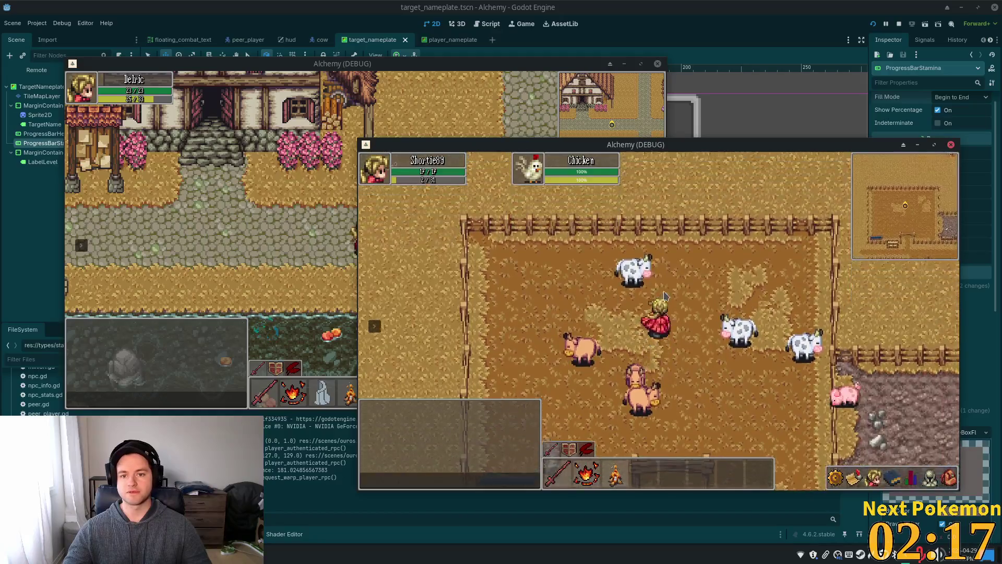
key("s")
key("s")
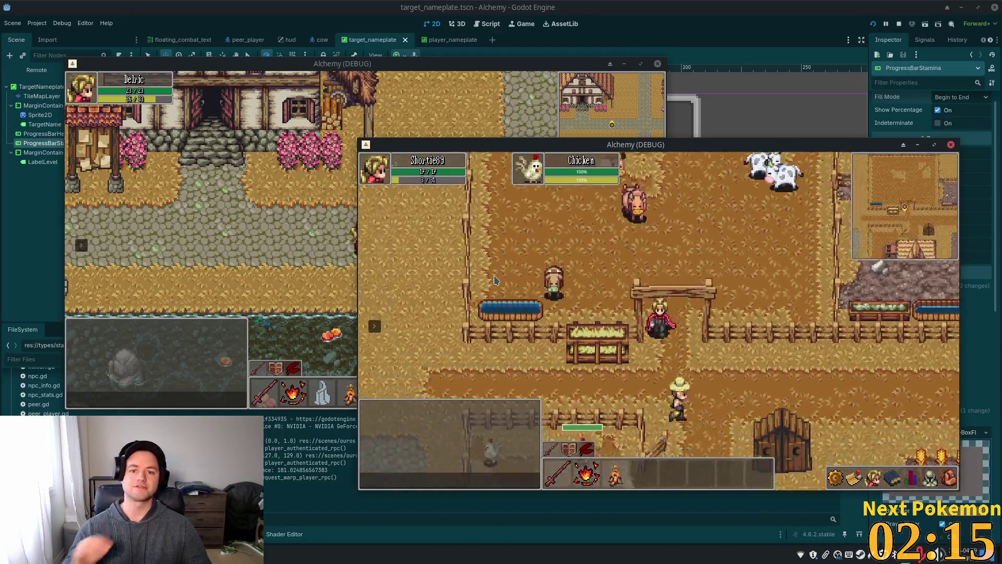
key("a")
key("a")
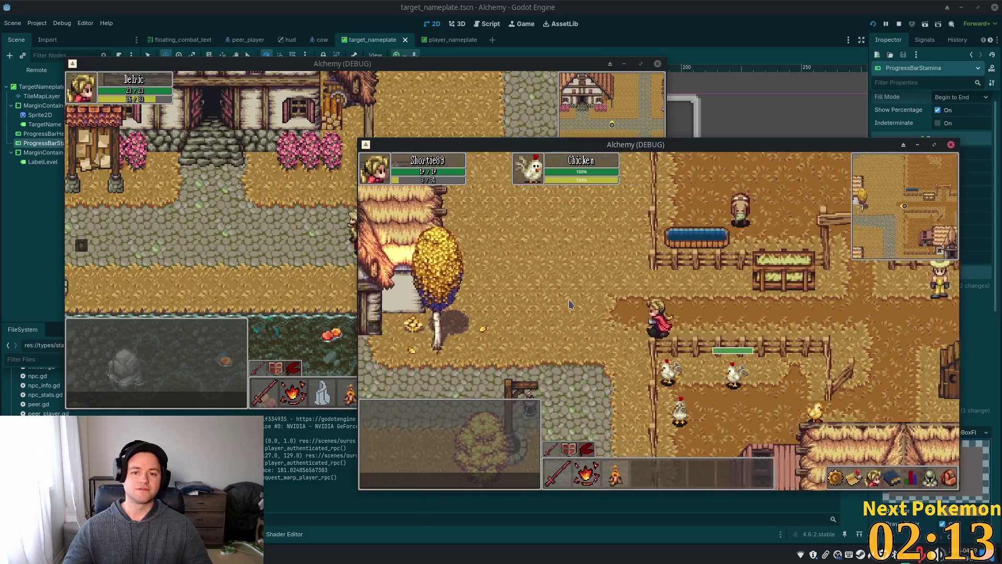
key("a")
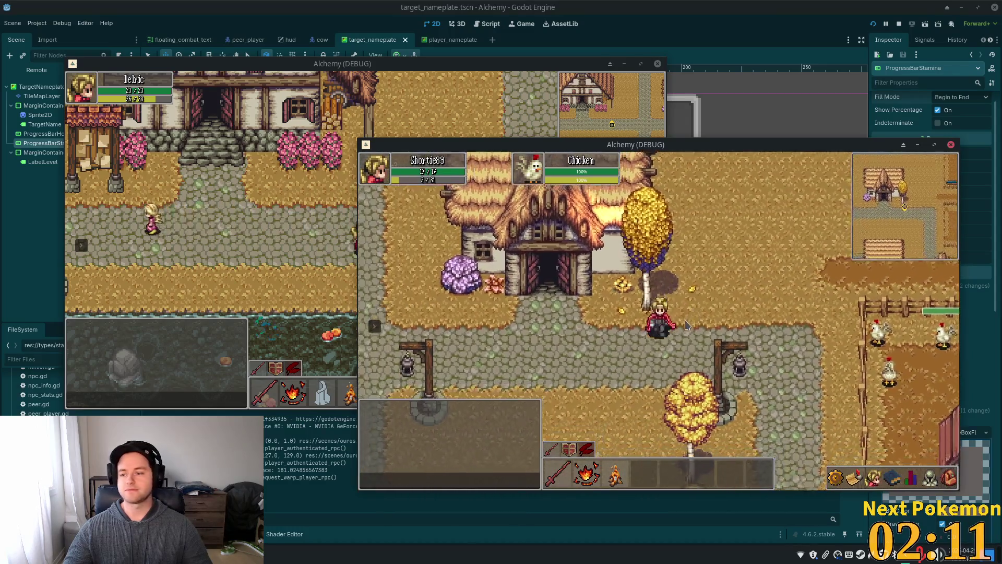
key("a")
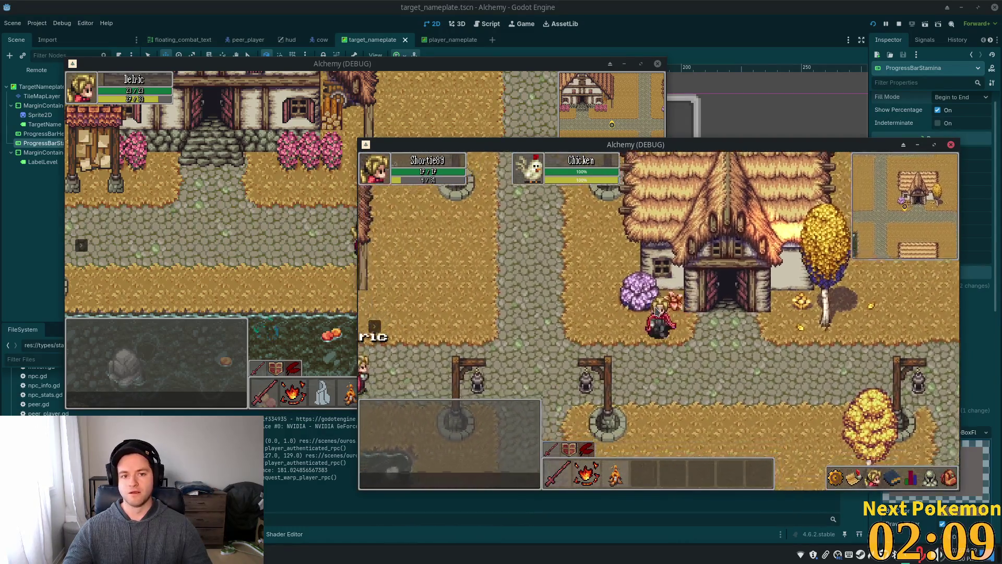
key("s")
key("a")
left_click(524, 361)
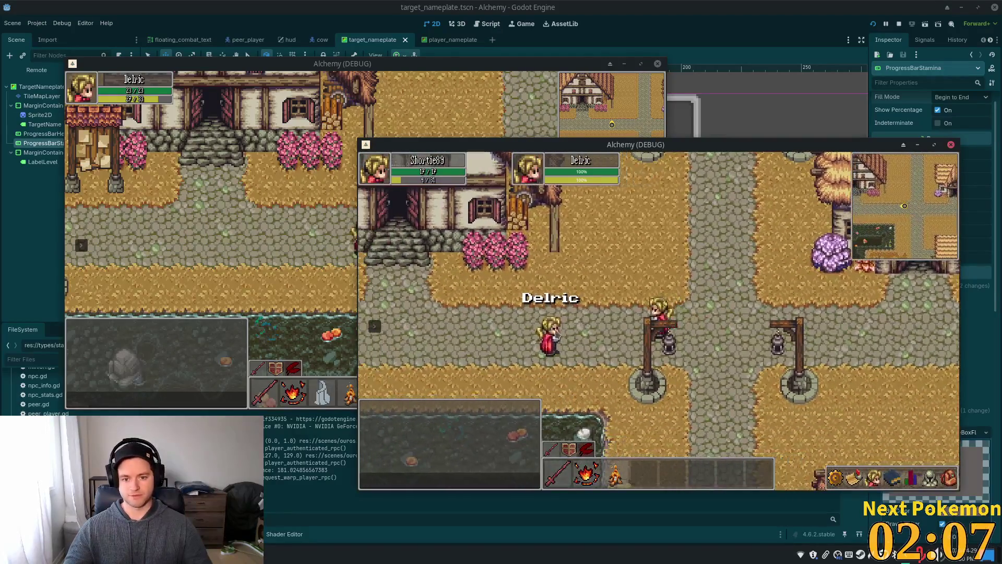
key("a")
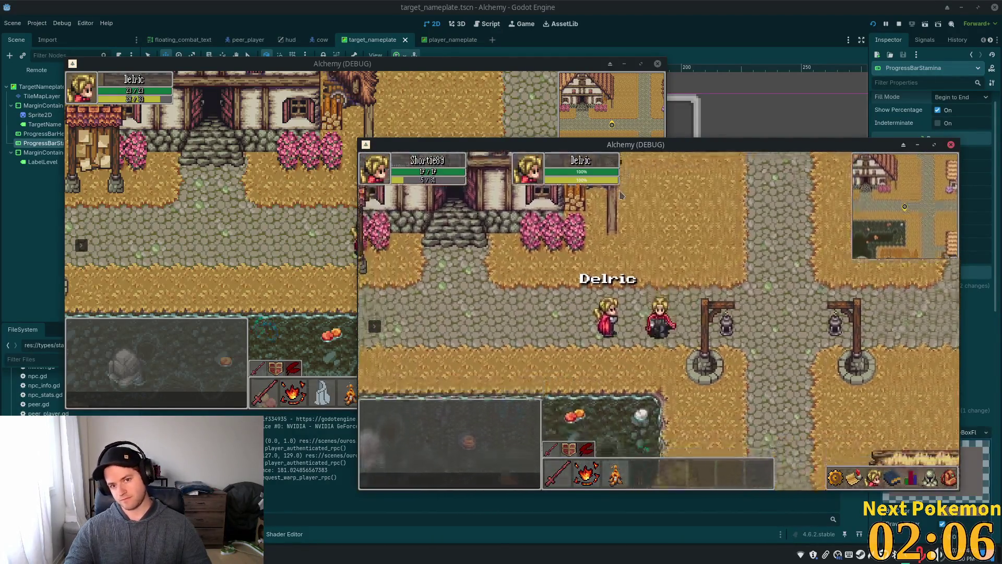
key("d")
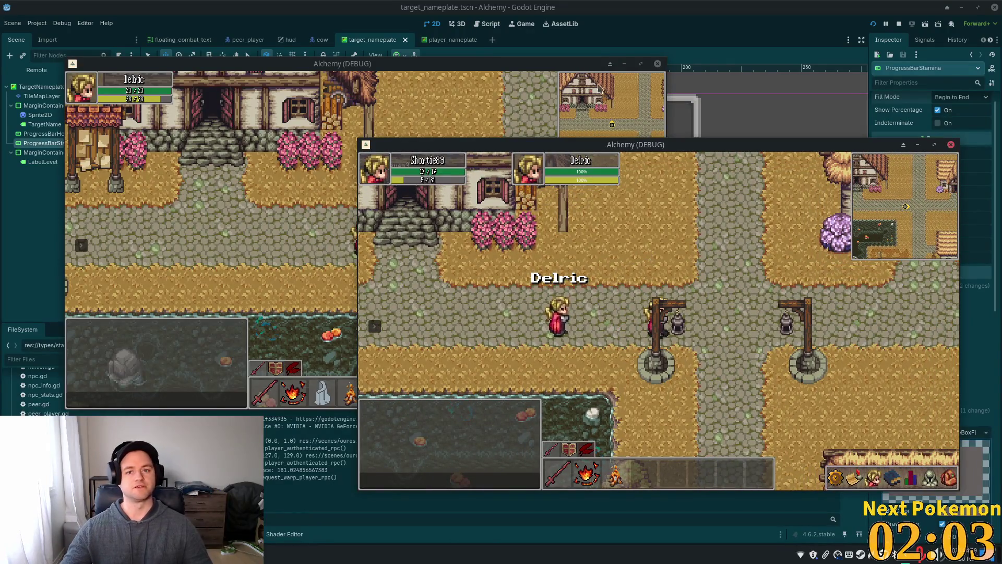
- Stop both running game windows, open the peer_player scene, then switch to the code editor
left_click(643, 34)
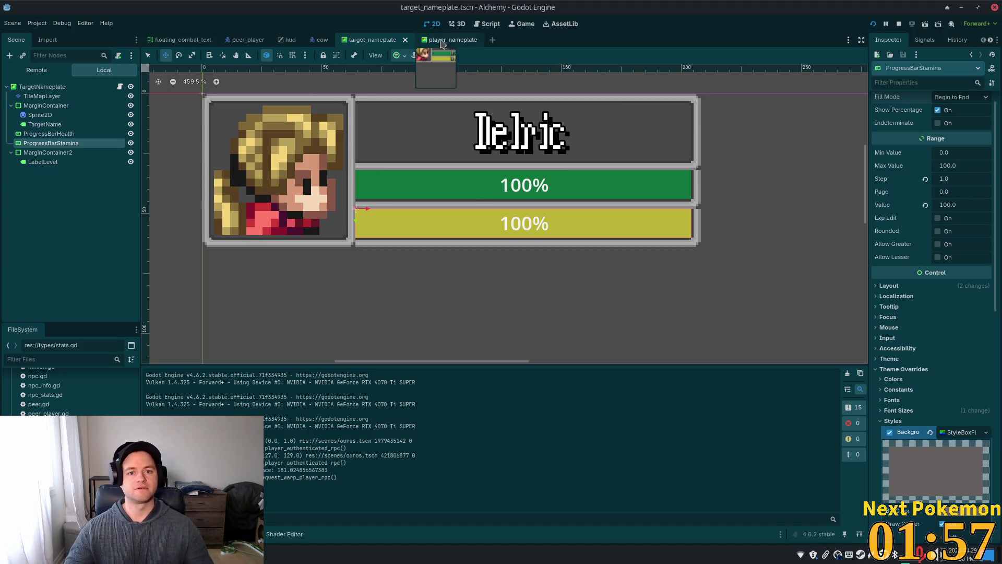
left_click(244, 42)
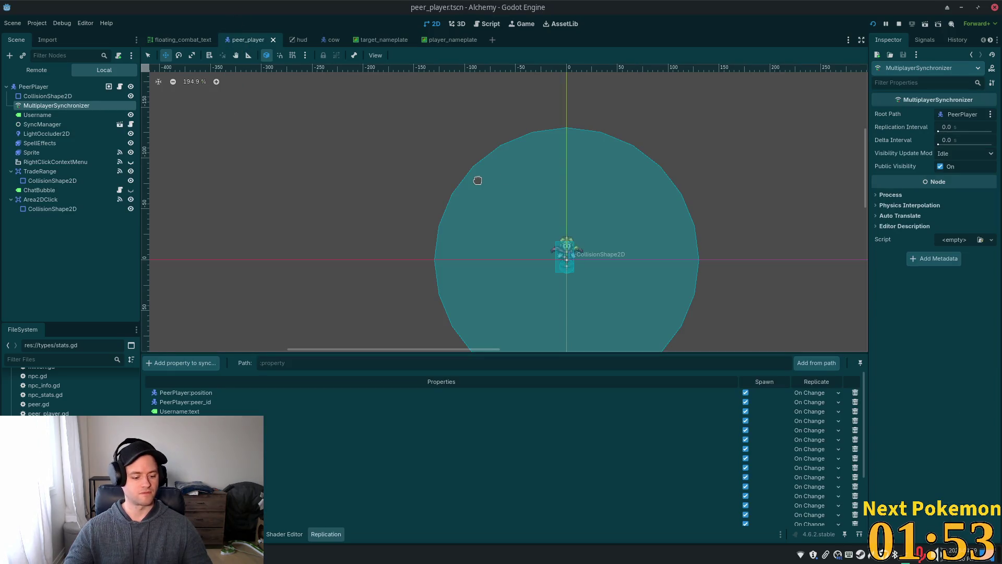
key("alt+Tab")
- Add an update_stamina_bar(target) call below the update_health_bar call in target_nameplate.gd
key("ctrl+p")
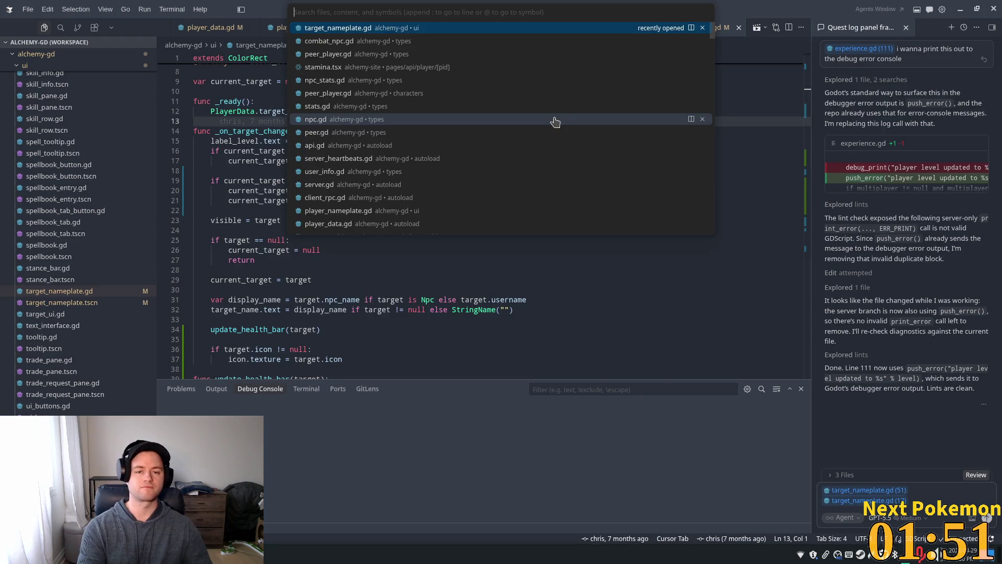
key("Escape")
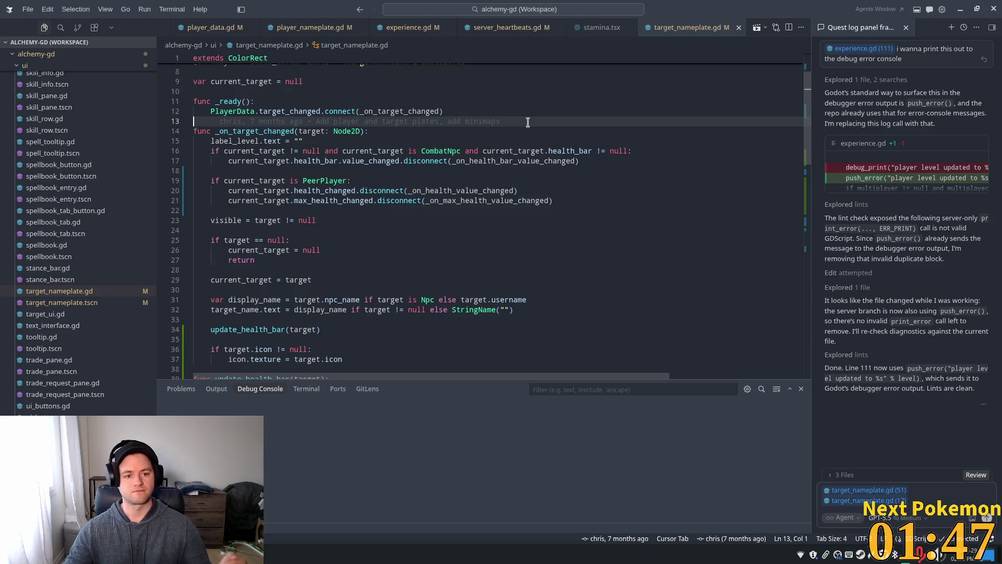
scroll(476, 149, "down", 6)
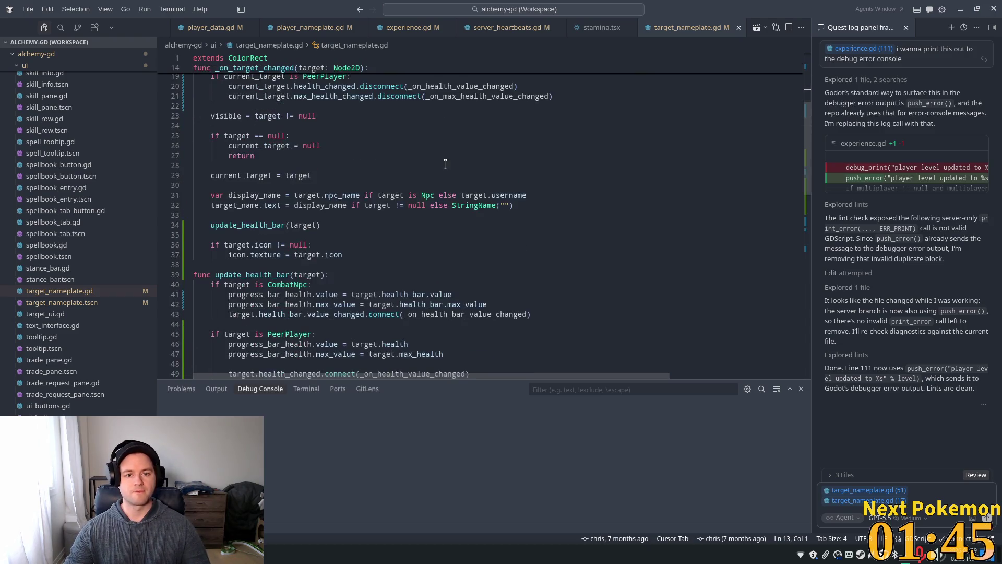
left_click(365, 207)
scroll(388, 209, "down", 2)
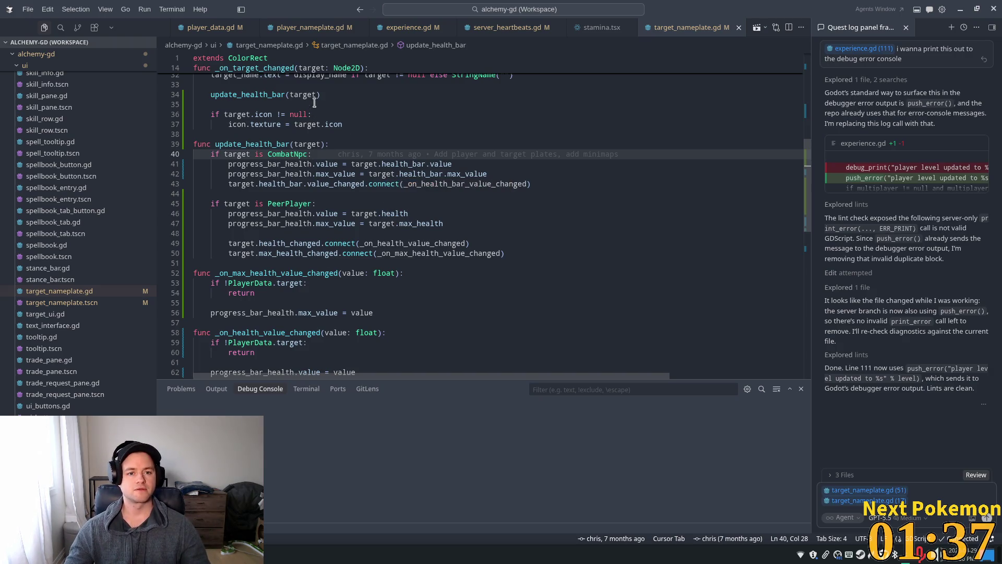
left_click(335, 94)
key("Return")
type("upda")
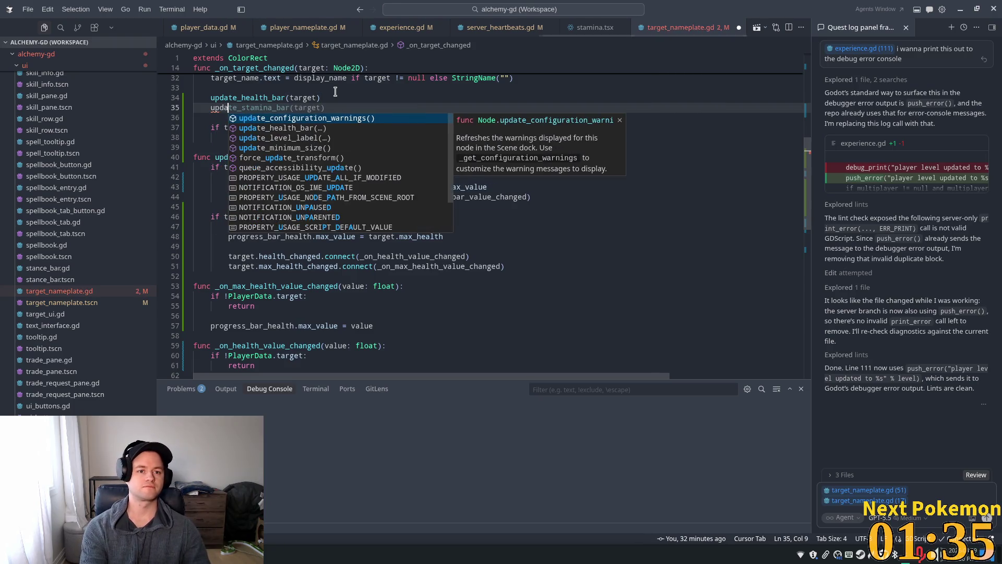
key("Tab")
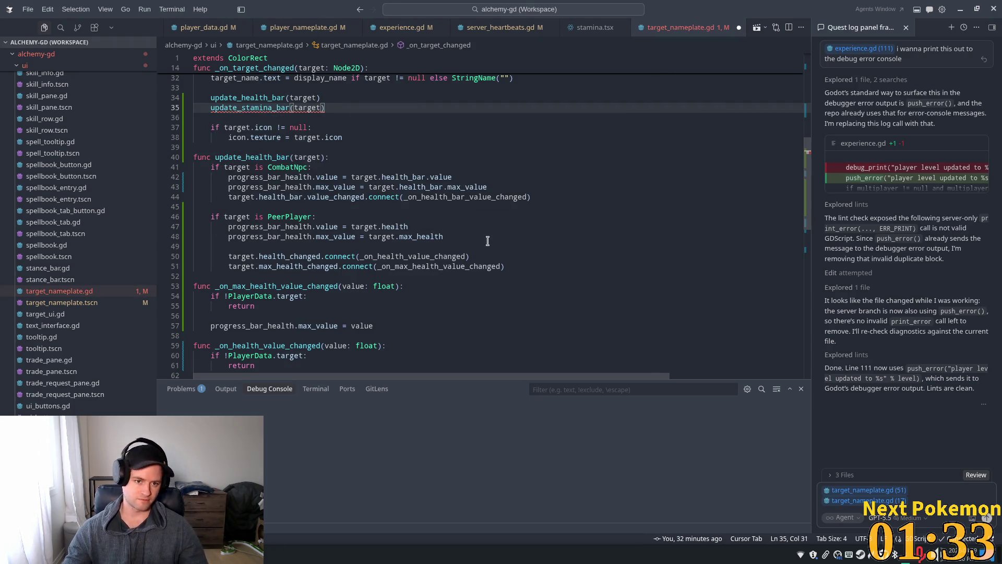
- Insert the suggested update_stamina_bar function after the PeerPlayer health signal connections
left_click(521, 257)
key("Down")
key("Return")
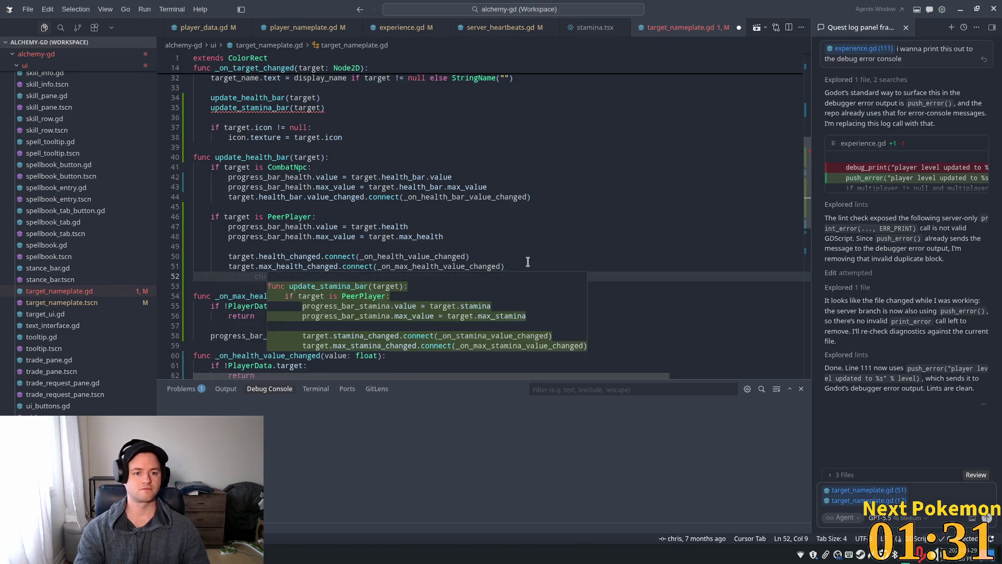
key("Tab")
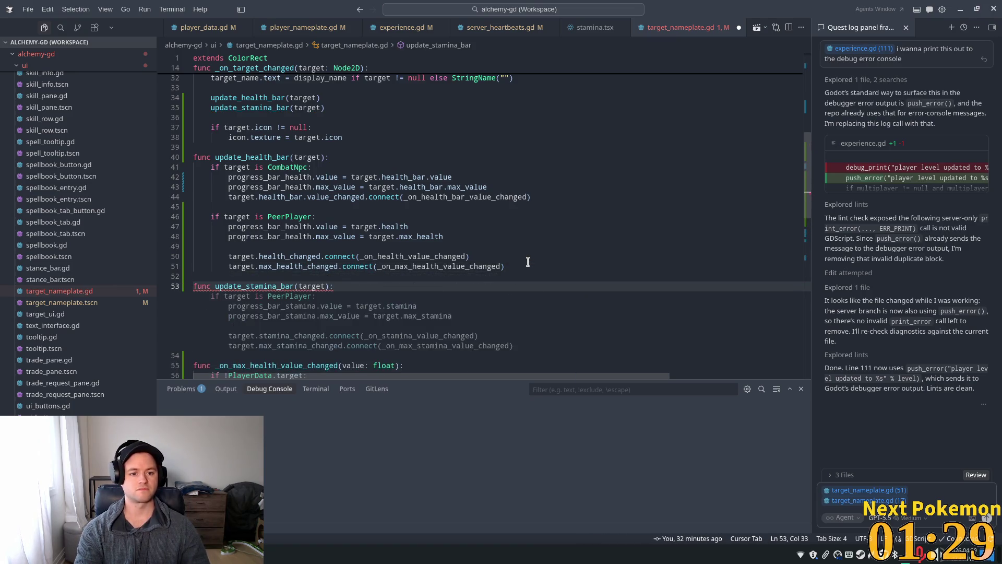
key("Tab")
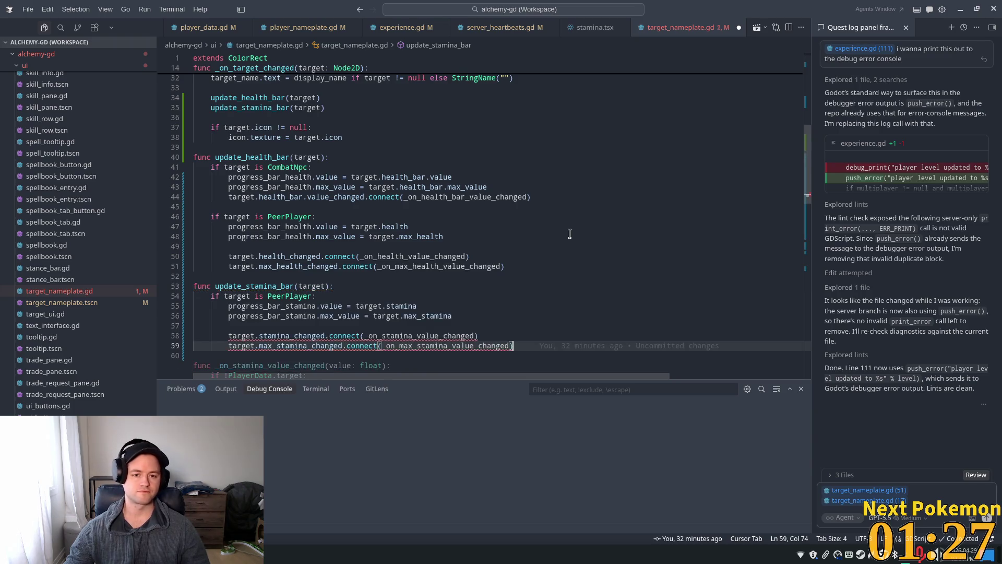
- Review the progress_bar_stamina assignments and stamina_changed / max_stamina_changed connections in update_stamina_bar
scroll(544, 247, "down", 2)
left_click(465, 284)
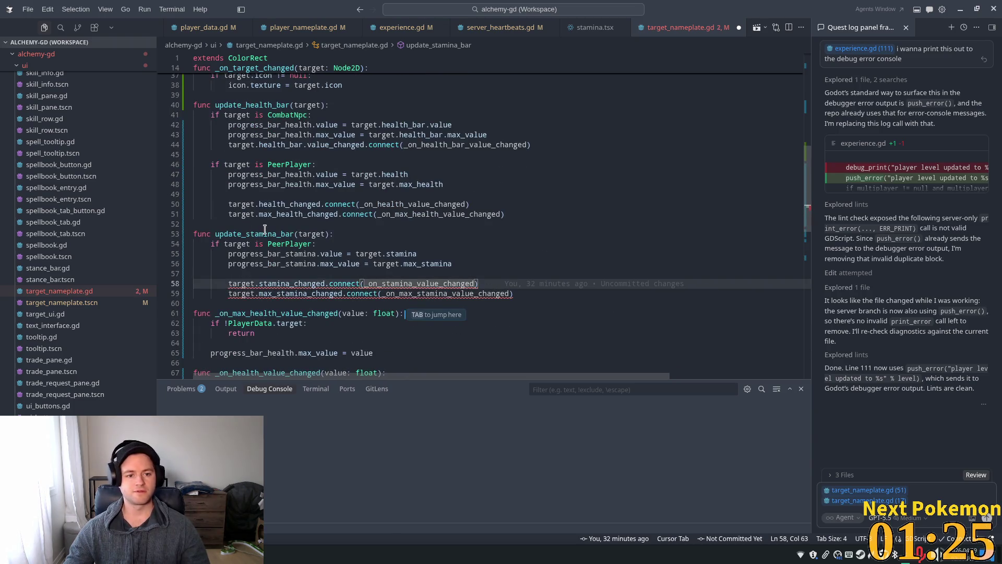
double_click(277, 254)
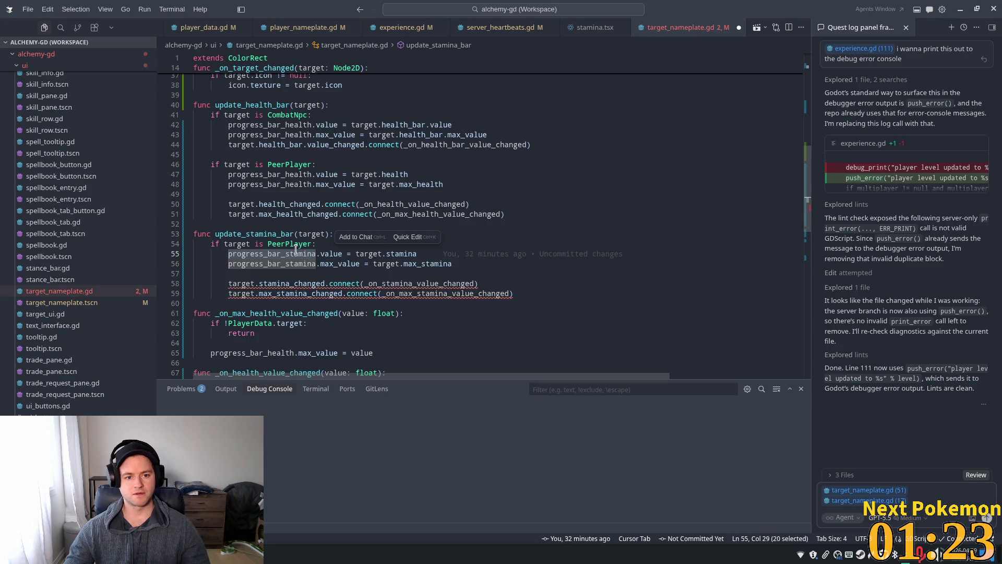
left_click(369, 254)
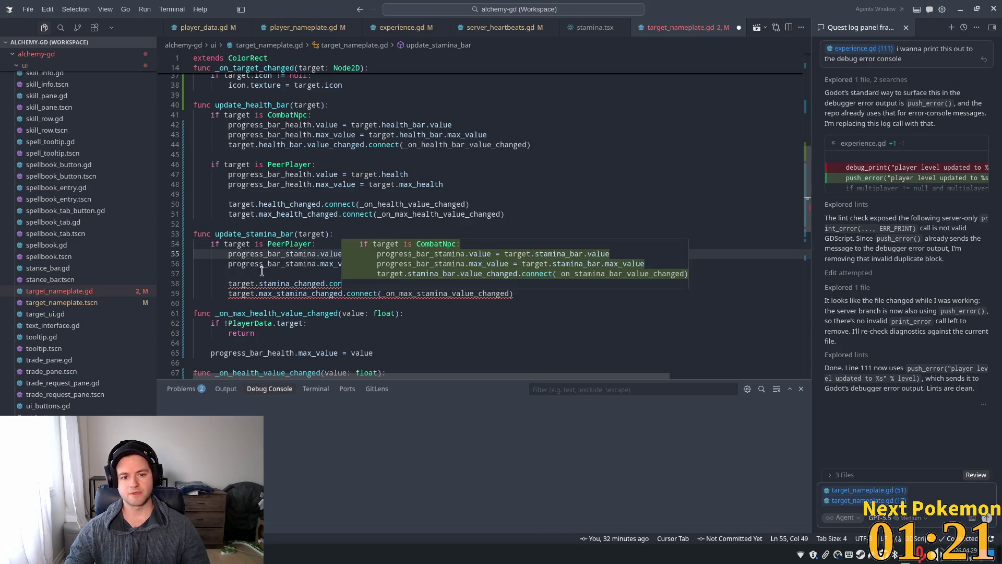
double_click(294, 263)
left_click(414, 263)
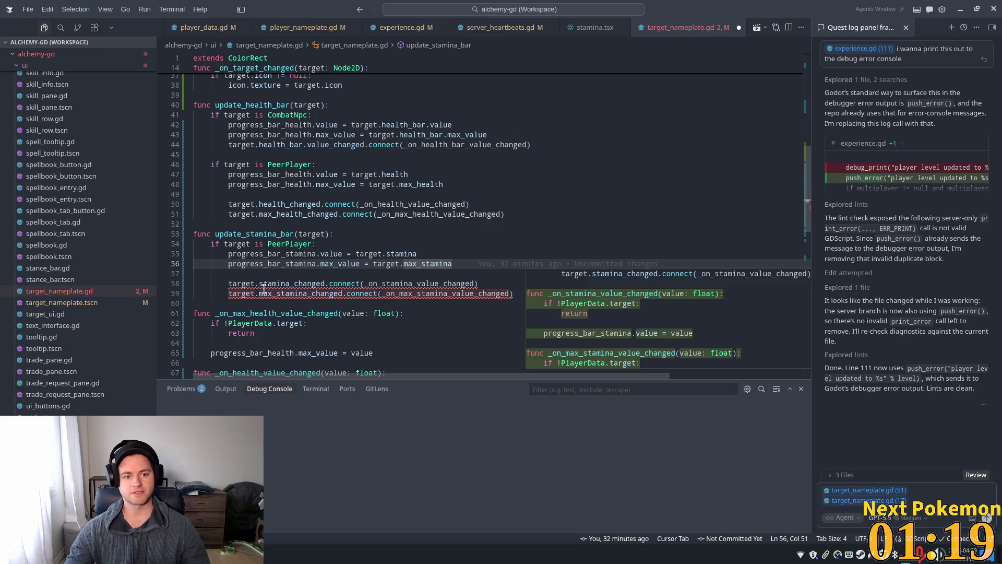
left_click(320, 283)
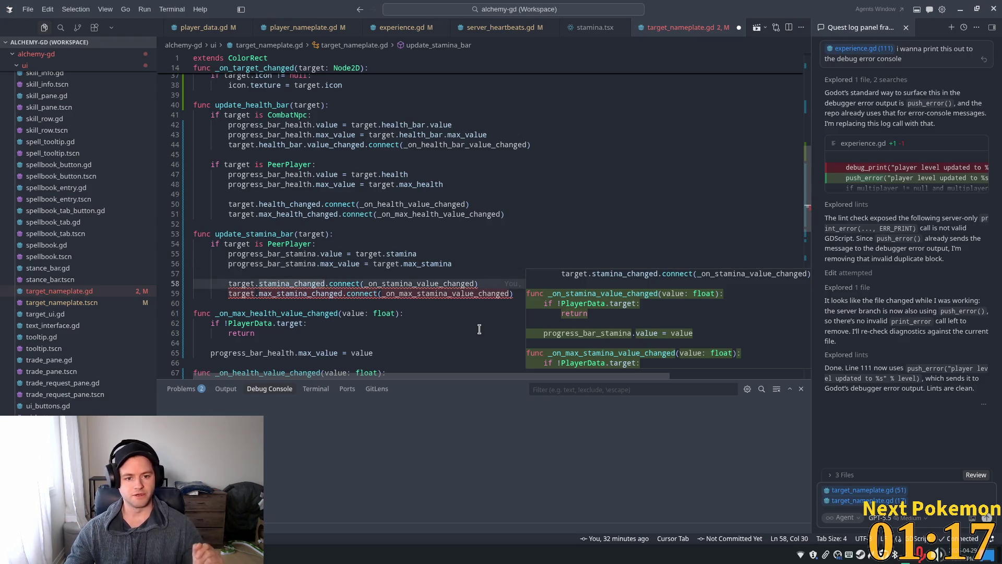
left_click(371, 303)
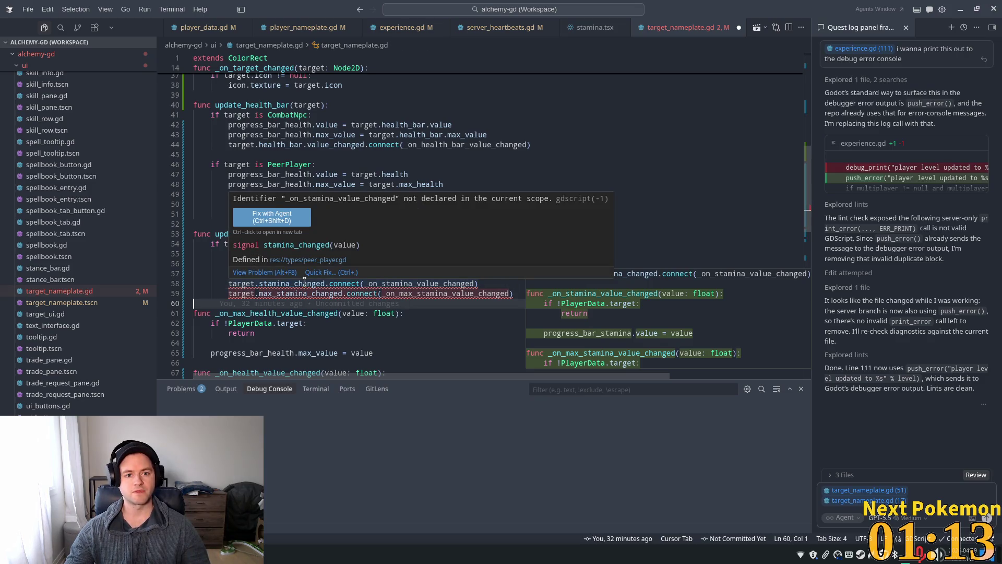
double_click(329, 293)
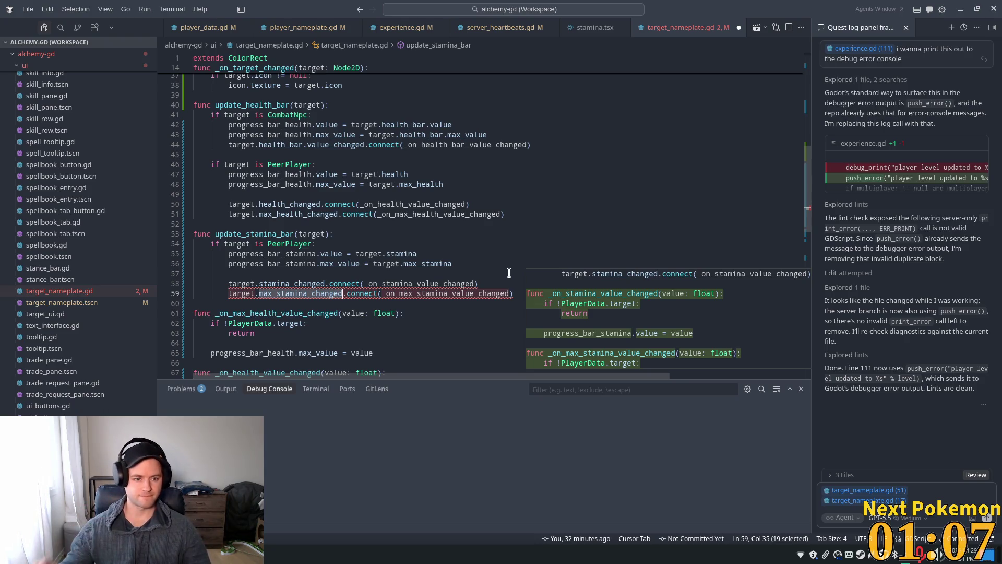
left_click(428, 305)
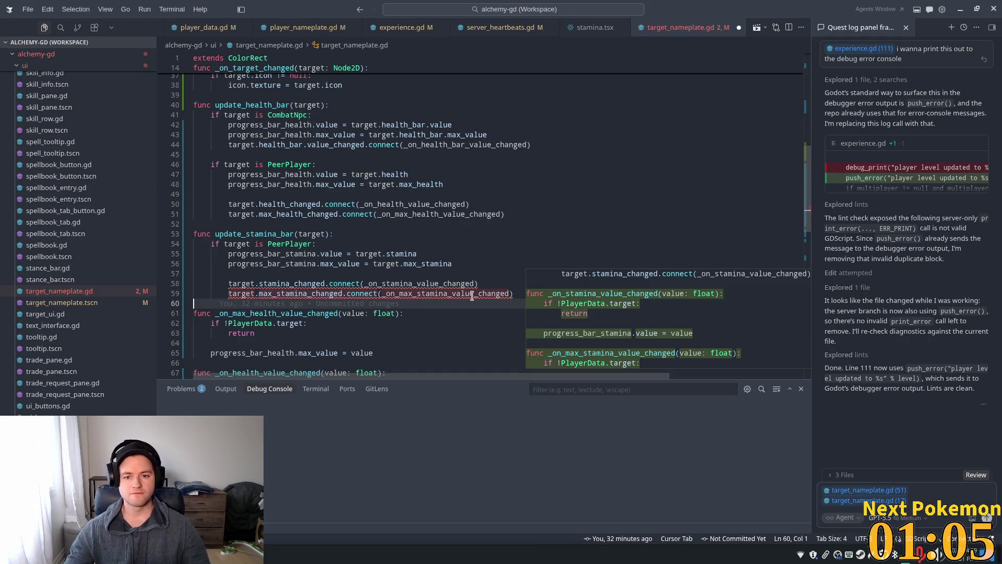
- Add _on_stamina_value_changed and _on_max_stamina_value_changed handlers setting the stamina bar's value and max_value
key("Tab")
scroll(375, 264, "down", 3)
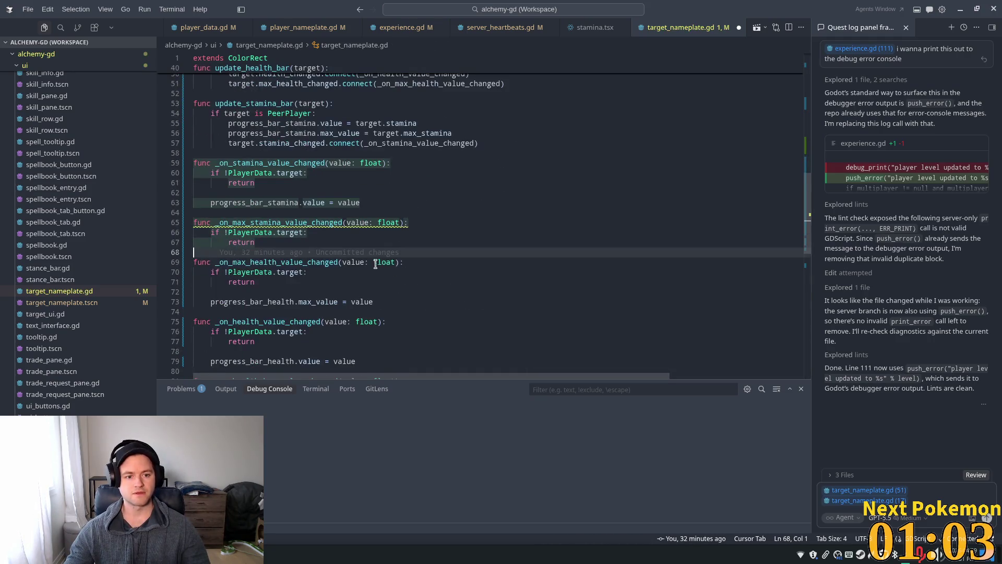
left_click(308, 234)
scroll(437, 256, "up", 1)
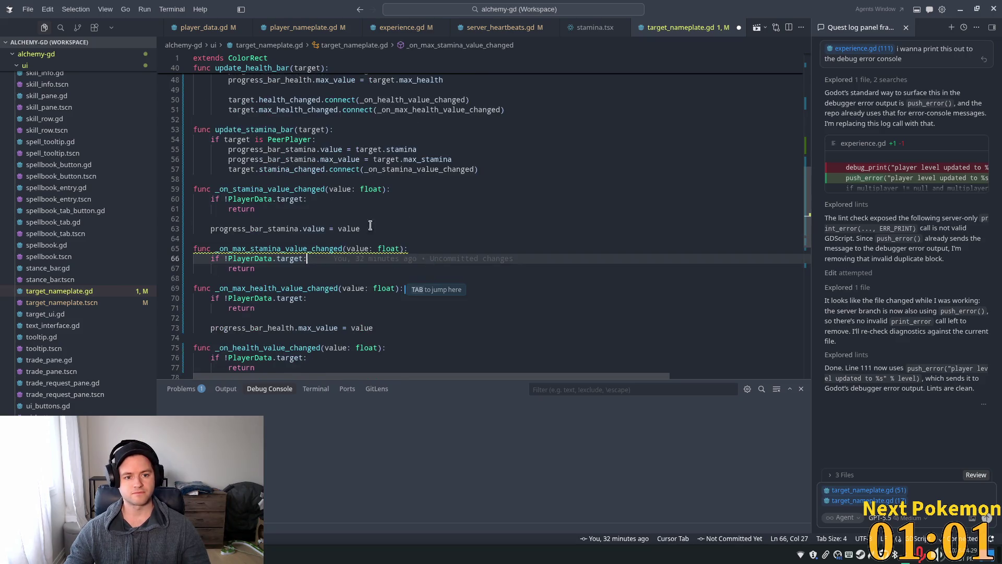
left_click(289, 272)
key("Return")
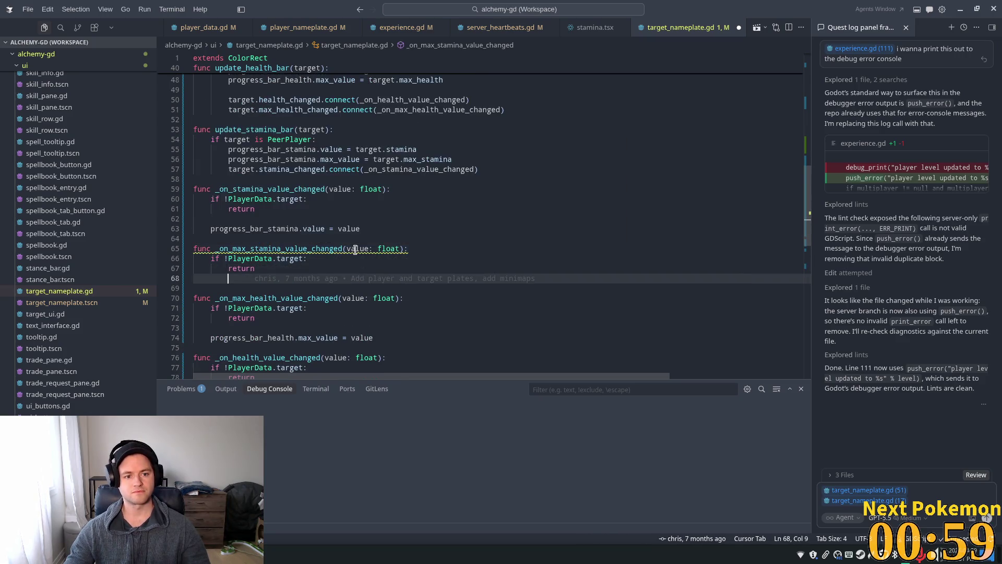
key("Tab")
key("Tab")
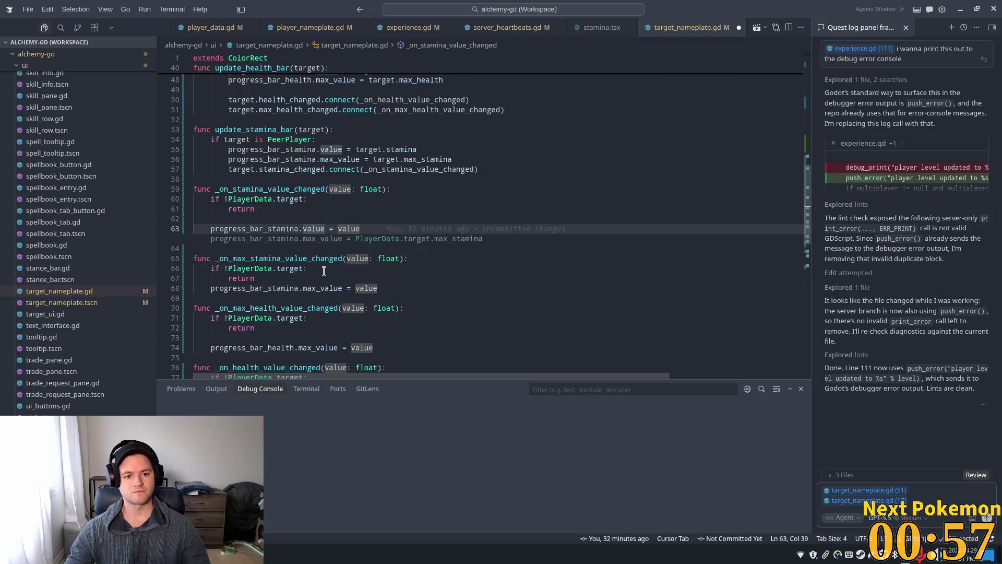
left_click(475, 210)
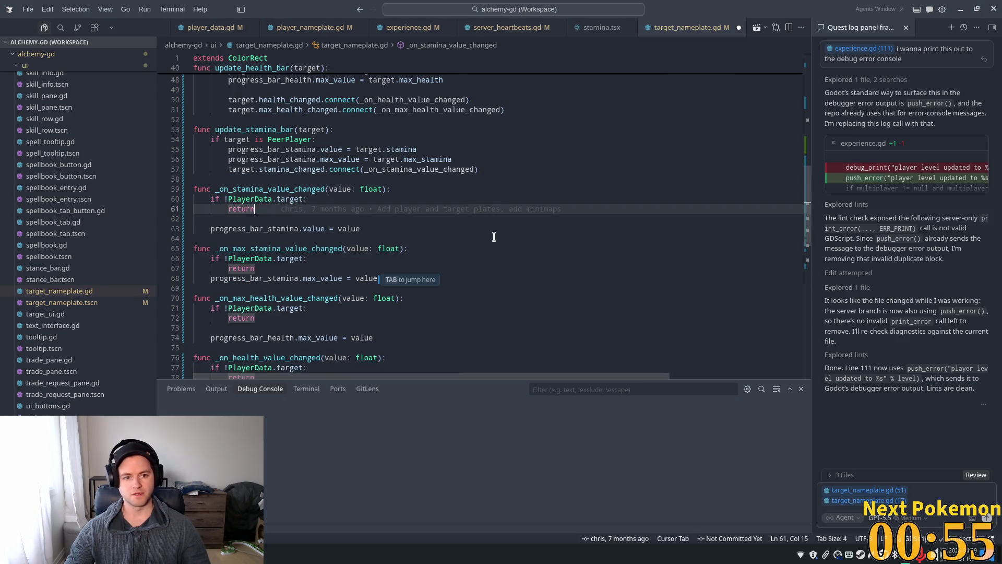
left_click(291, 269)
key("Return")
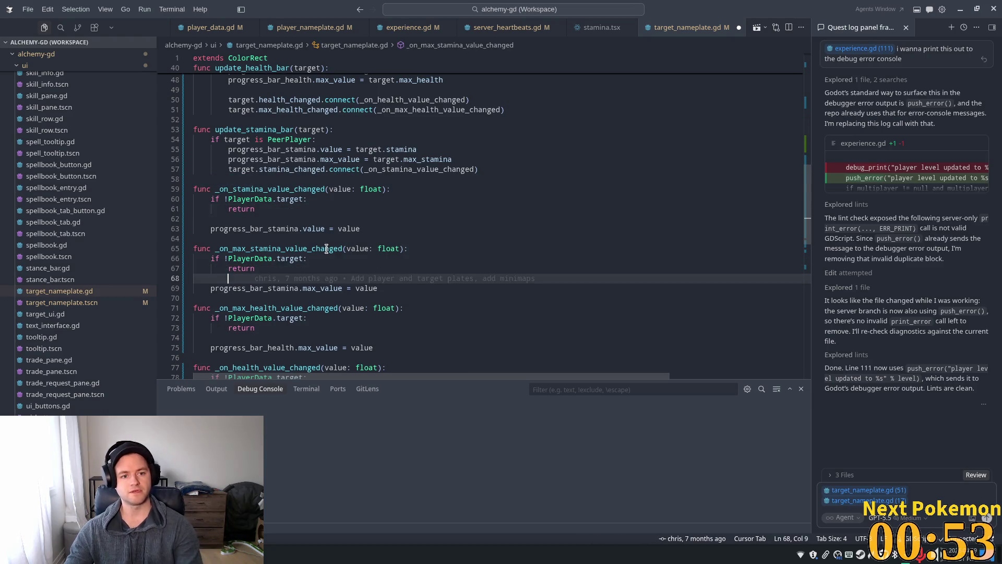
left_click(286, 219)
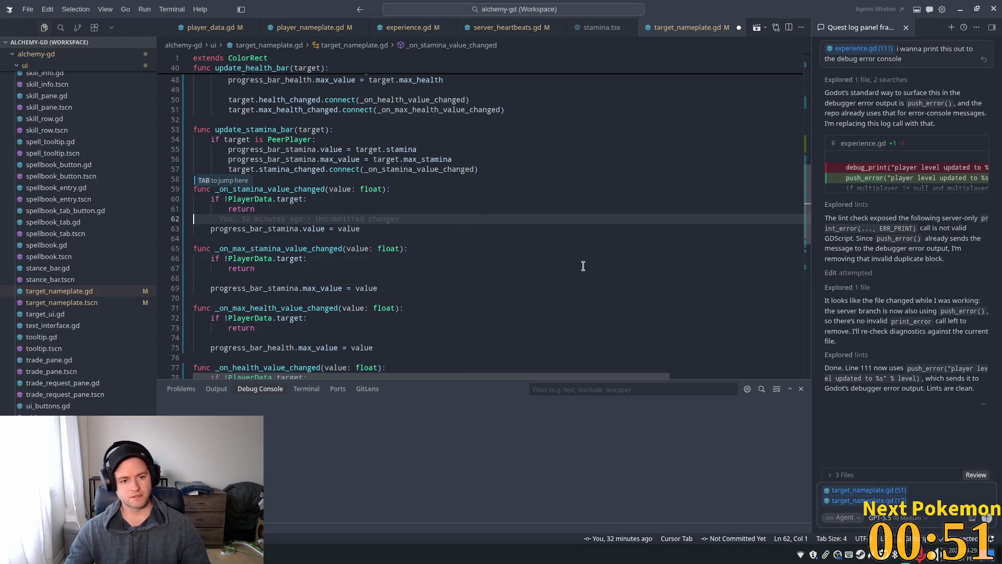
key("Tab")
- Add lines disconnecting the previous target's stamina signals in _on_target_changed
key("ctrl+s")
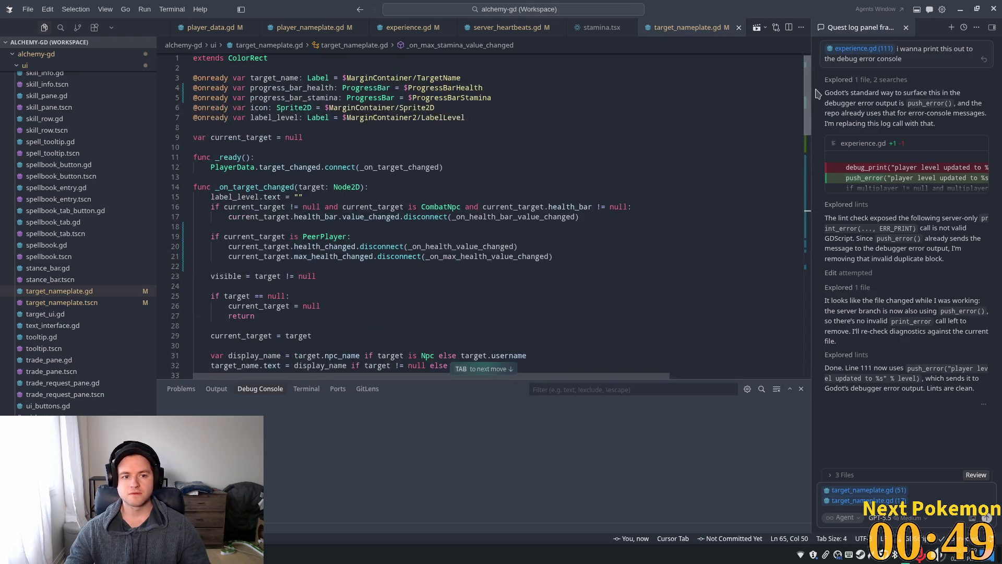
key("Tab")
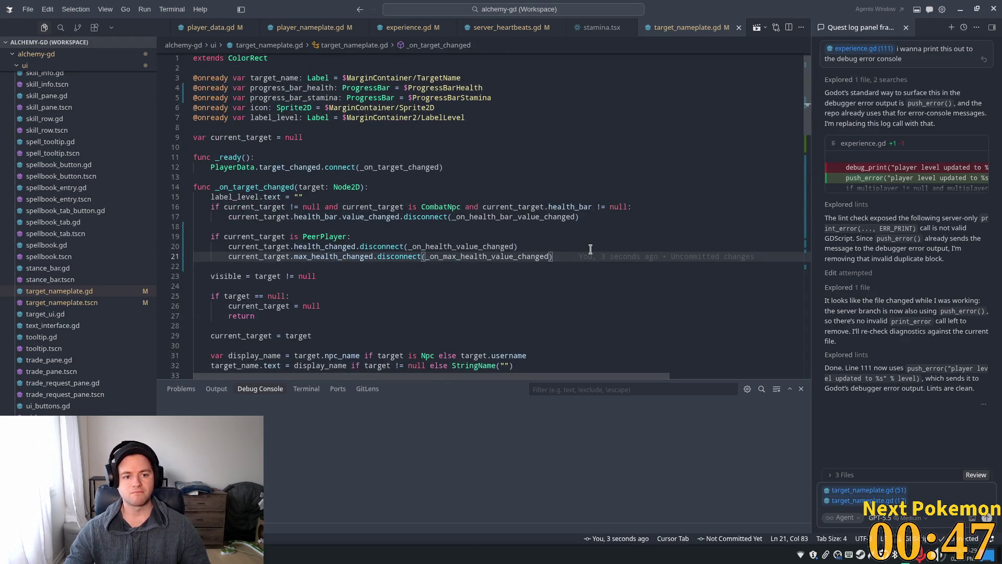
key("Tab")
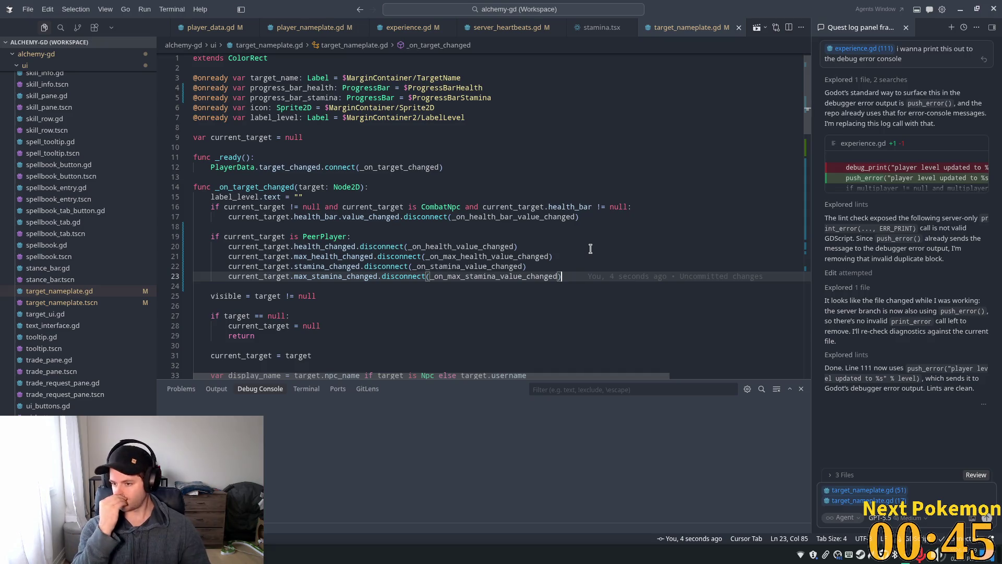
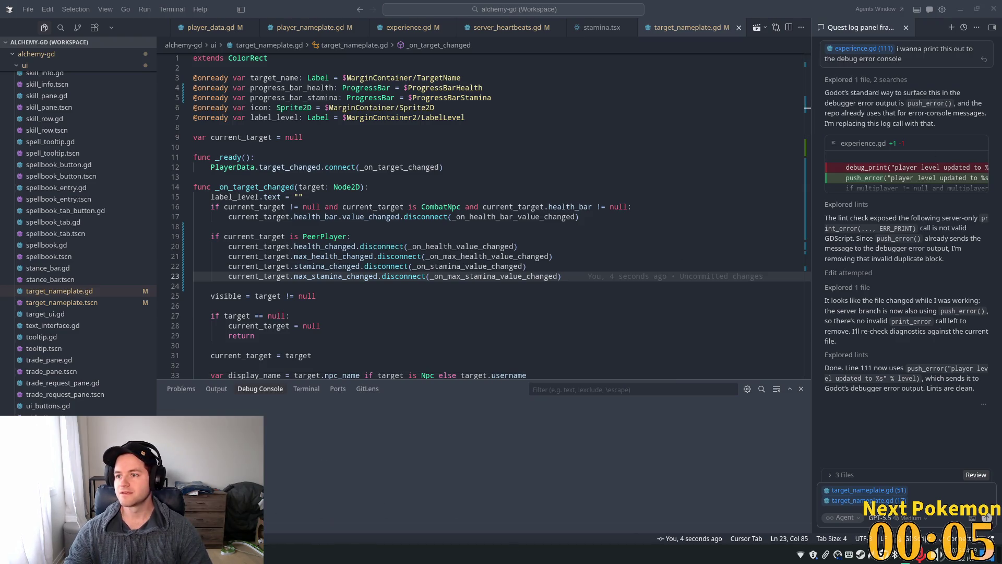
- Begin the Day 60 challenge and guess 2004 for the first video, scoring 705 points
mouse_move(1001, 167)
left_mouse_down()
mouse_move(633, 167)
mouse_move(267, 8)
left_mouse_up()
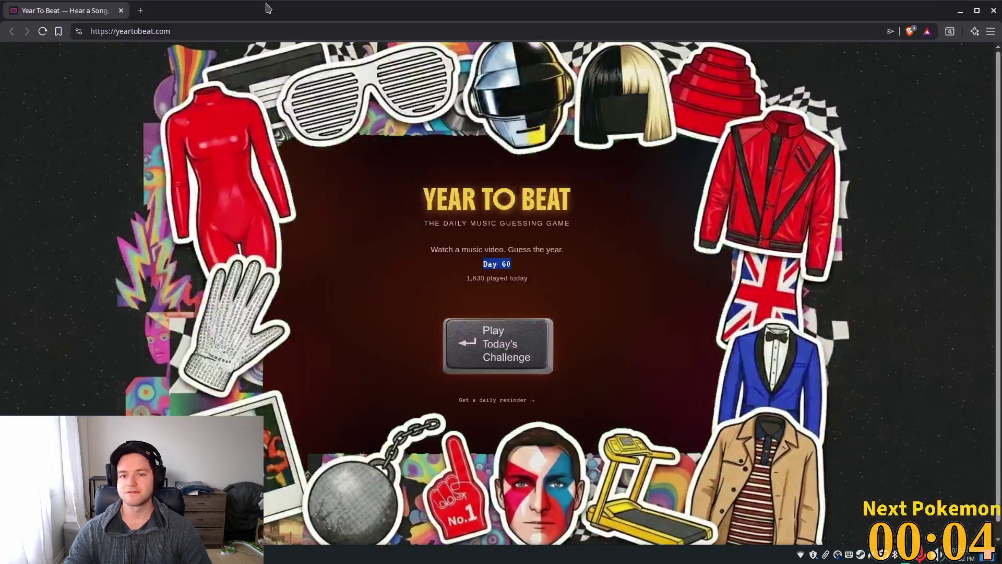
left_click(487, 349)
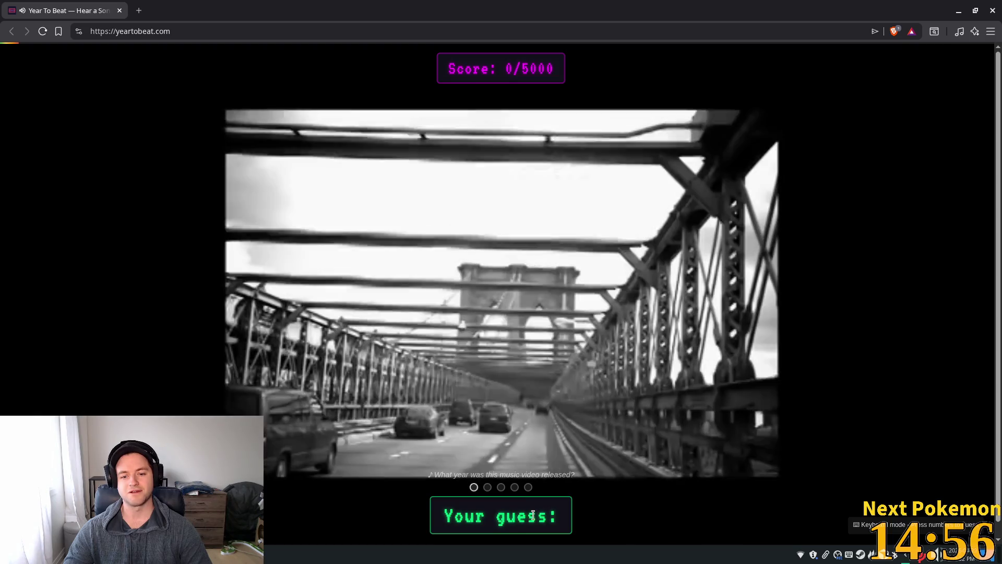
double_click(531, 514)
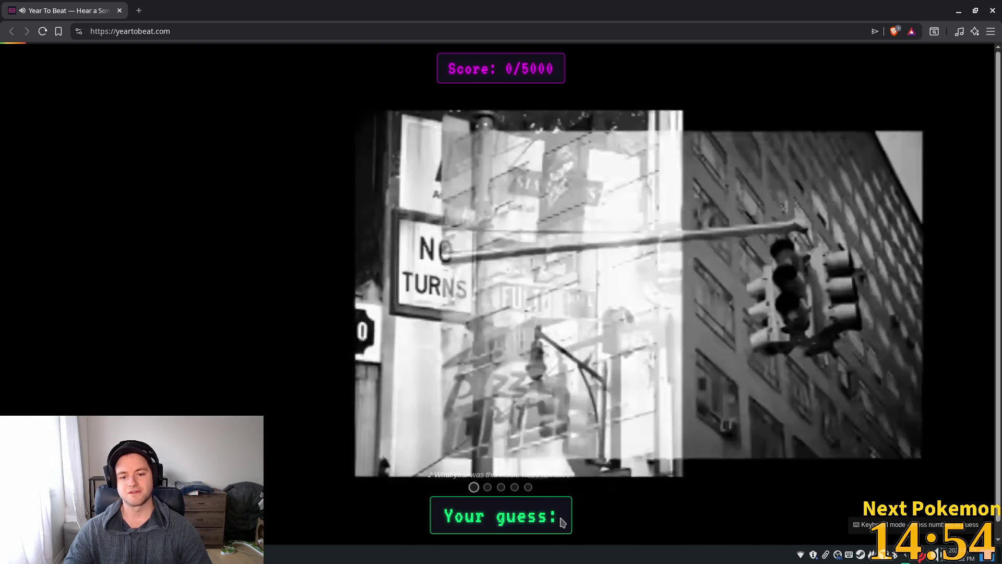
triple_click(560, 518)
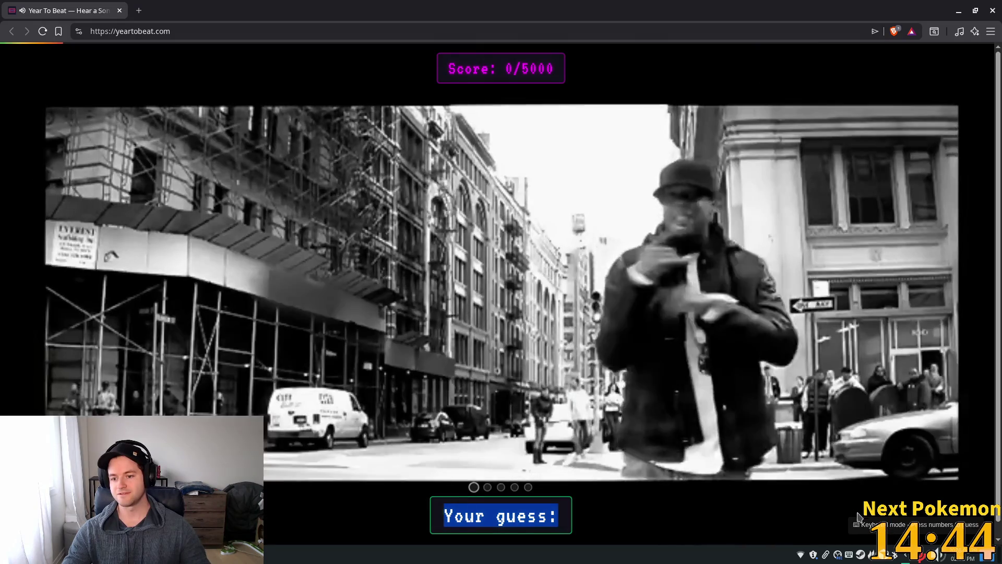
type("200")
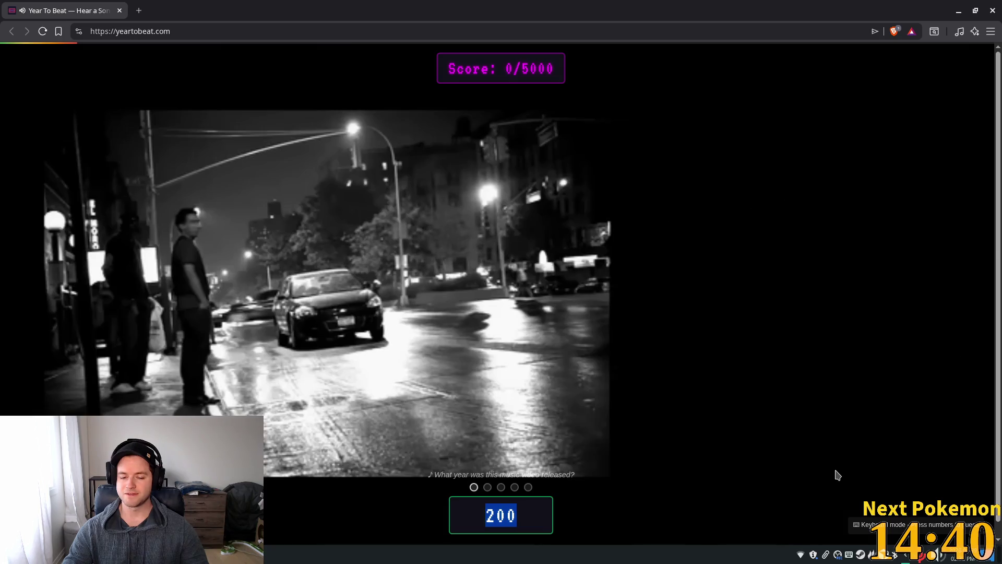
type("4")
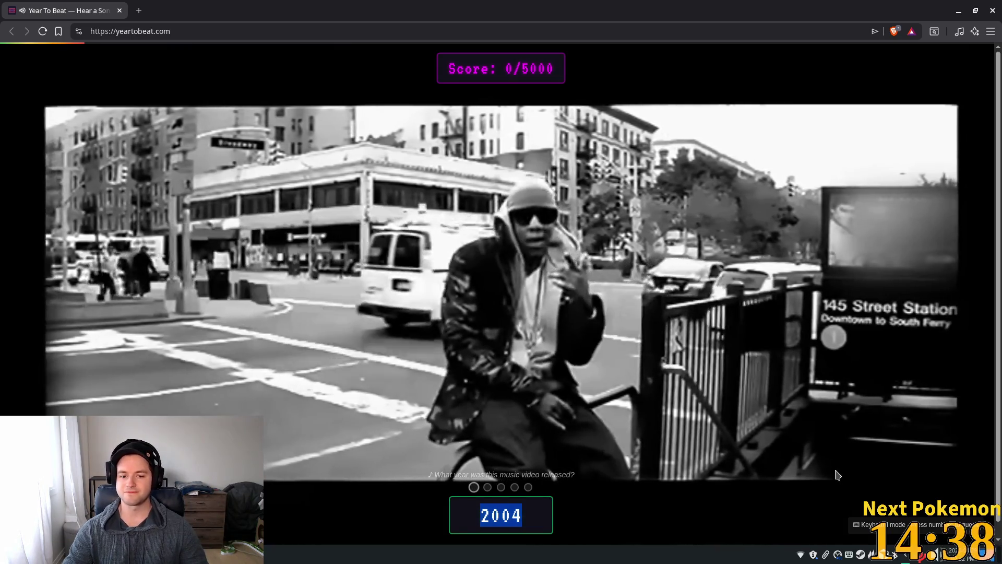
key("Return")
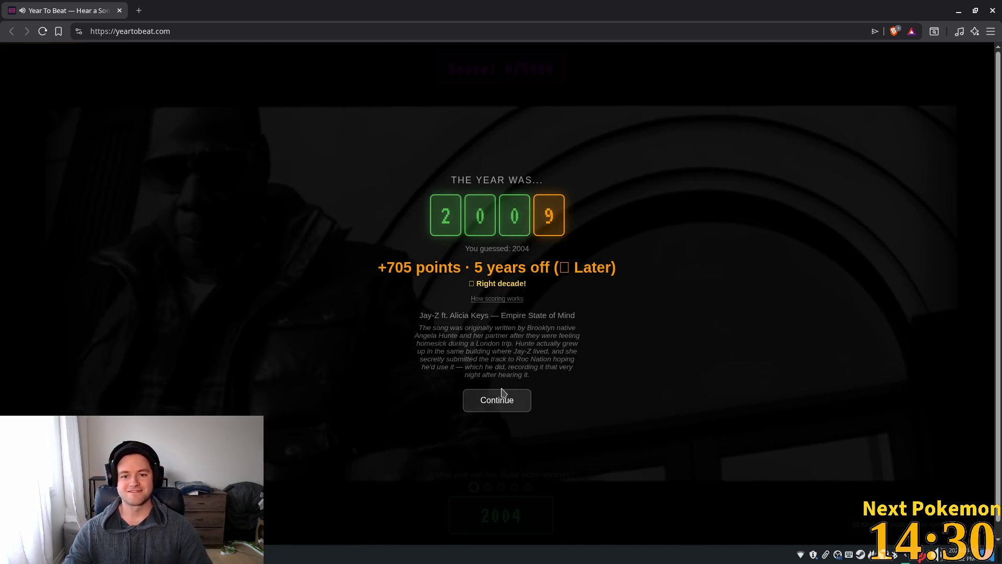
left_click(510, 401)
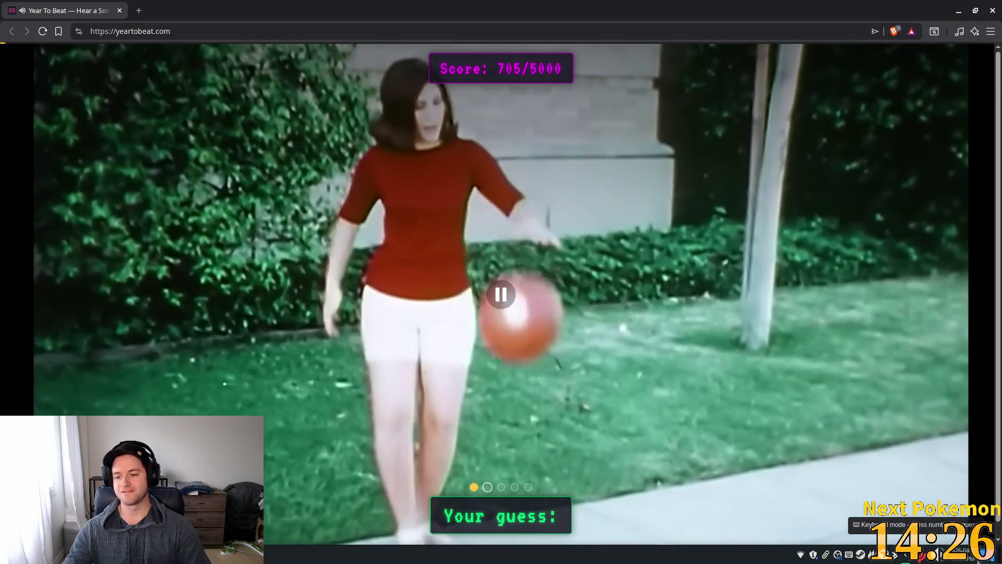
- Set the Brave playback stream to 100% volume in the audio mixer, then close the mixer
left_click(938, 554)
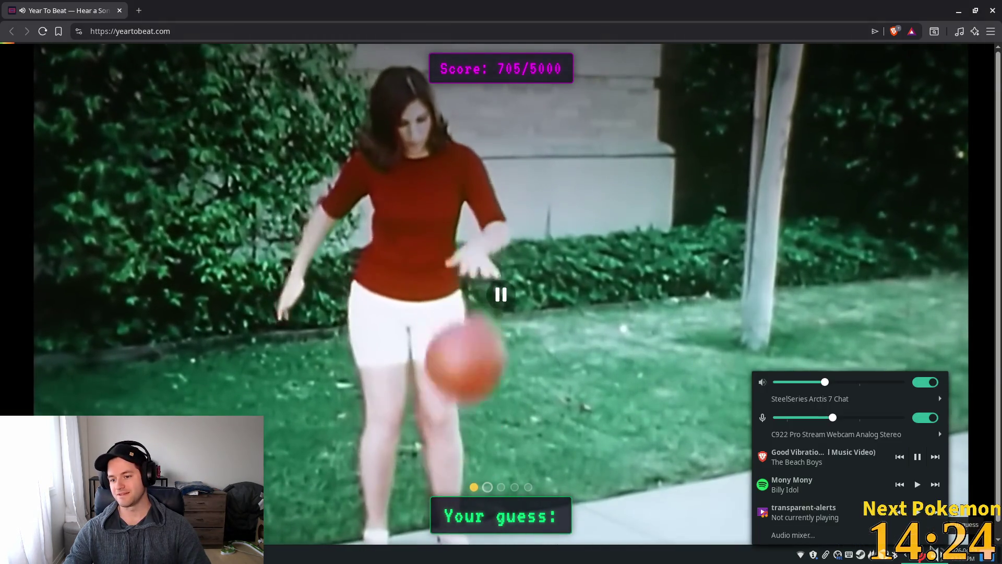
left_click(938, 554)
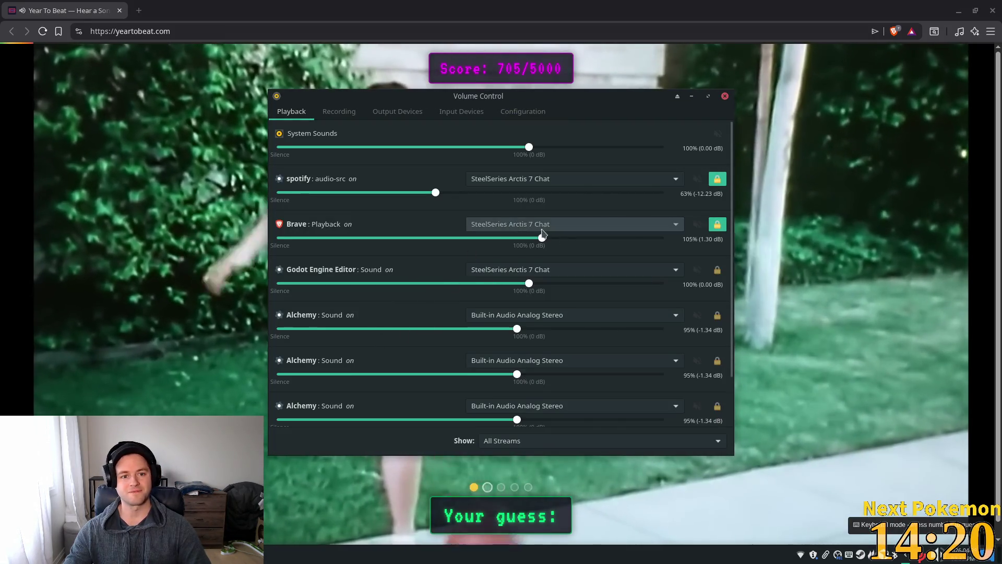
left_click_drag(469, 238, 436, 239)
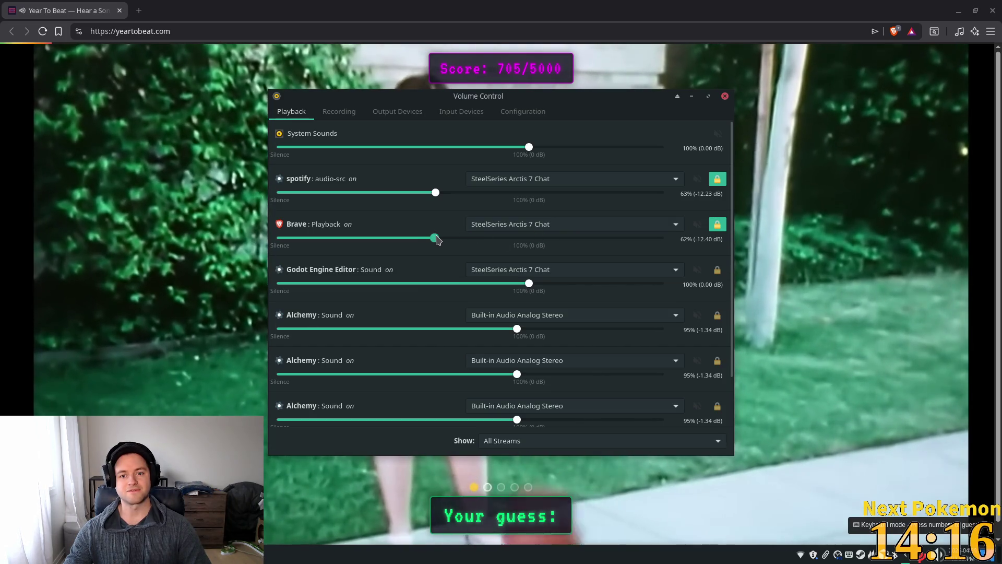
scroll(588, 303, "down", 3)
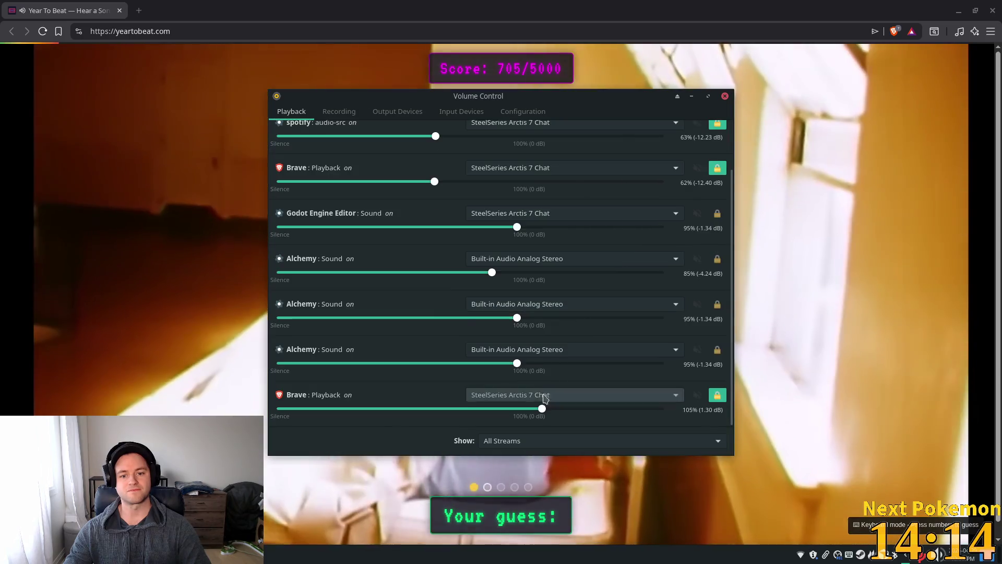
left_click_drag(542, 408, 443, 409)
scroll(512, 331, "up", 2)
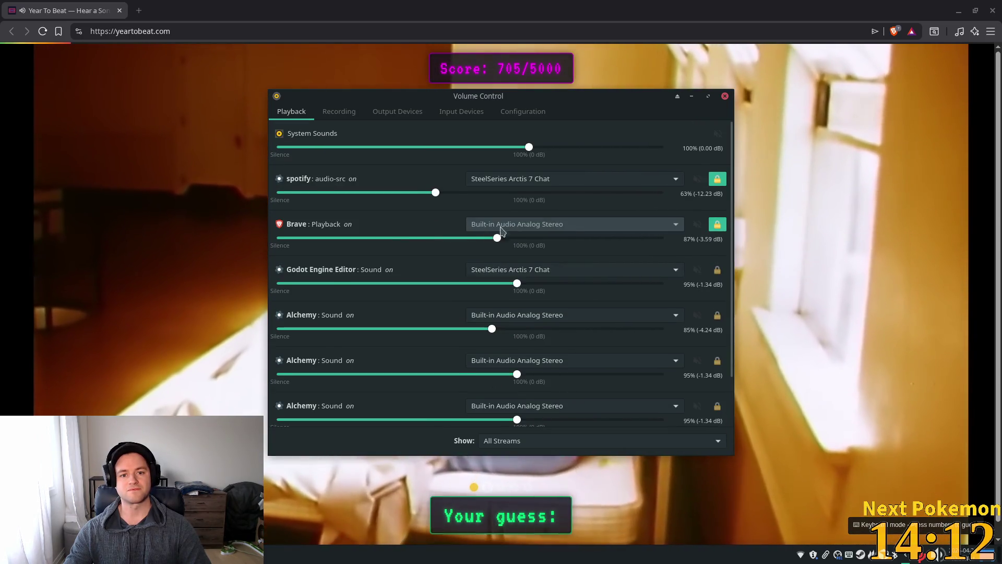
mouse_move(478, 240)
left_mouse_down()
mouse_move(537, 244)
mouse_move(529, 239)
left_mouse_up()
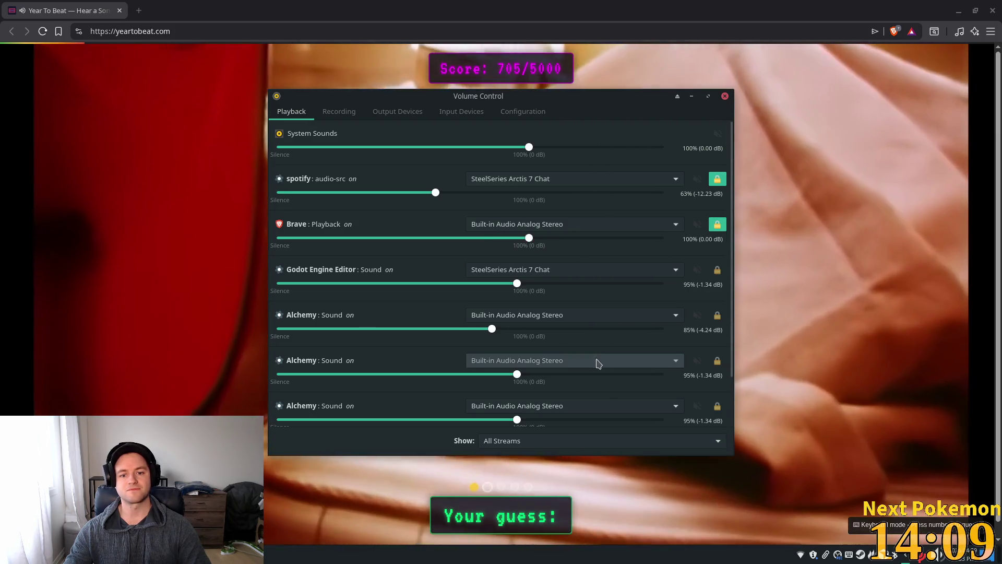
left_click(597, 361)
left_click(581, 403)
scroll(579, 401, "down", 2)
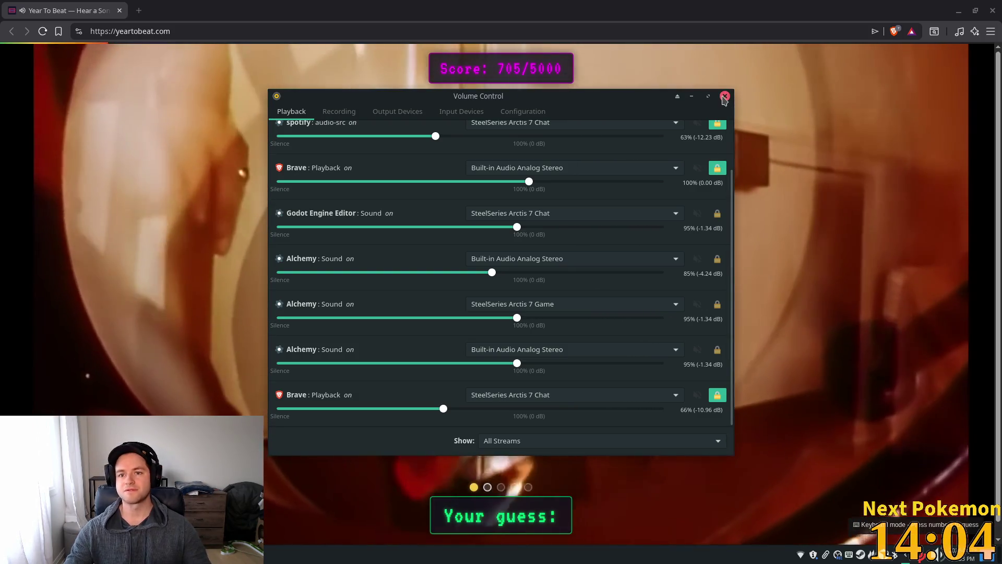
left_click(724, 97)
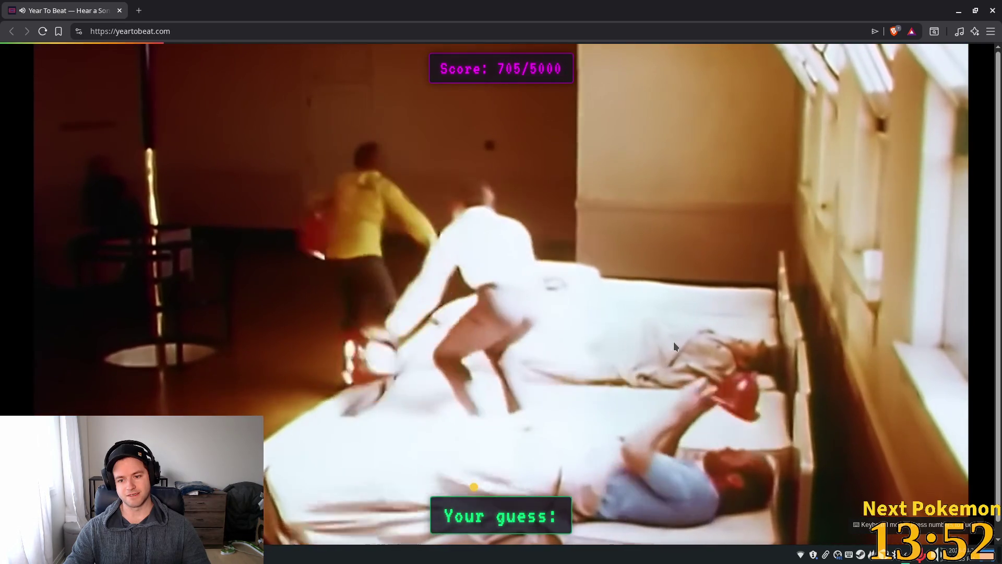
- Guess 1969 for round two, earning 811 points
type("19")
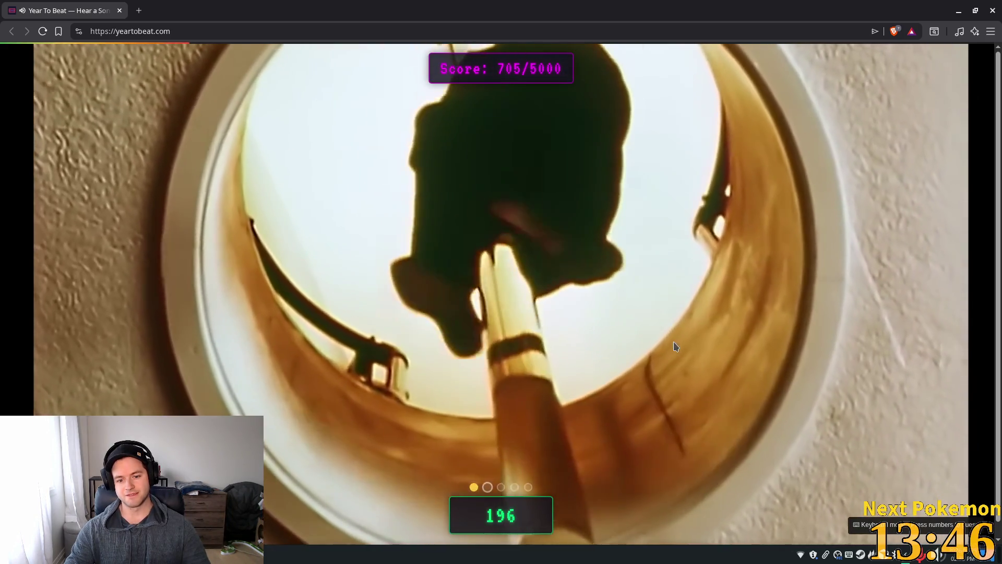
type("9")
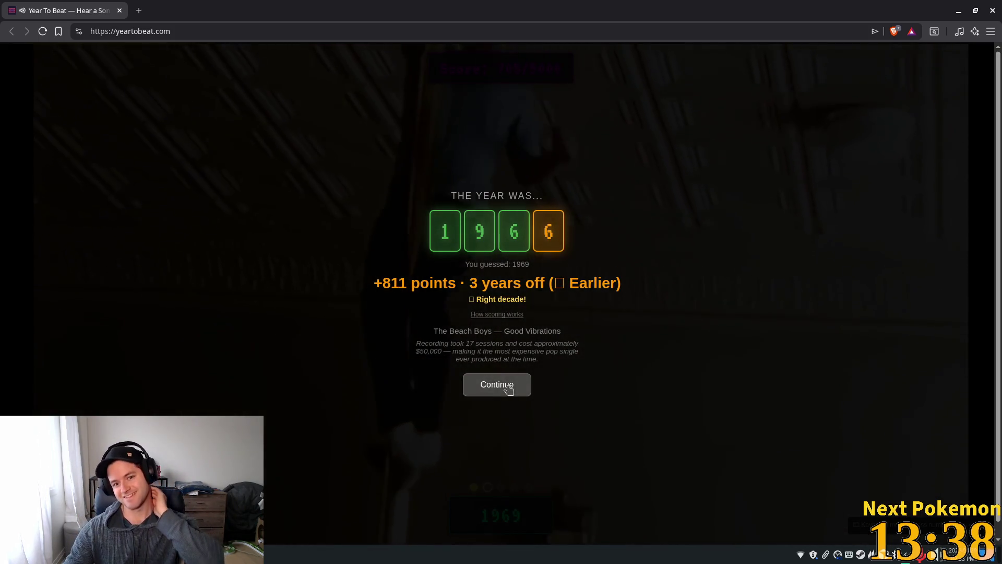
left_click(509, 388)
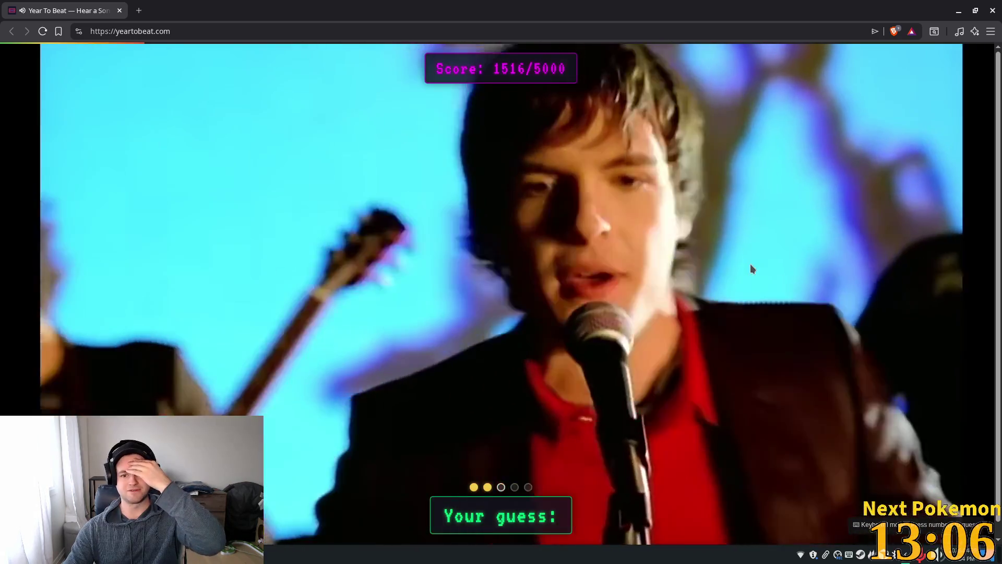
- Guess 2005 for round three, earning 932 points
type("2007")
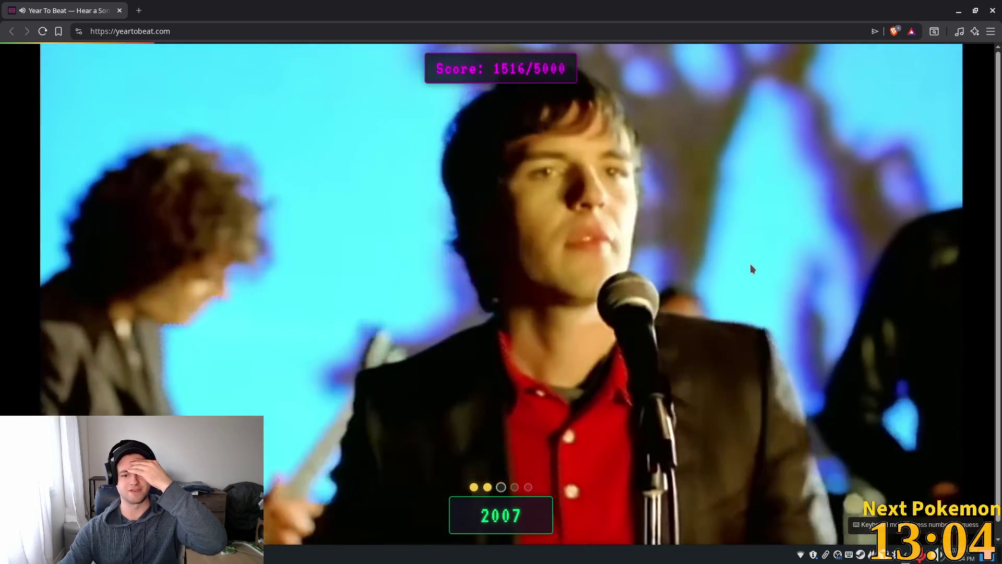
key("BackSpace")
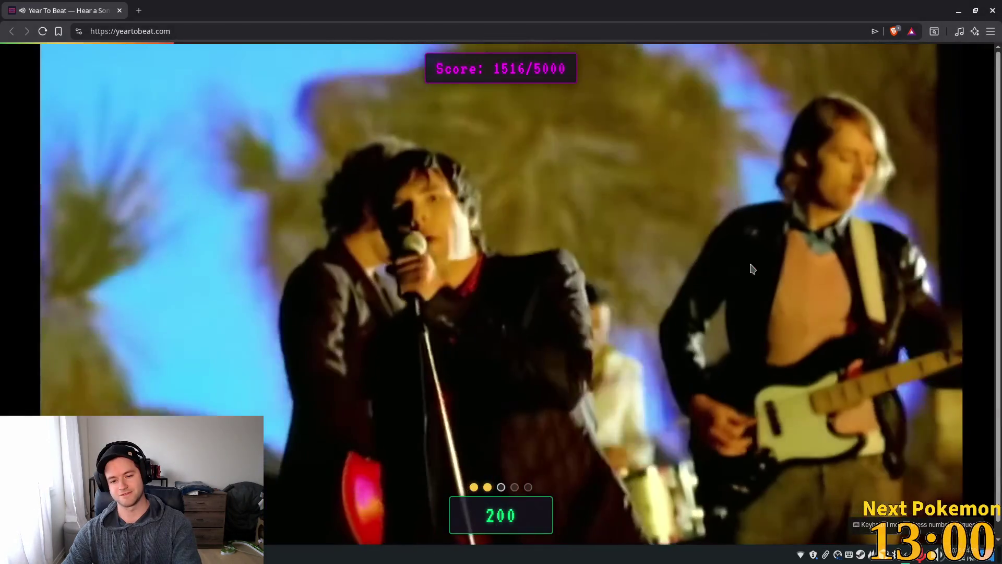
type("5")
key("Return")
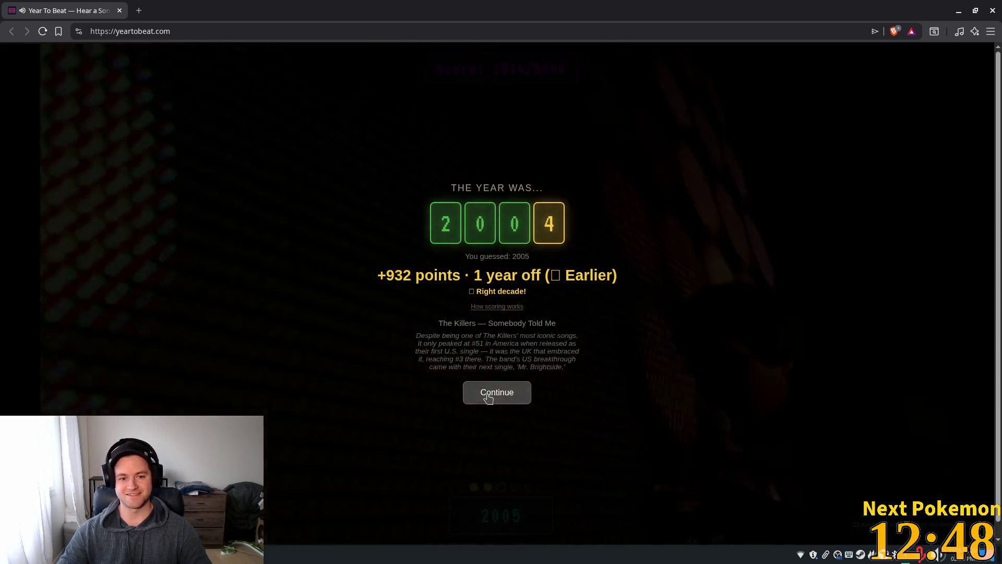
- Guess 1998 for round four, earning 932 points
left_click(490, 397)
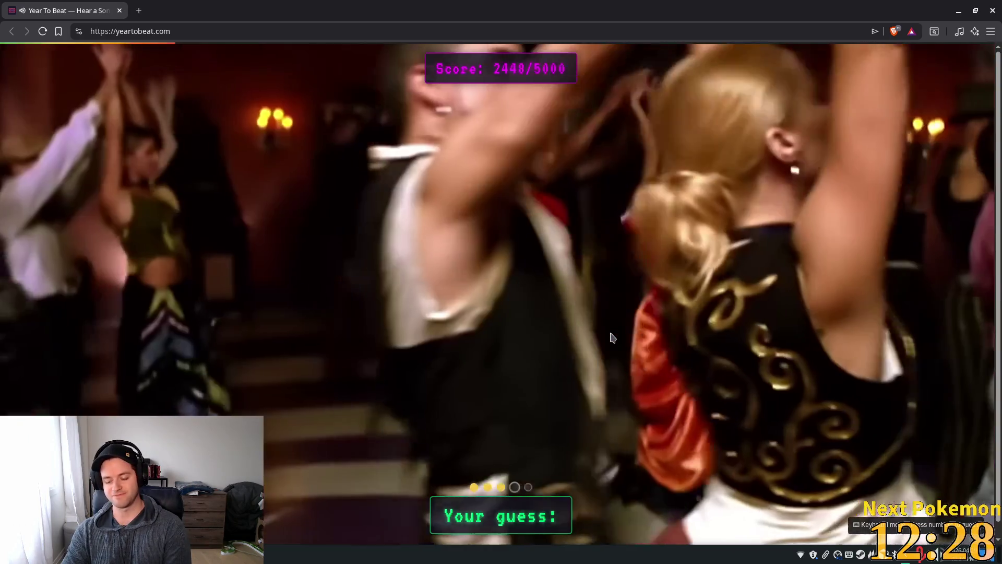
type("1998")
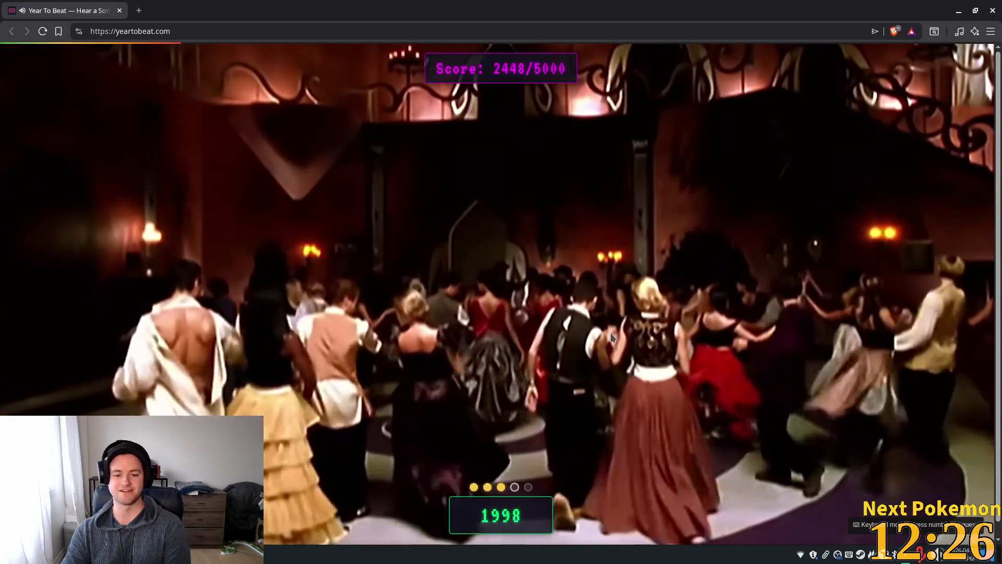
key("Return")
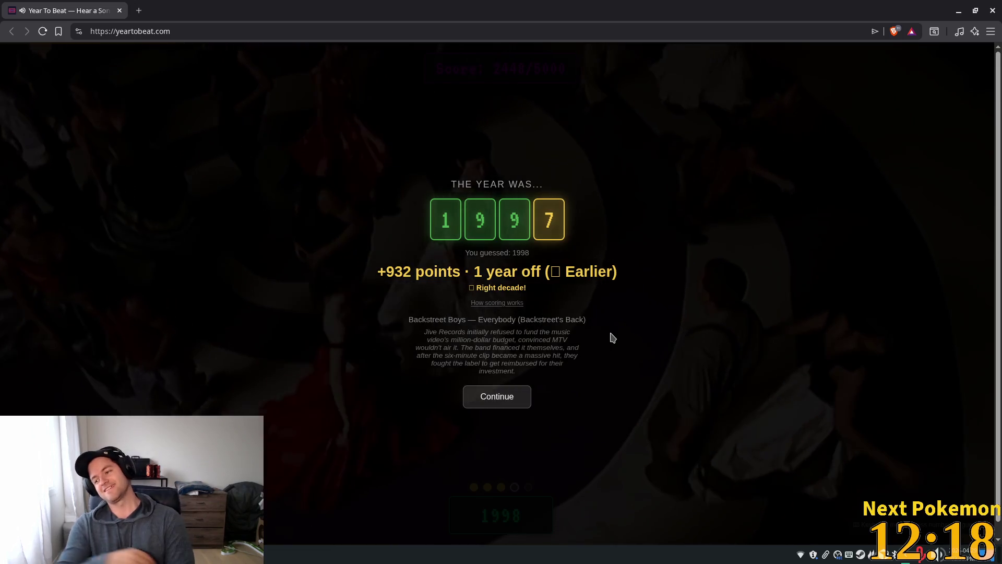
- Guess 1986 exactly in round five for 1000 points
left_click(505, 398)
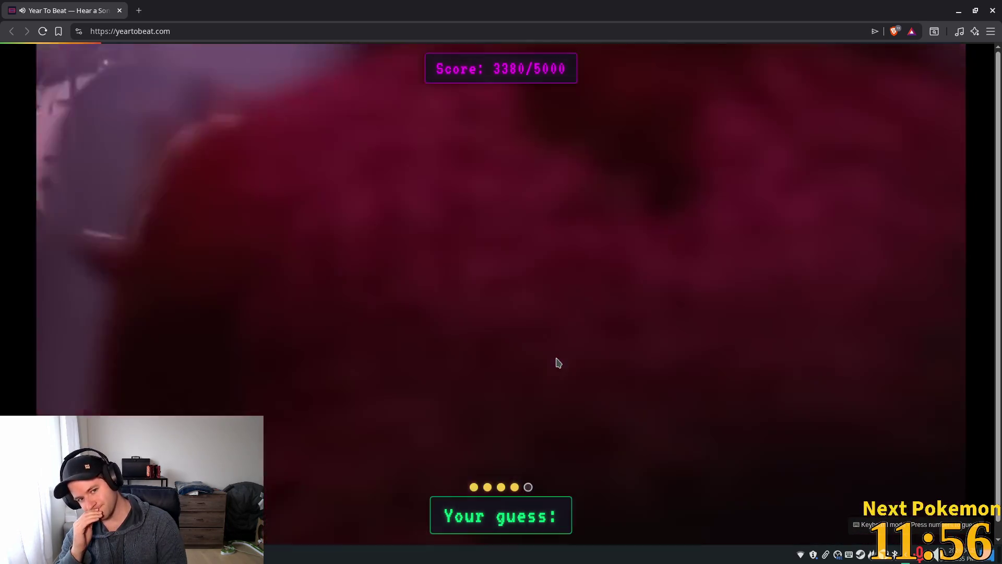
type("19")
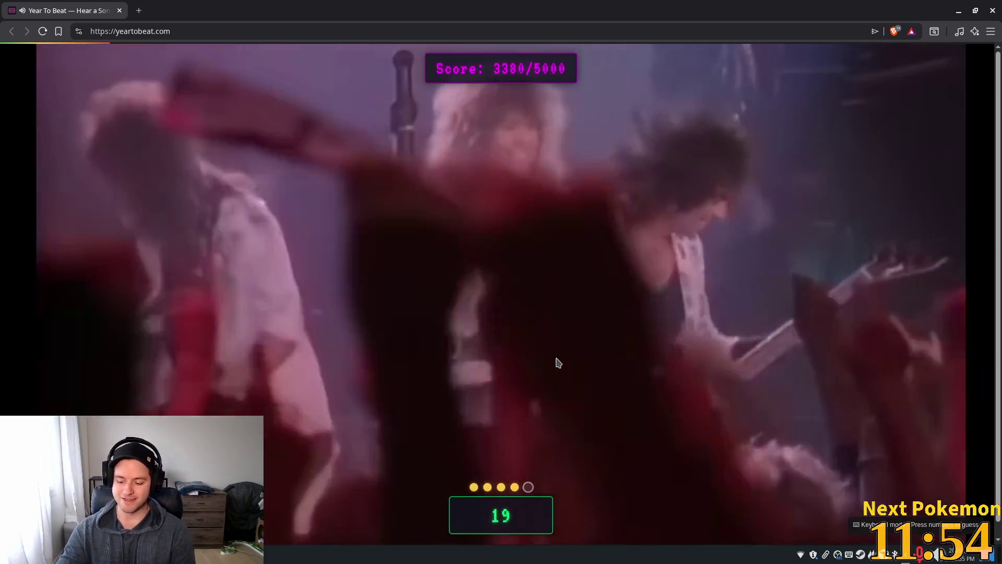
type("8")
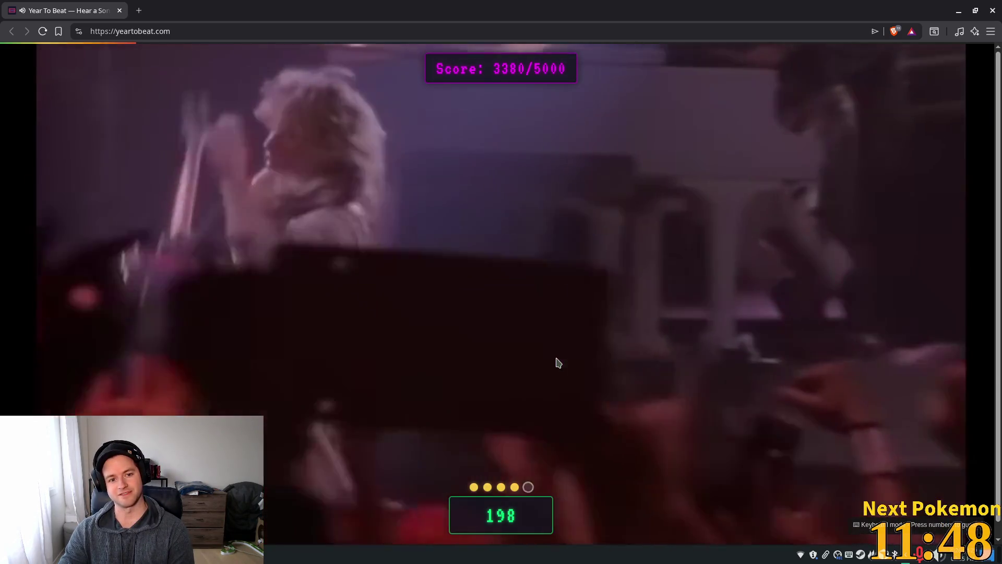
type("6")
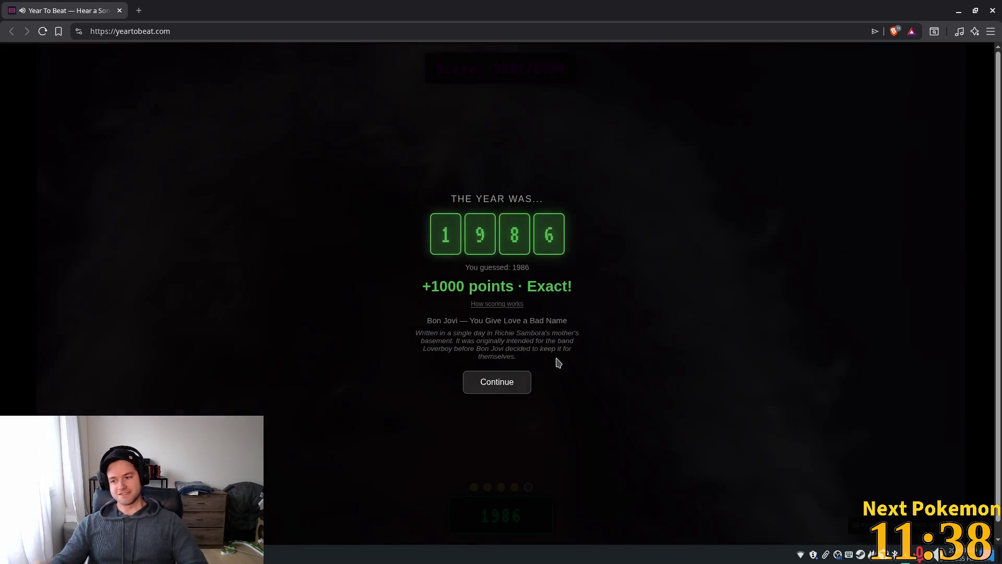
left_click(493, 389)
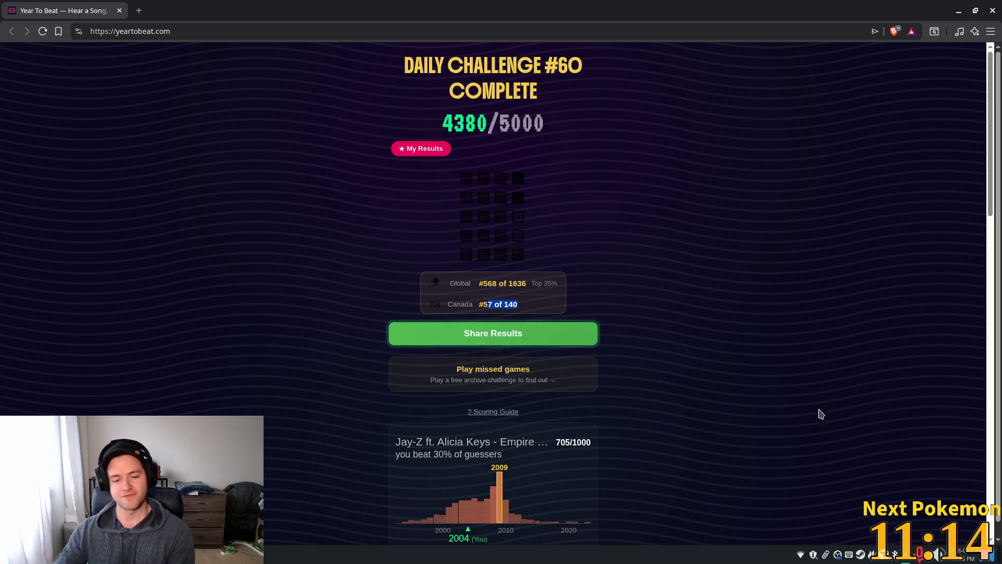
scroll(641, 358, "down", 1)
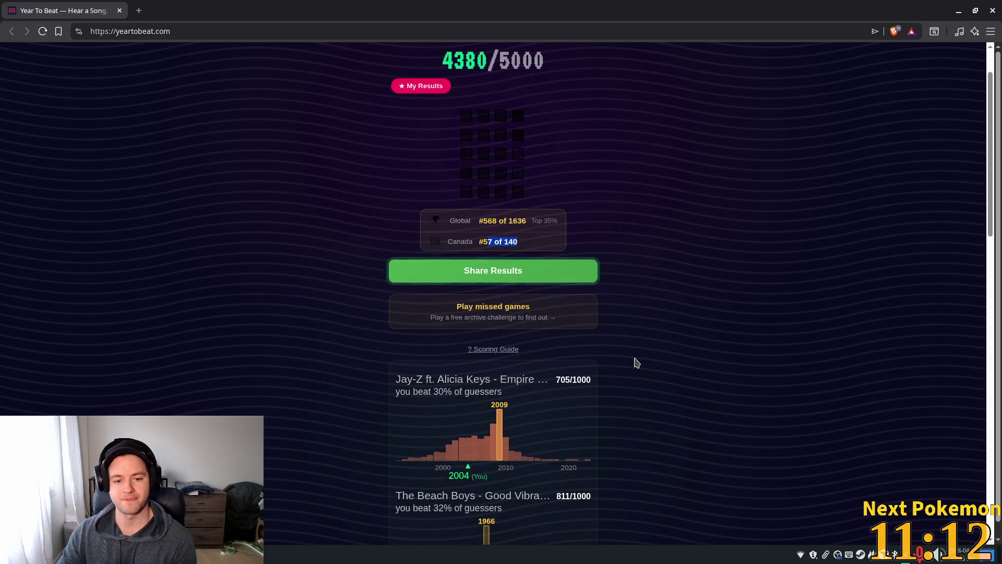
scroll(594, 396, "down", 2)
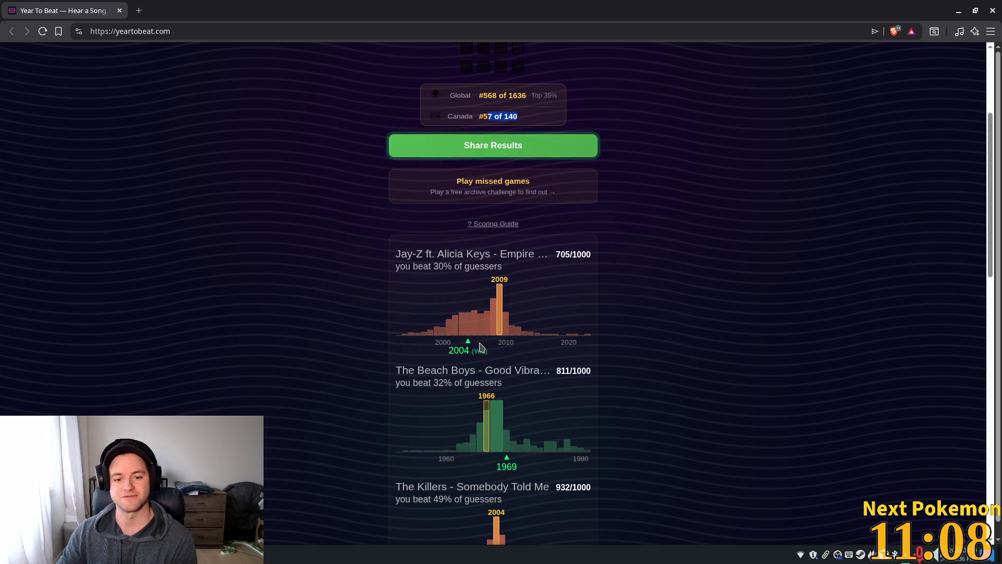
scroll(782, 376, "down", 5)
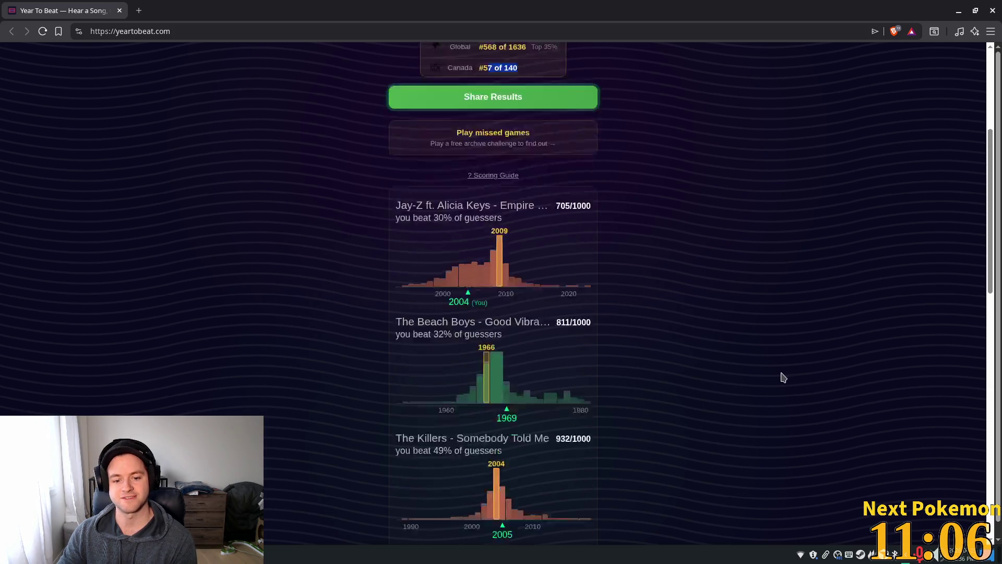
scroll(783, 378, "down", 2)
scroll(703, 369, "up", 6)
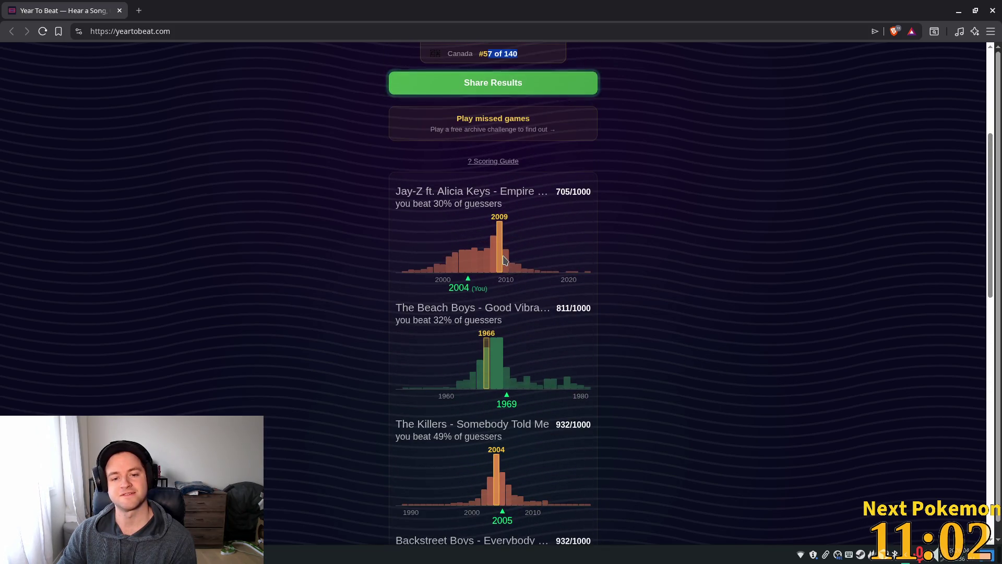
scroll(598, 295, "down", 2)
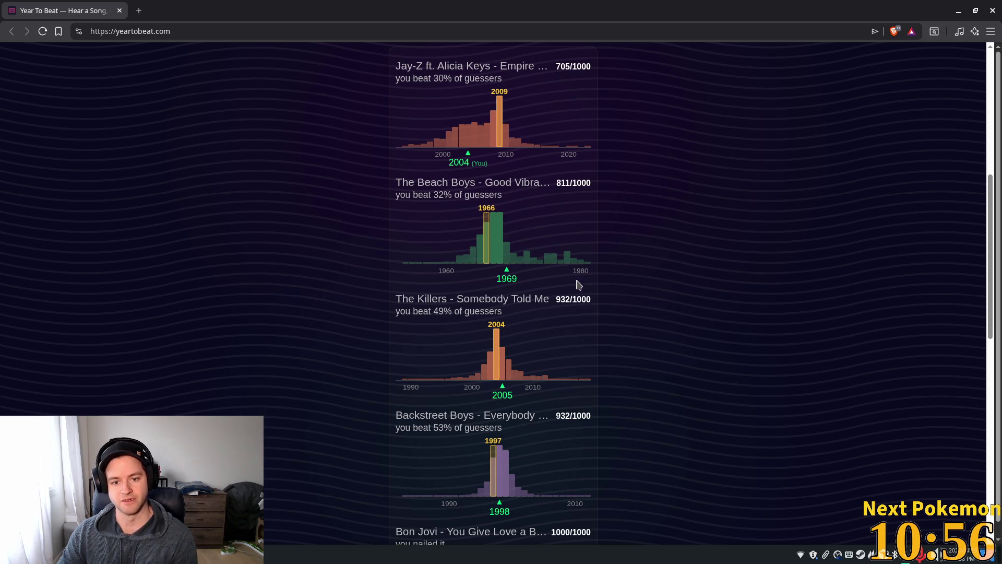
scroll(593, 287, "down", 1)
scroll(597, 288, "down", 1)
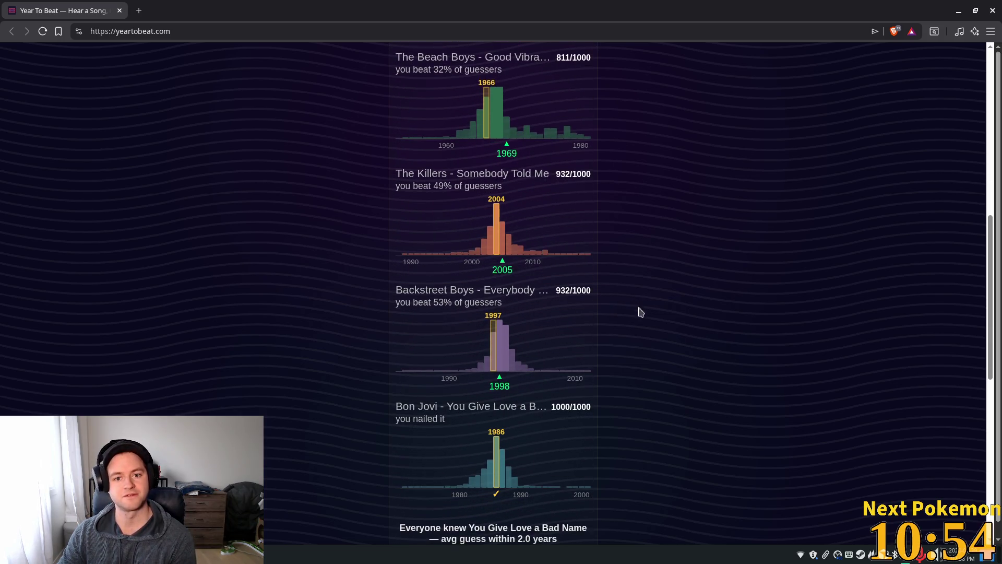
scroll(641, 312, "down", 2)
scroll(656, 320, "down", 1)
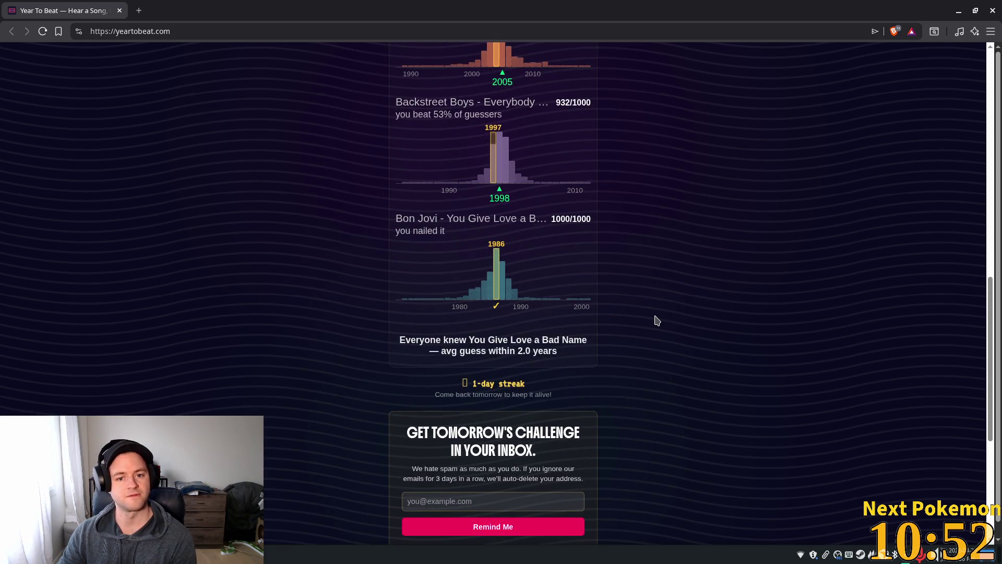
scroll(656, 320, "down", 1)
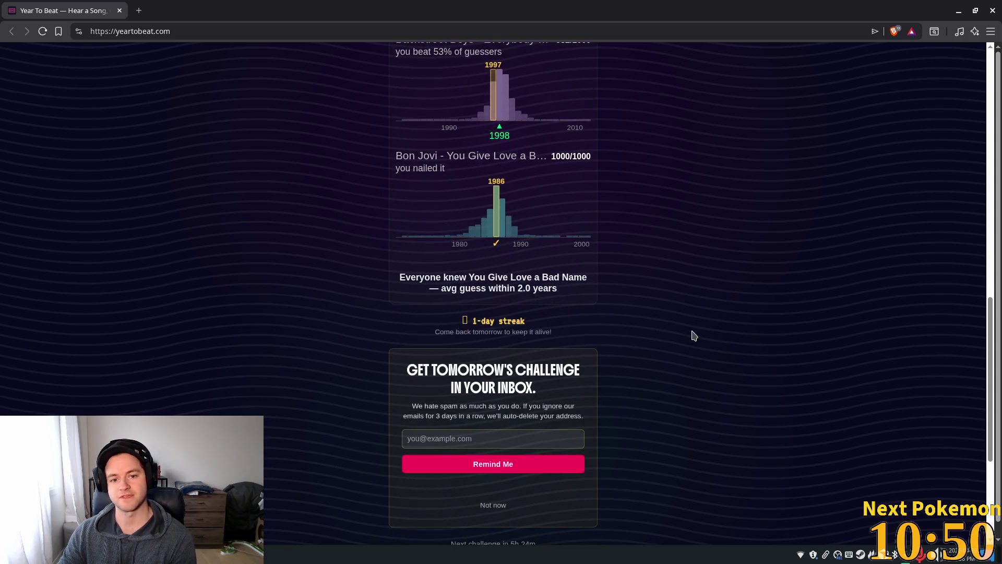
scroll(689, 333, "down", 1)
scroll(552, 296, "up", 3)
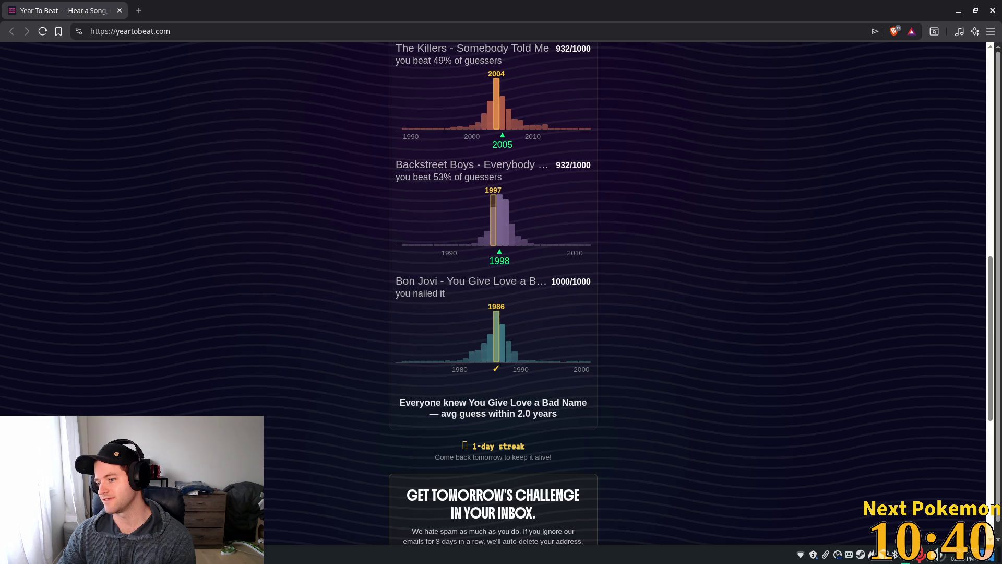
scroll(668, 233, "up", 10)
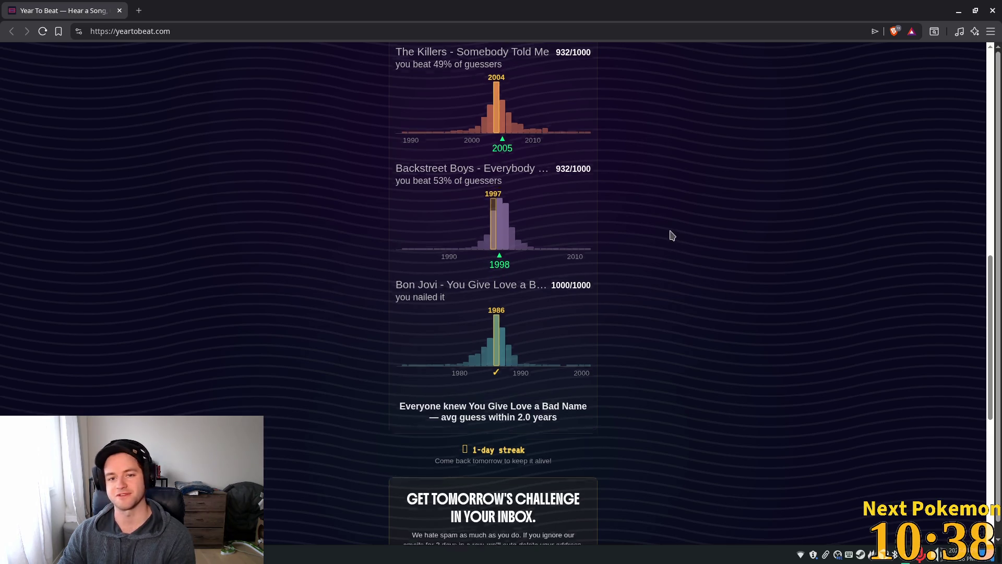
- Check the code editor briefly, then return to the Year To Beat results
scroll(631, 167, "up", 1)
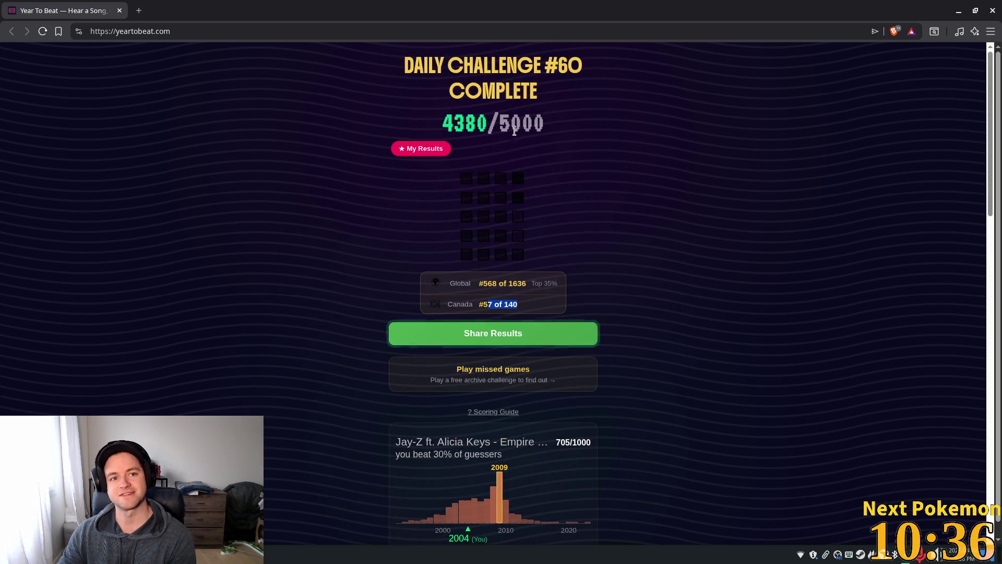
key("alt+Tab")
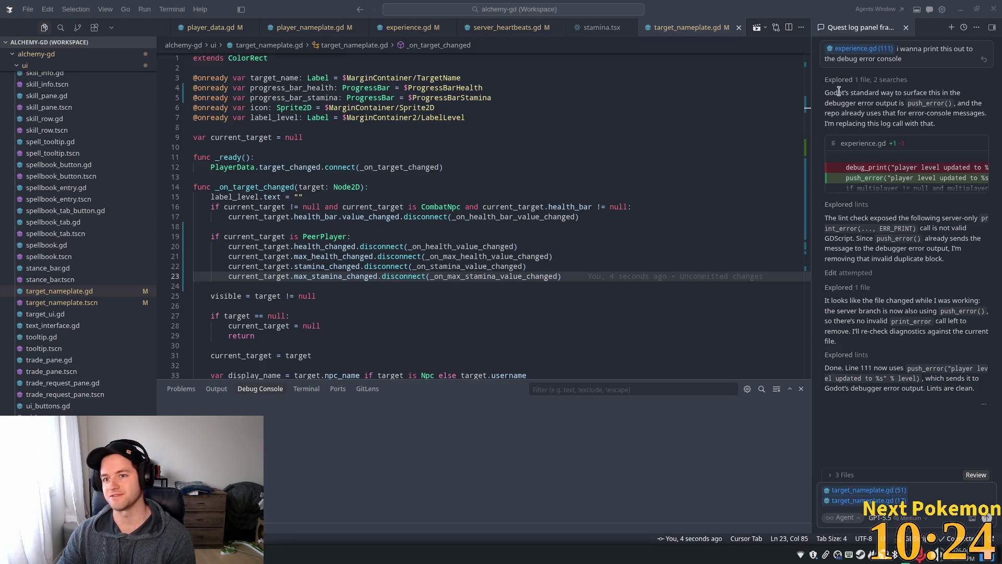
key("alt+Tab")
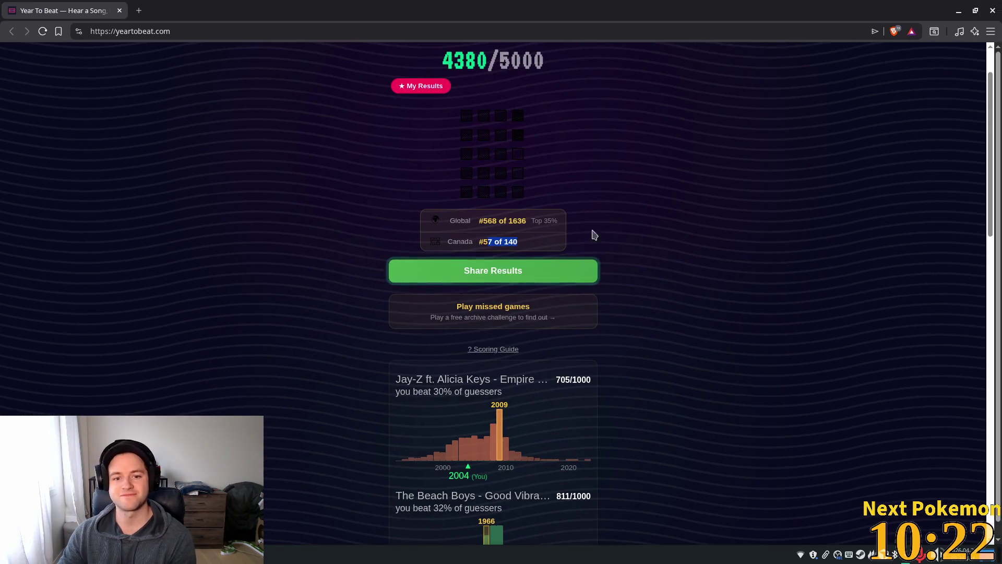
scroll(621, 281, "down", 2)
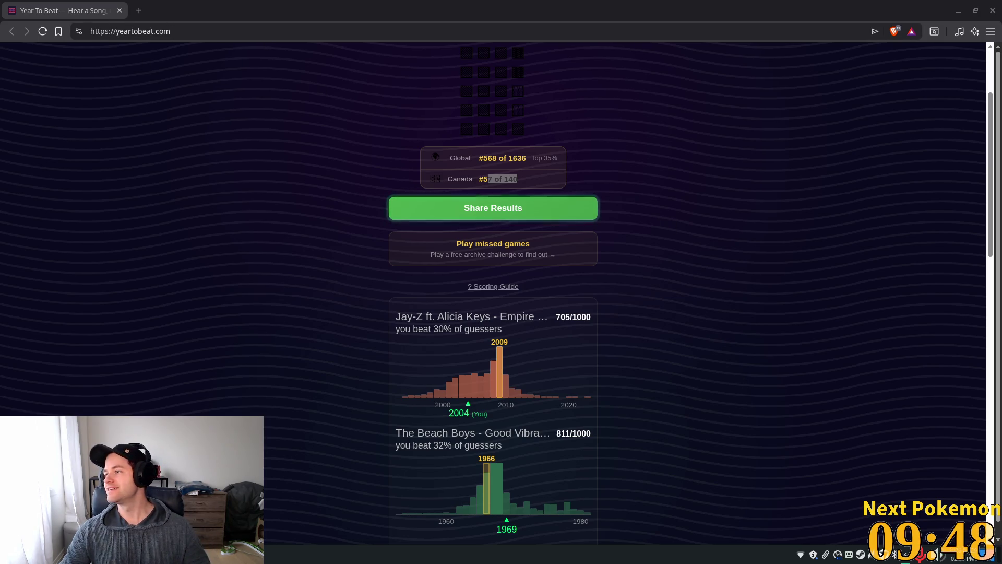
- Load YouTube in a new browser tab
left_click(139, 11)
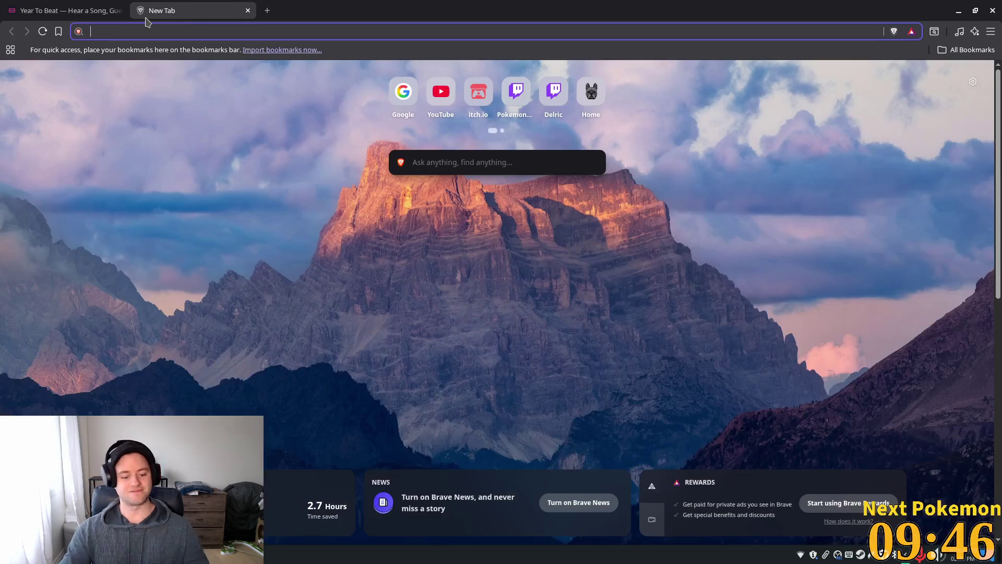
type("you")
key("Return")
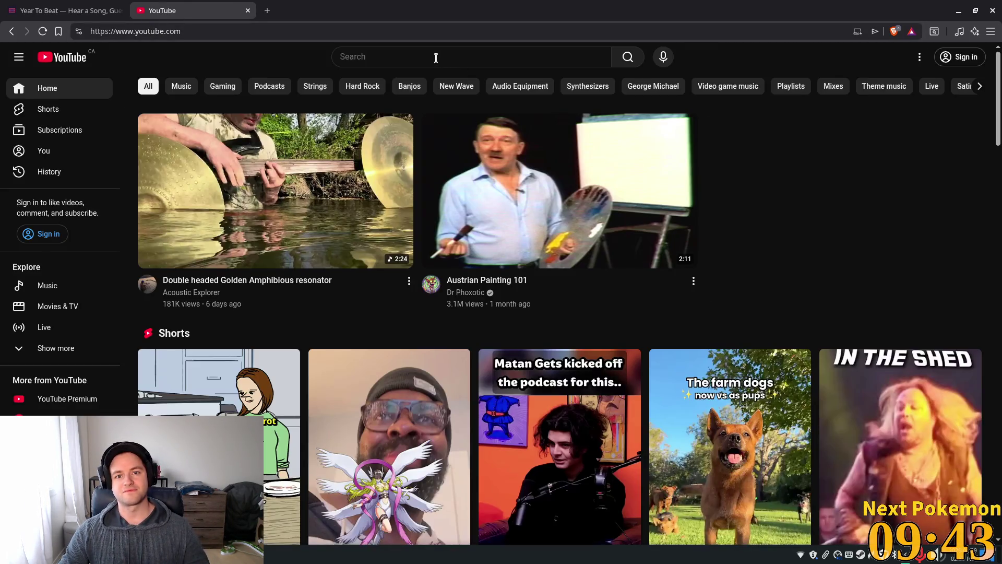
- Search YouTube for 'seinfeld leaving on a high note' and play 'George goes out on a High Note'
left_click(436, 57)
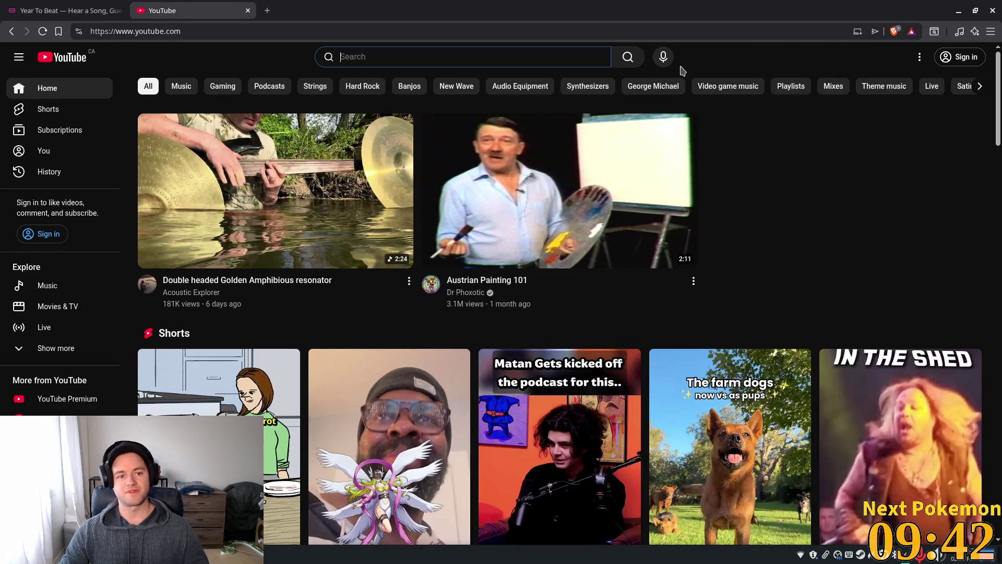
type("si")
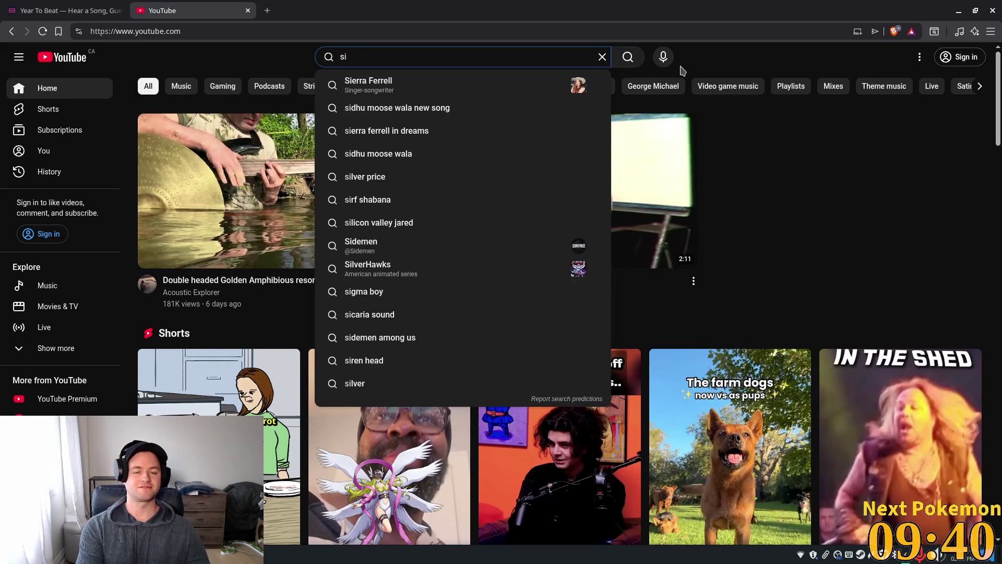
type("en")
key("BackSpace")
key("BackSpace")
key("BackSpace")
type("einfeld ")
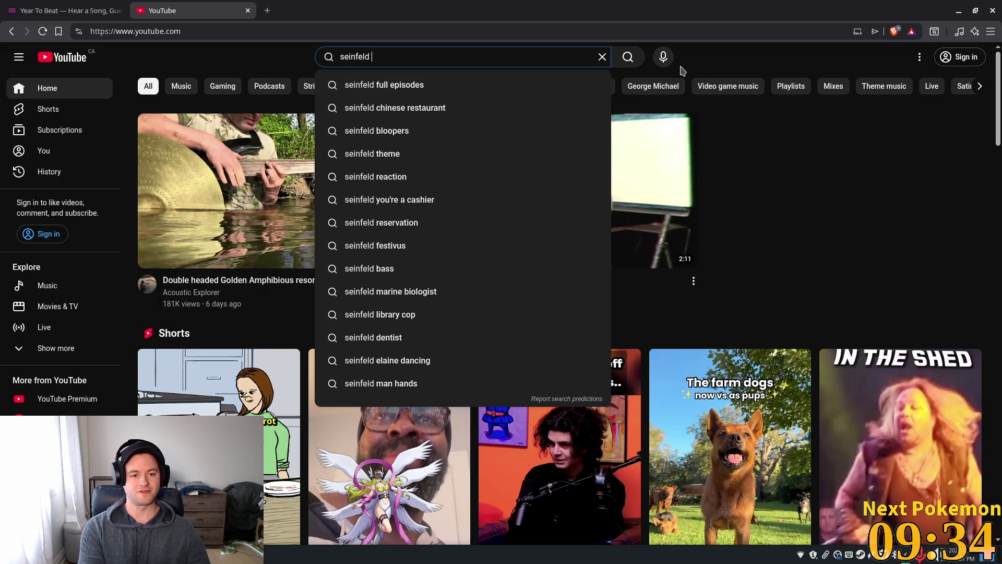
type("leaving whil")
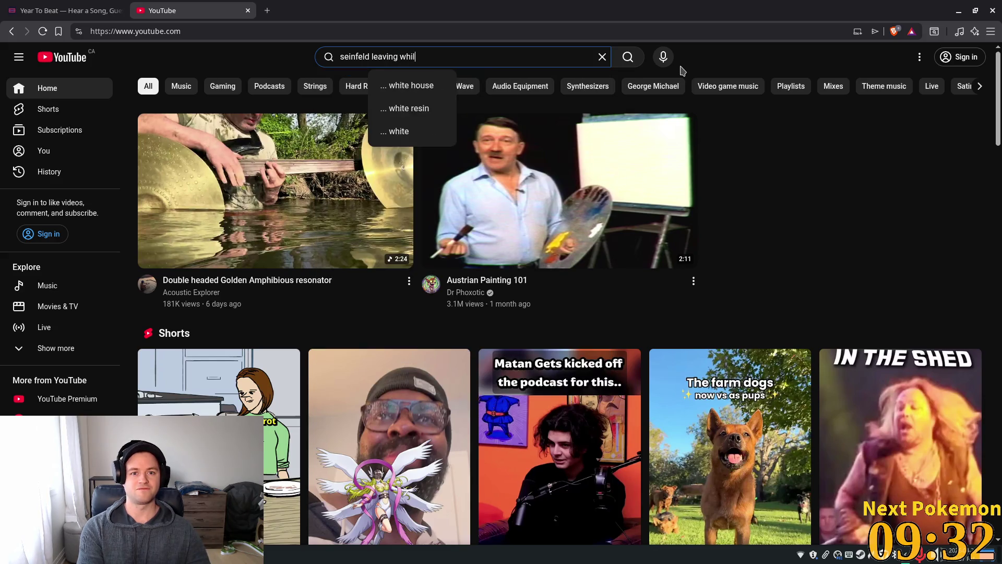
key("BackSpace")
key("BackSpace")
key("BackSpace")
key("BackSpace")
type("on a high note")
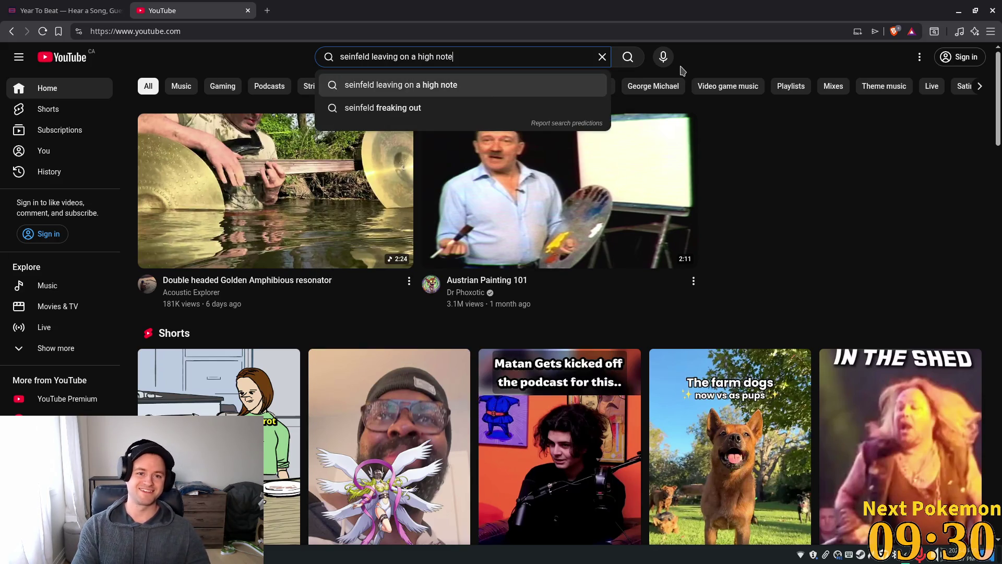
key("Return")
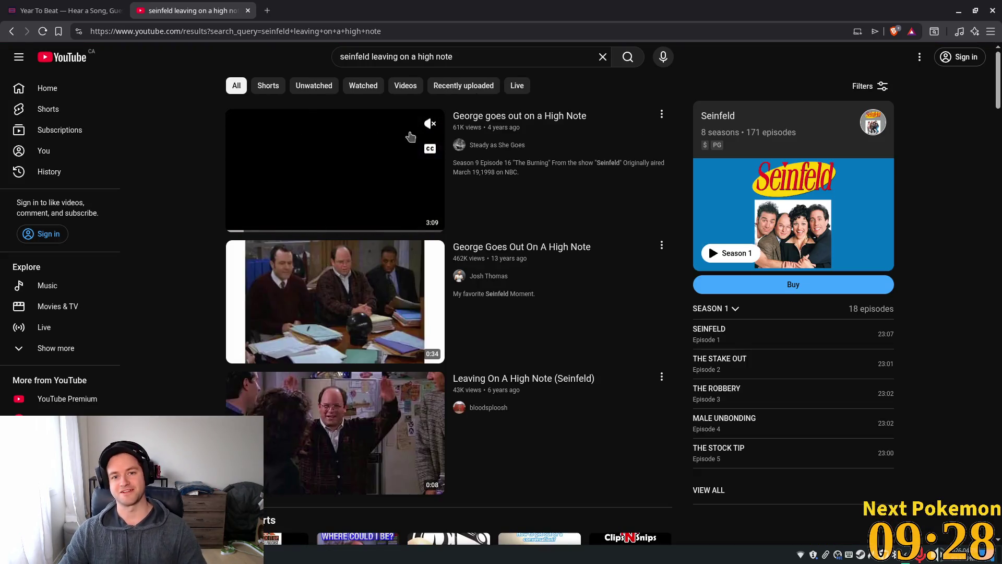
left_click(410, 137)
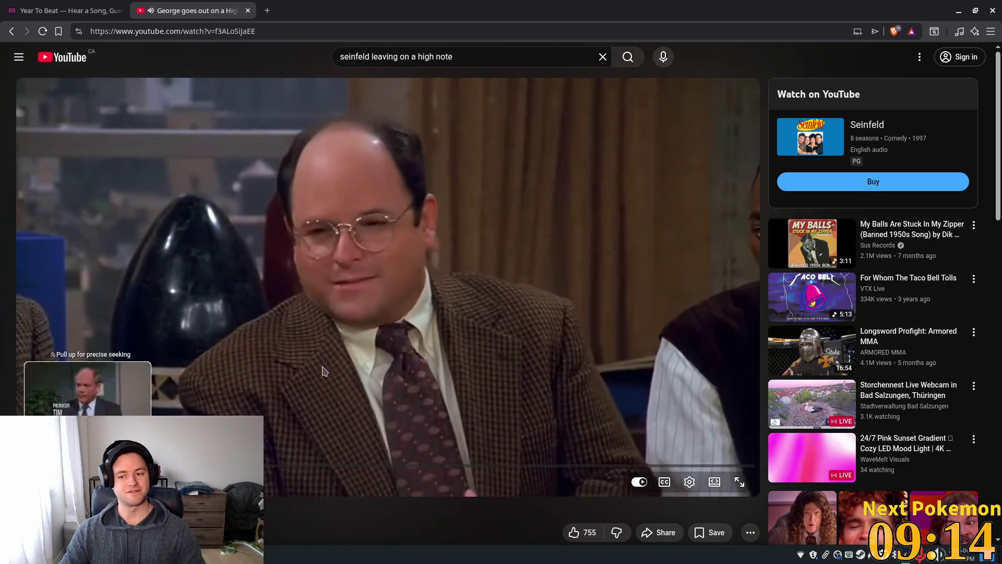
- Browse Year To Beat's missed-games archive and April 12's unlock offer, then return to the code editor
left_click(63, 10)
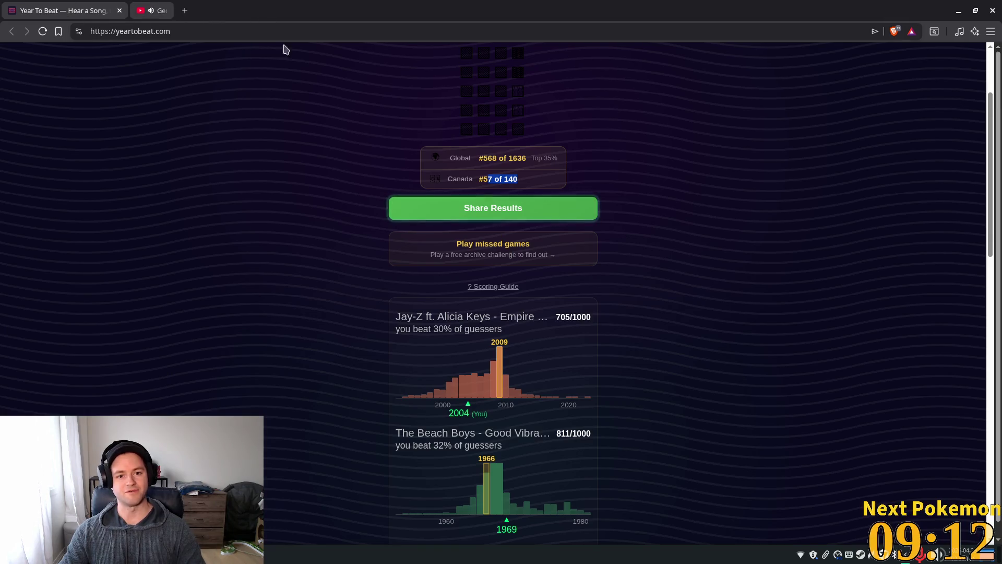
left_click(500, 261)
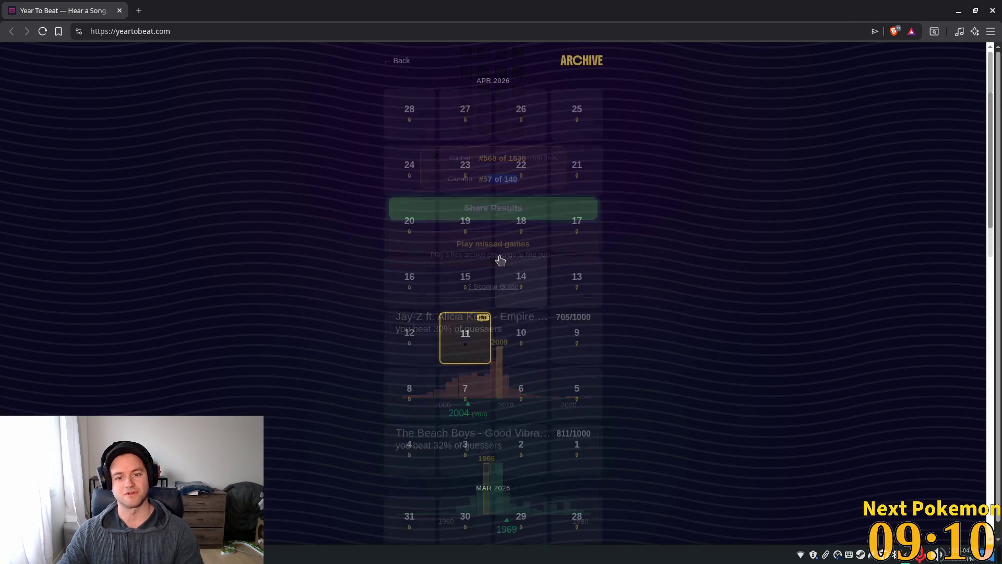
left_click(392, 340)
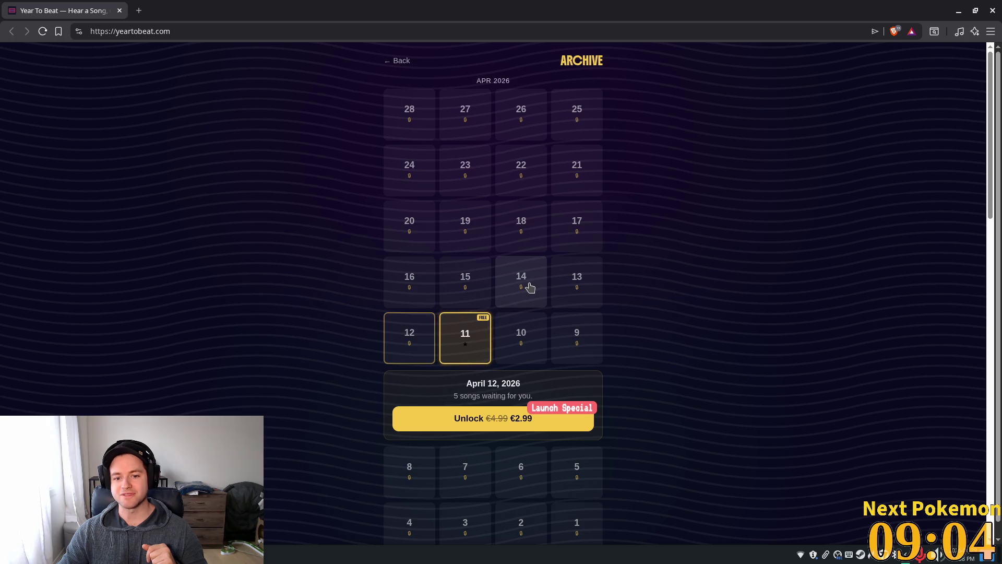
scroll(723, 380, "down", 3)
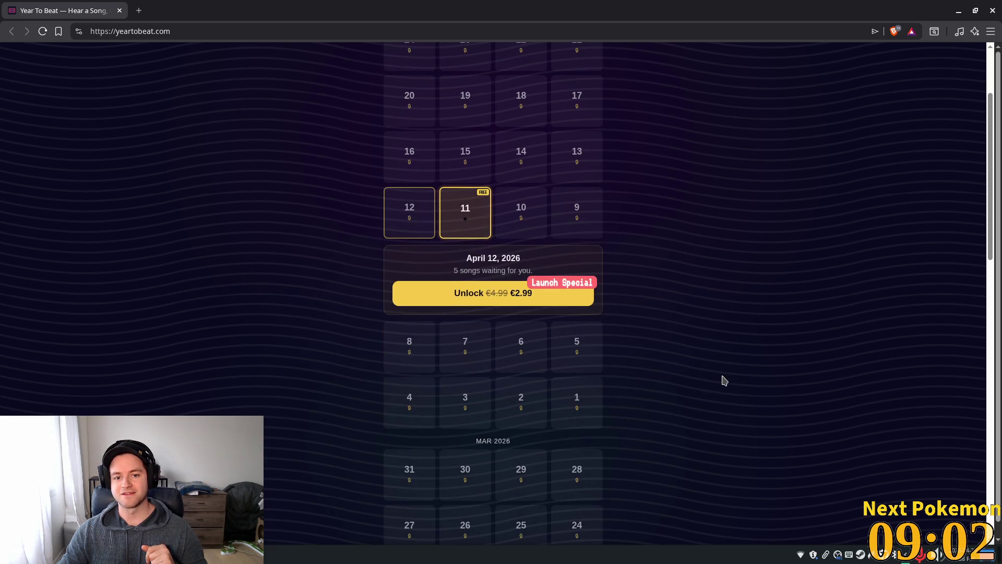
key("alt+Tab")
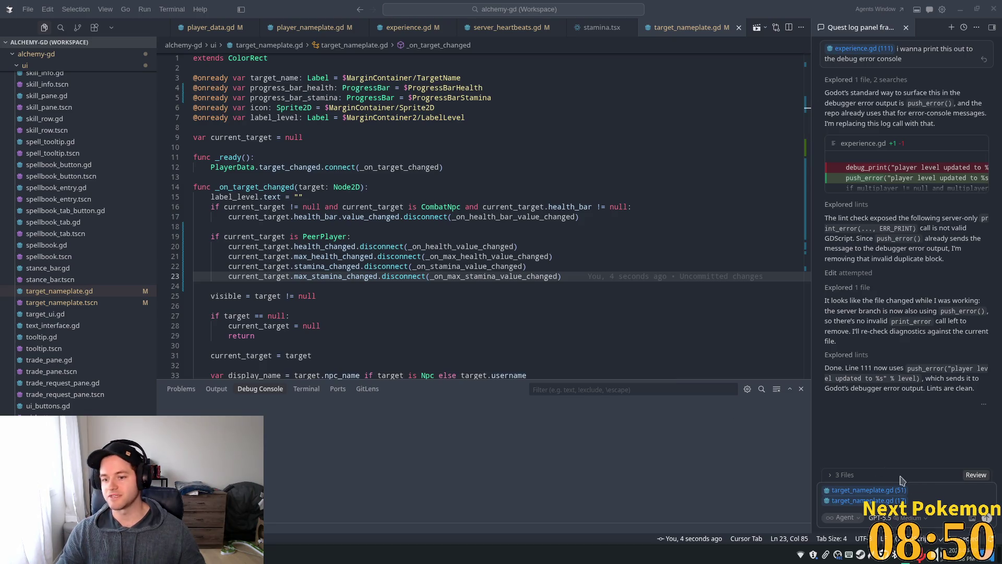
- Bring the Brave window showing Gamedle's home page forward and maximize it
left_click(937, 553)
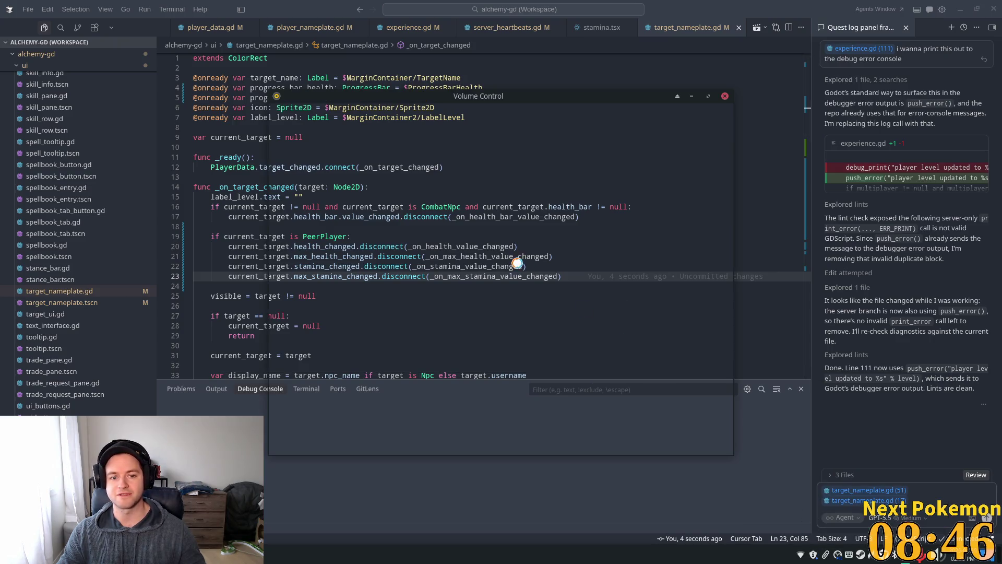
scroll(545, 231, "down", 1)
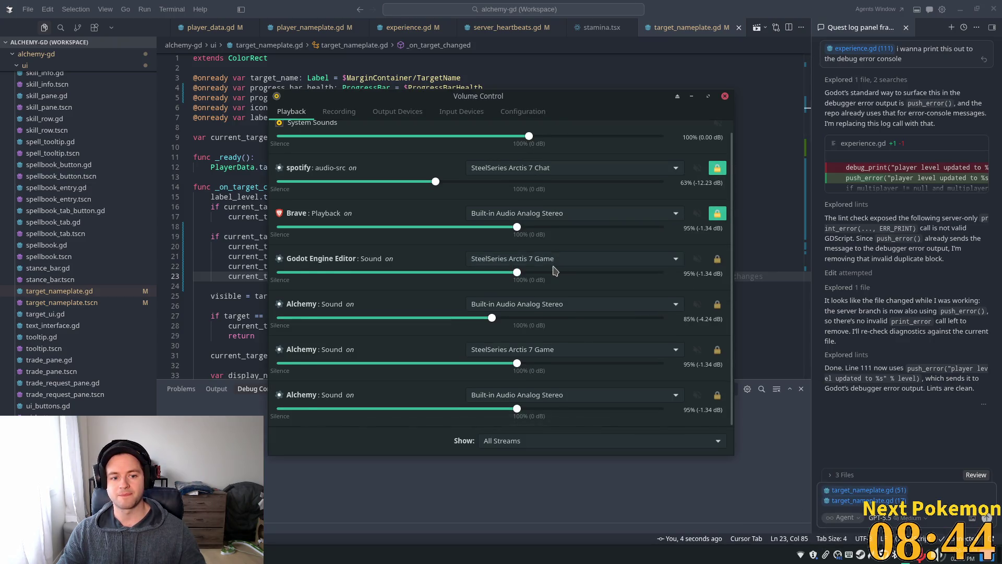
scroll(562, 267, "down", 2)
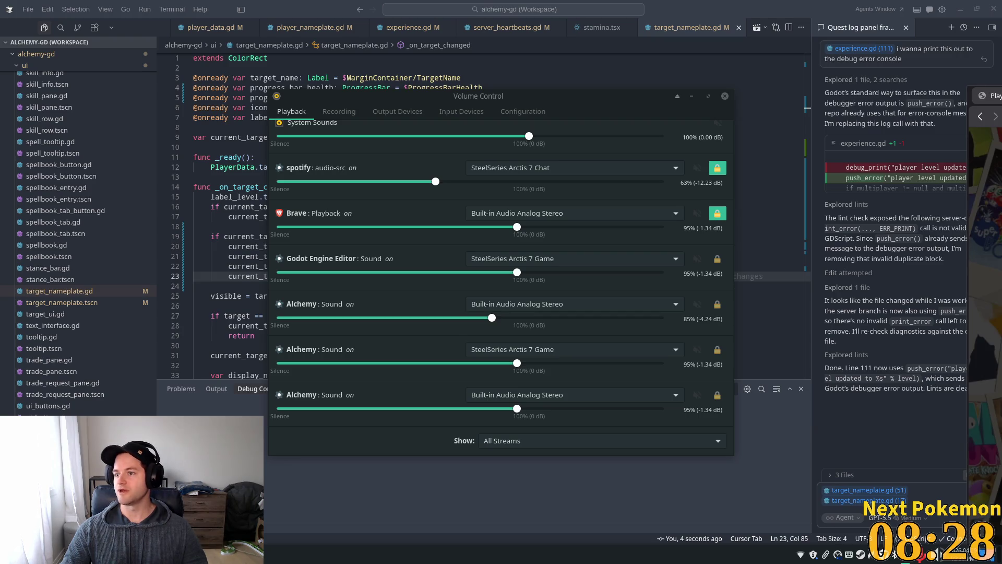
key("super+Up")
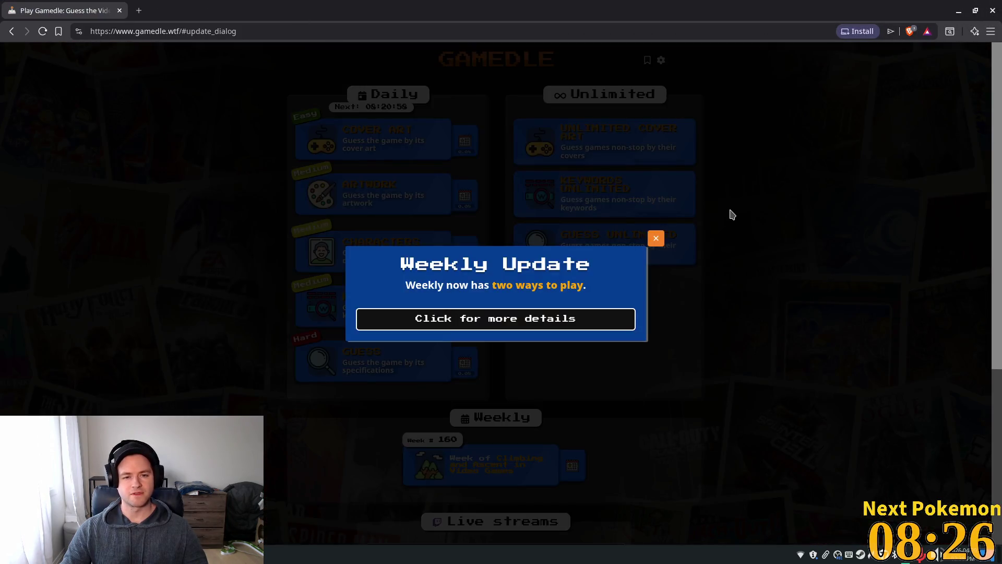
- Dismiss the Weekly Update, open Daily Cover Art game #1467, and close the how-to-play dialog
left_click(654, 239)
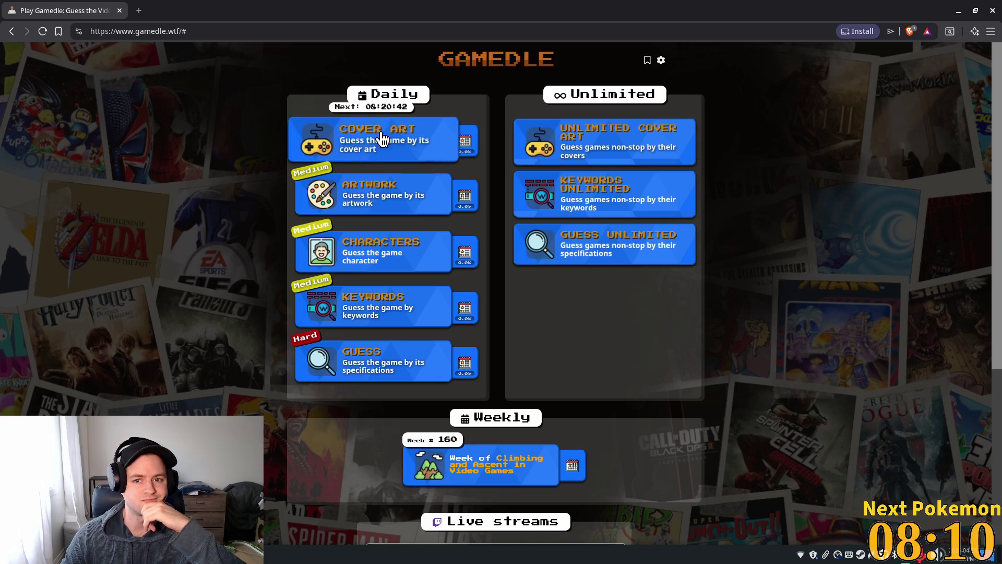
left_click(376, 147)
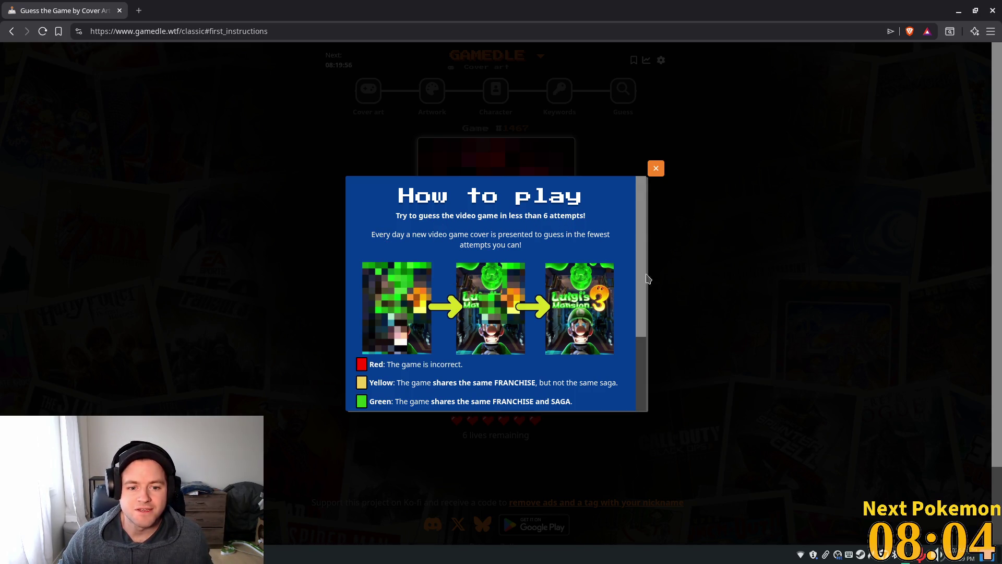
scroll(629, 261, "down", 5)
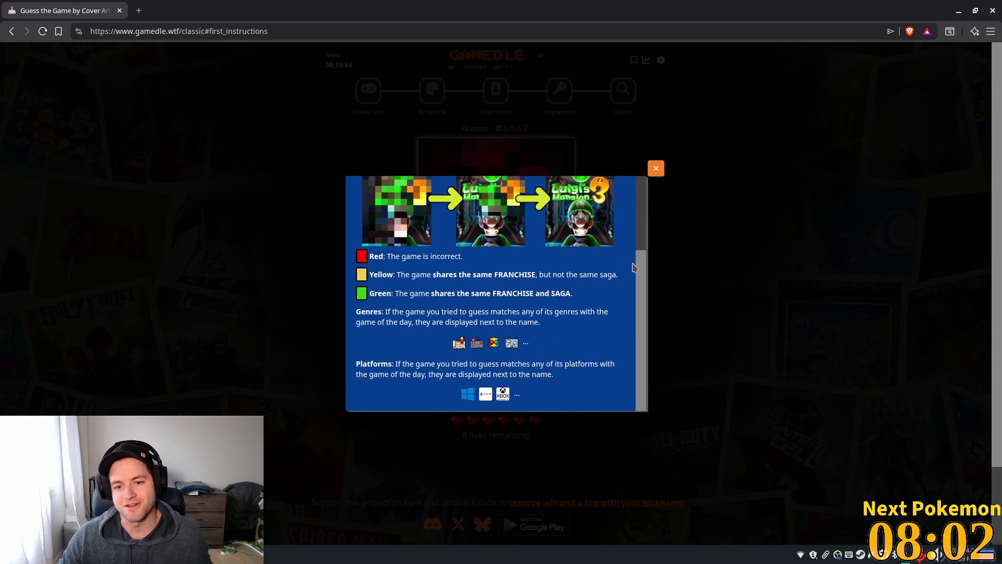
scroll(611, 293, "up", 3)
left_click(656, 168)
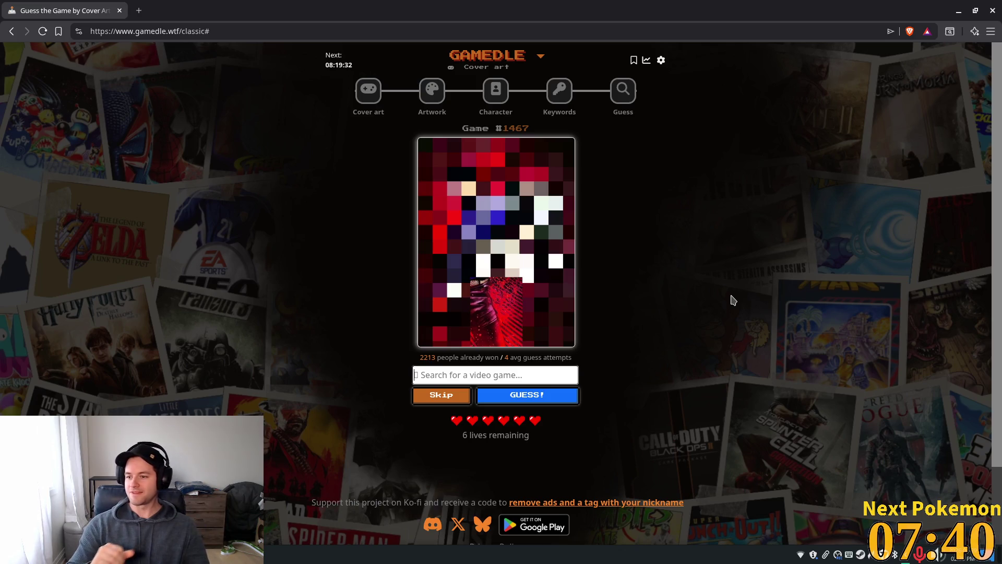
- Guess Rock Band for the cover, which is marked wrong franchise
type("cnc")
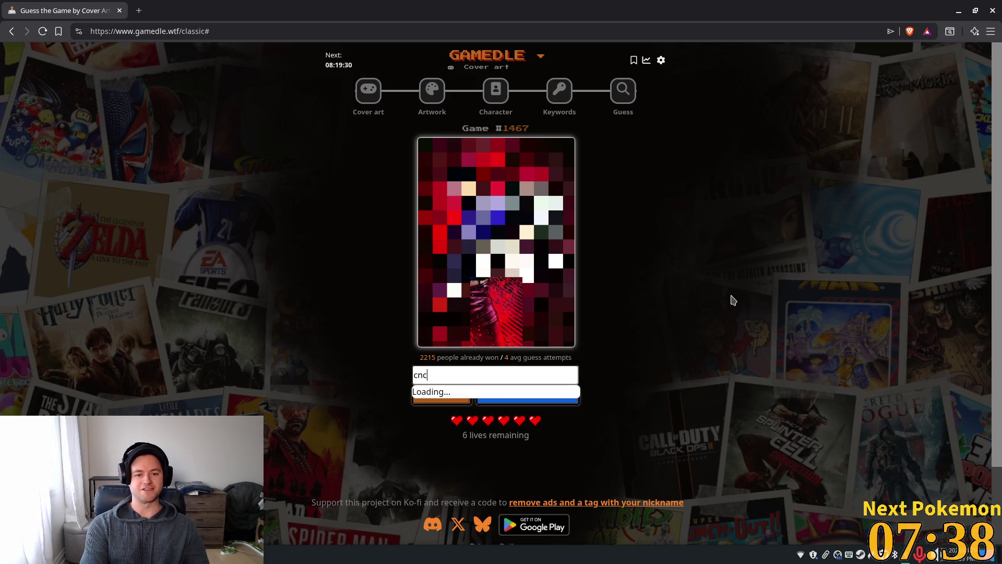
type("3")
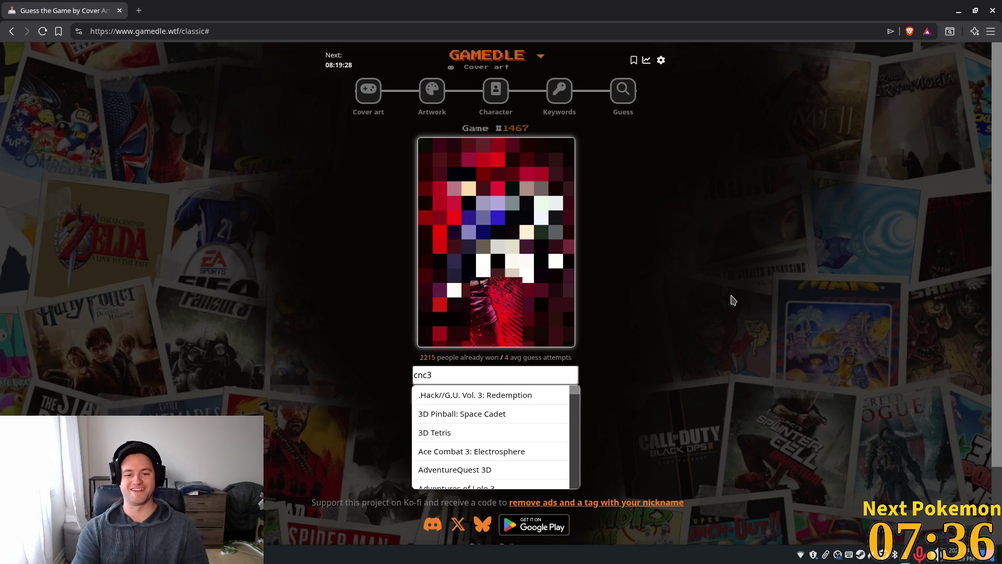
key("BackSpace")
key("BackSpace")
key("BackSpace")
type("com")
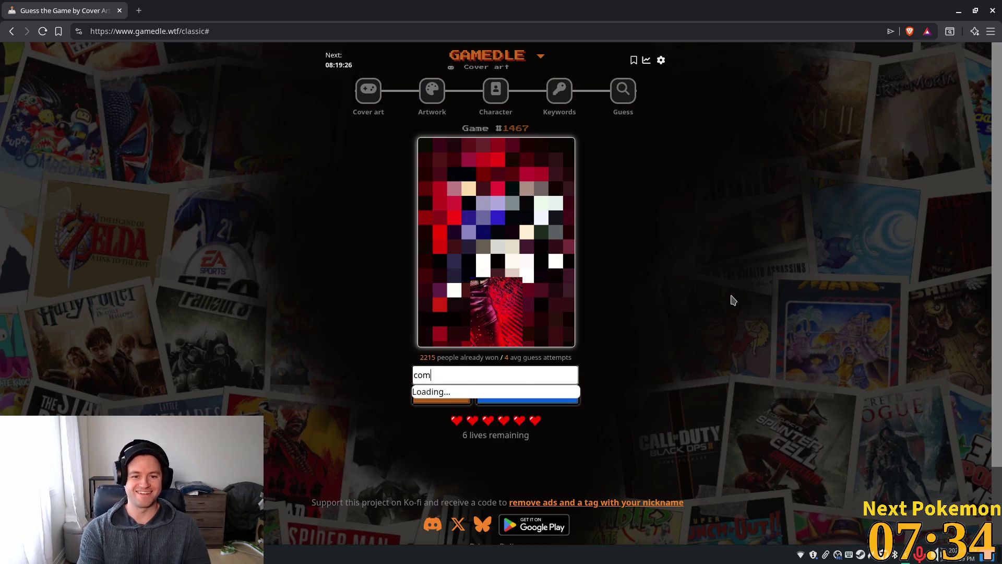
type("aman")
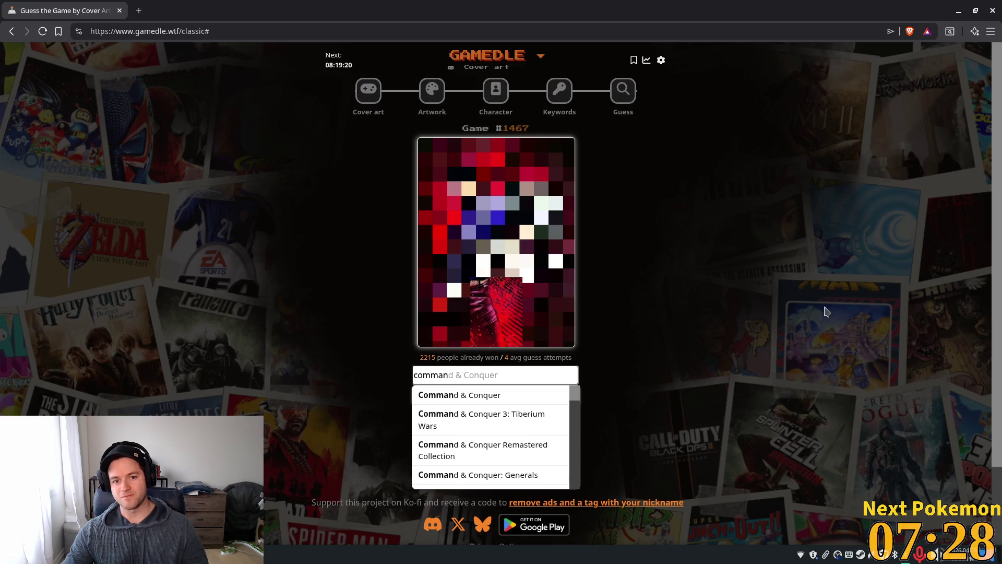
key("BackSpace")
key("BackSpace")
key("BackSpace")
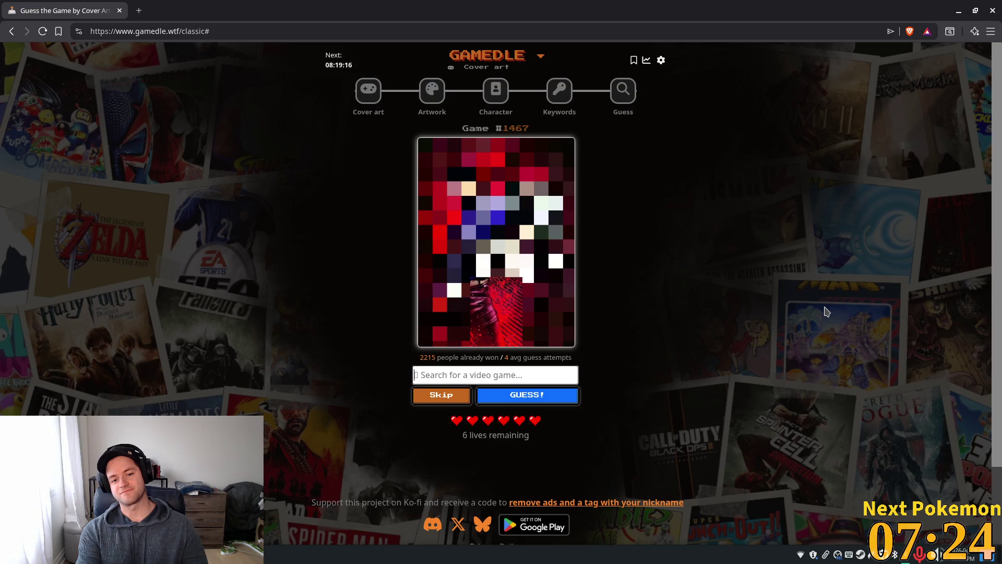
type("rockban")
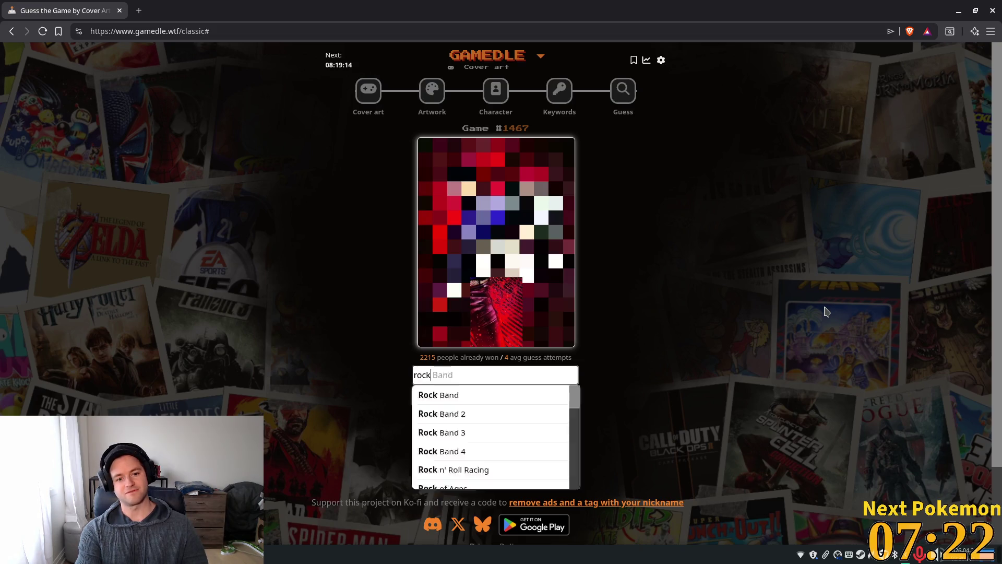
left_click(450, 398)
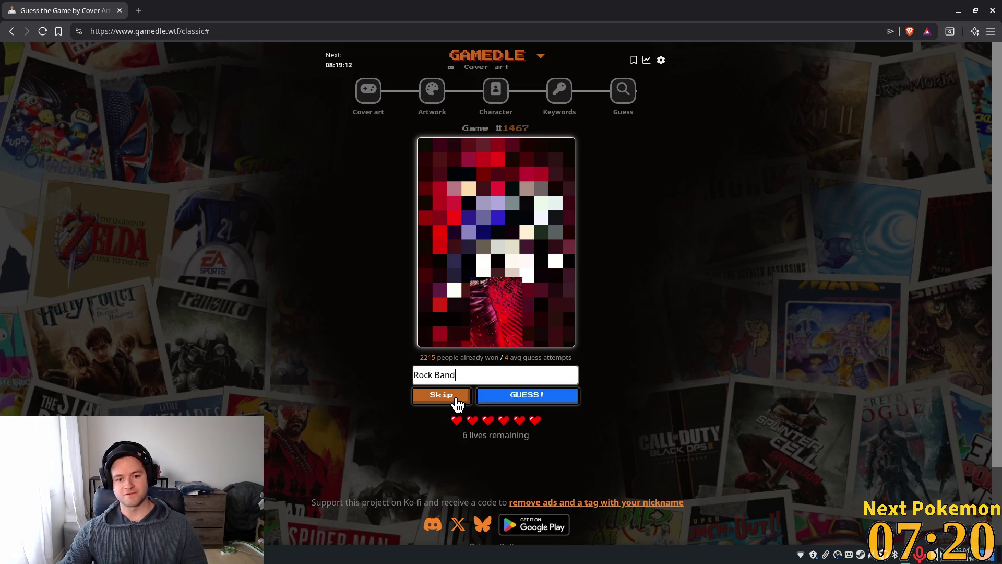
left_click(512, 398)
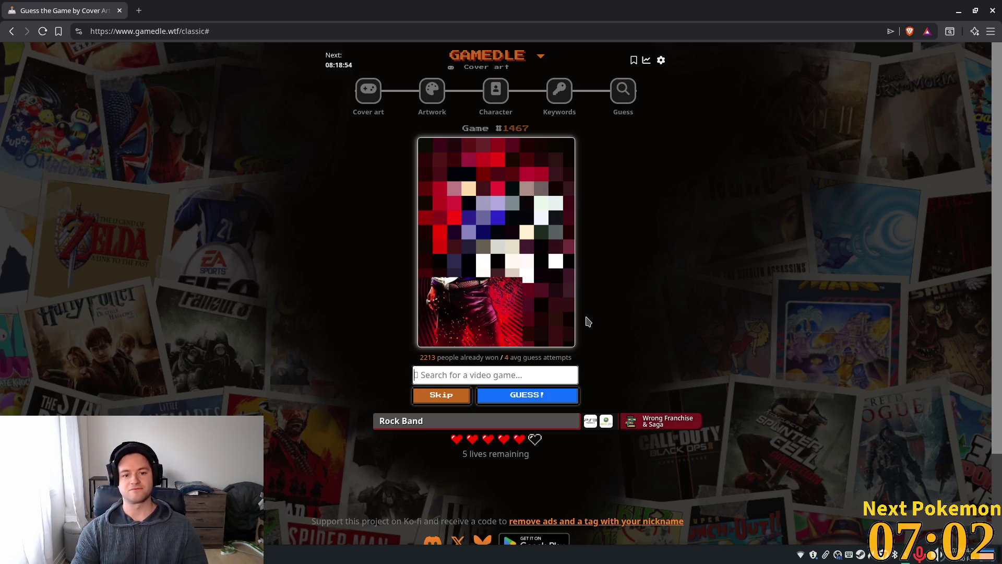
- Guess Command & Conquer: Red Alert 3, also wrong, leaving 4 lives
type("red alert")
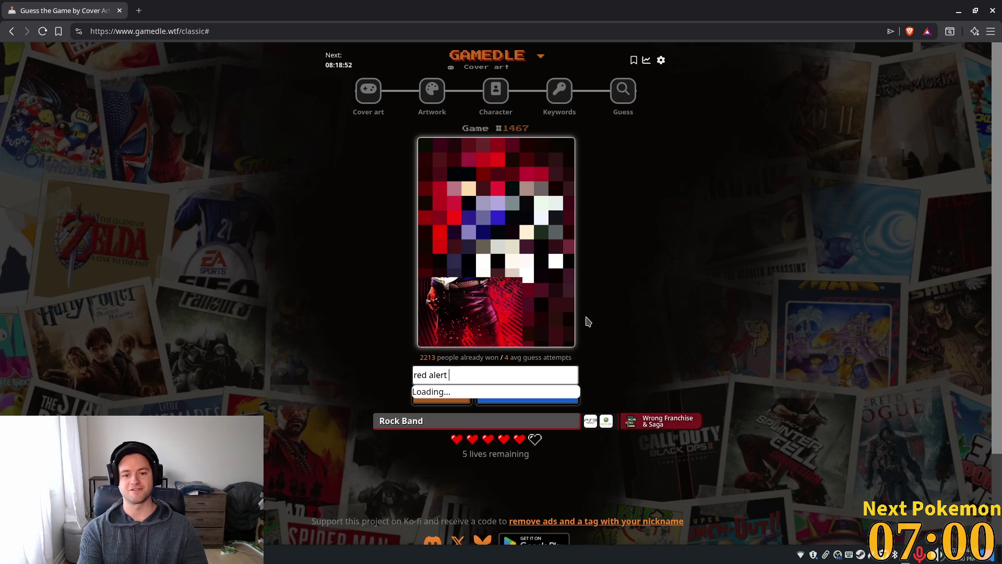
key("Down")
key("Return")
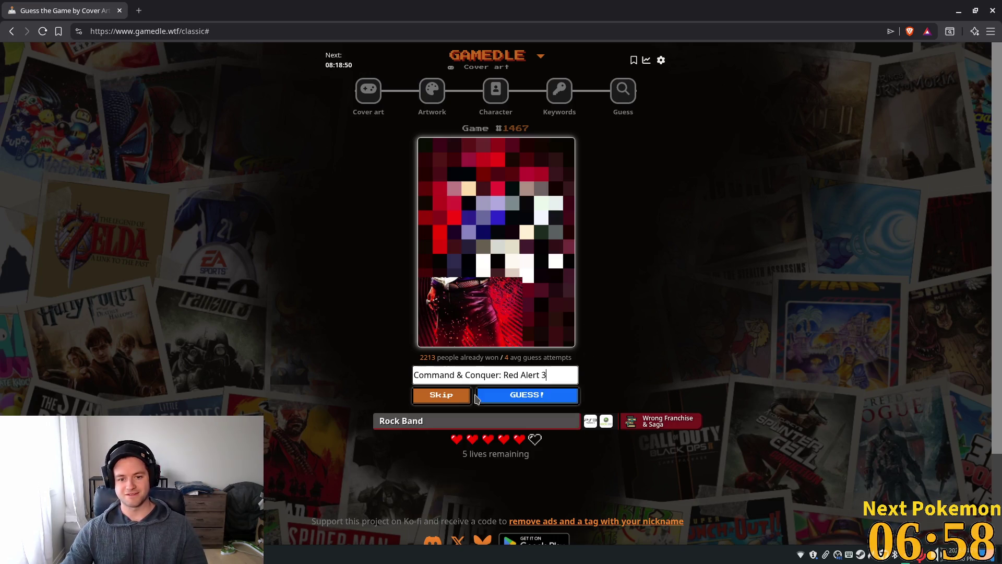
left_click(547, 401)
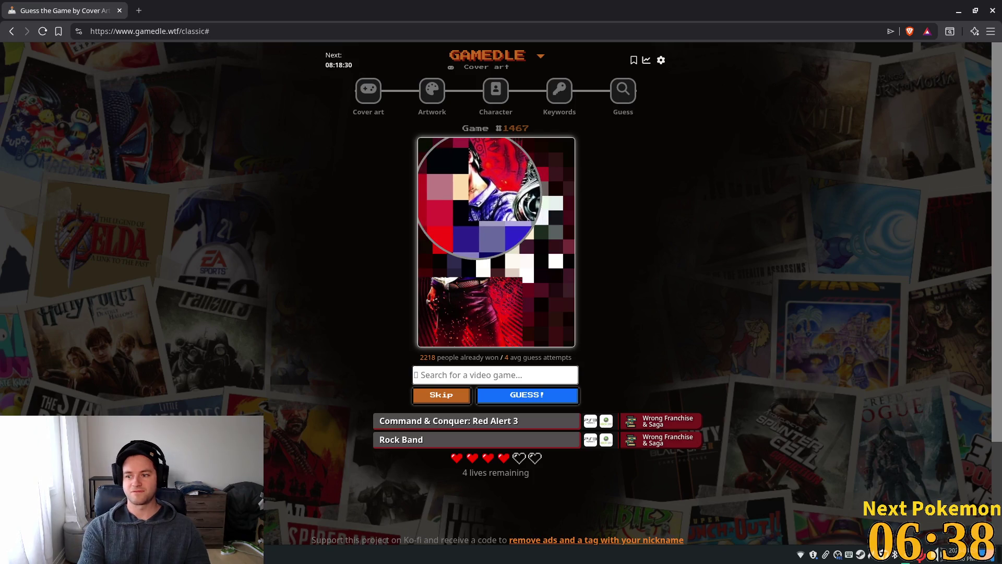
- Guess Evil Dead: The Game, then Full Throttle, for cover art game #1467
type("evil ")
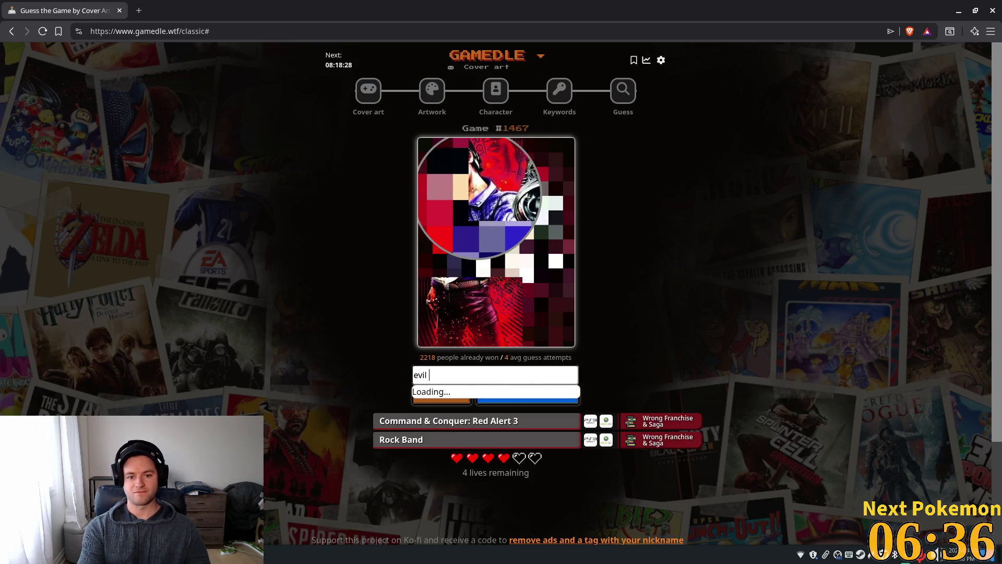
type("dead")
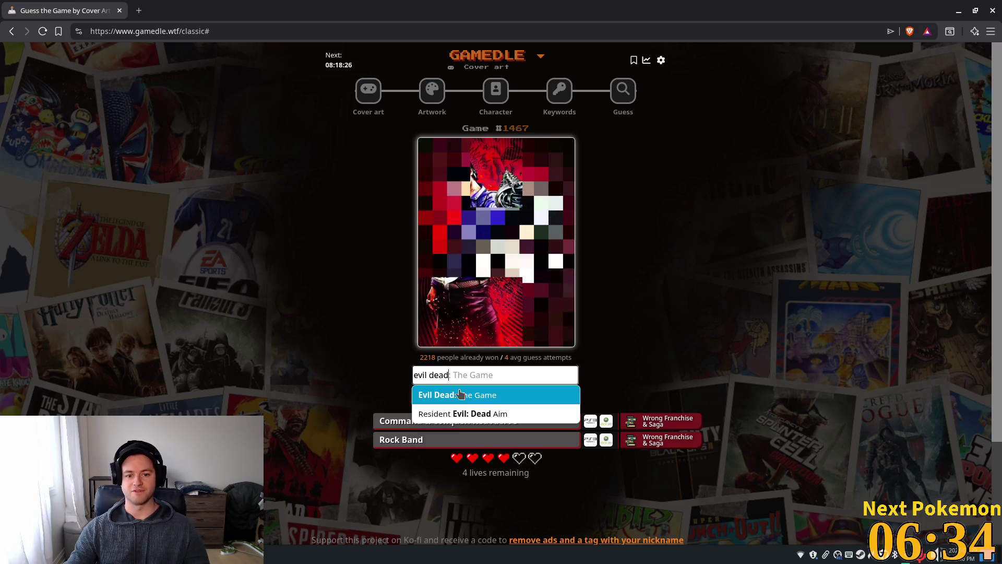
left_click(459, 396)
left_click(554, 400)
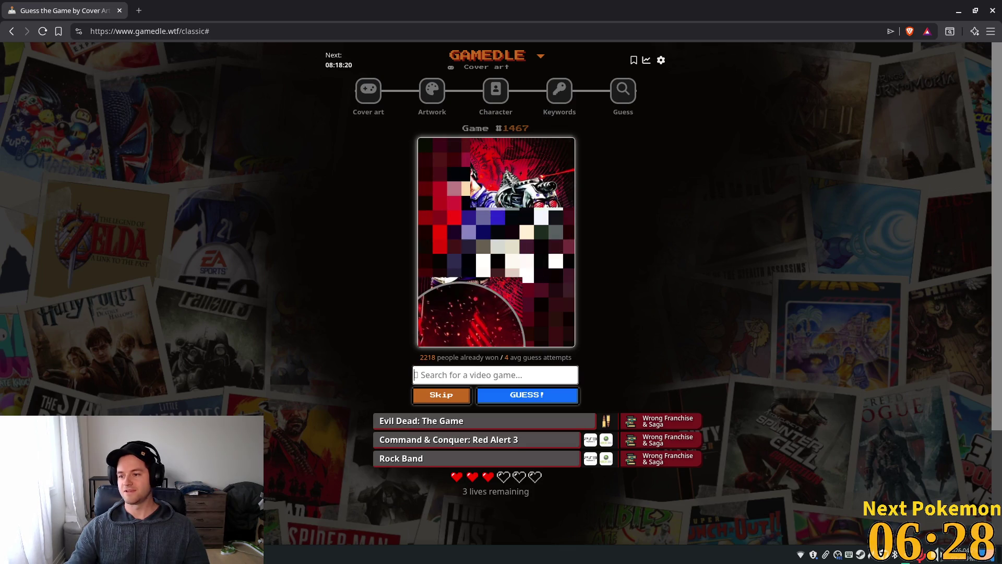
type("full t")
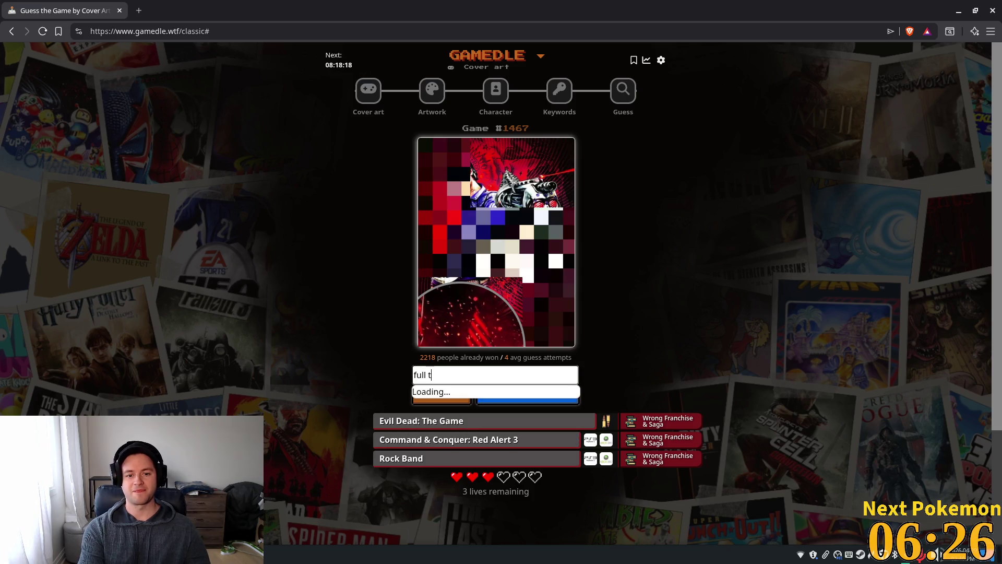
type("hro")
left_click(458, 396)
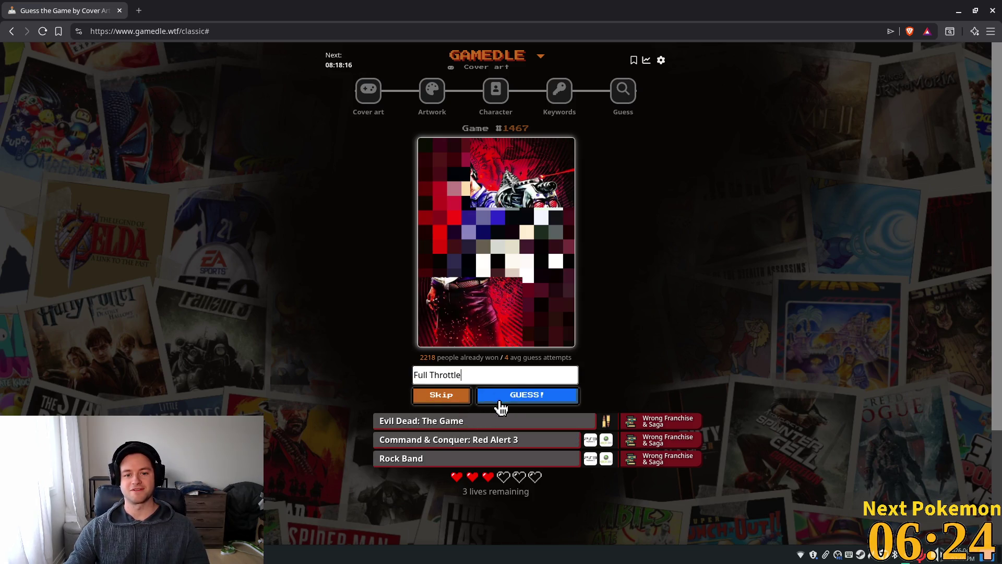
left_click(500, 400)
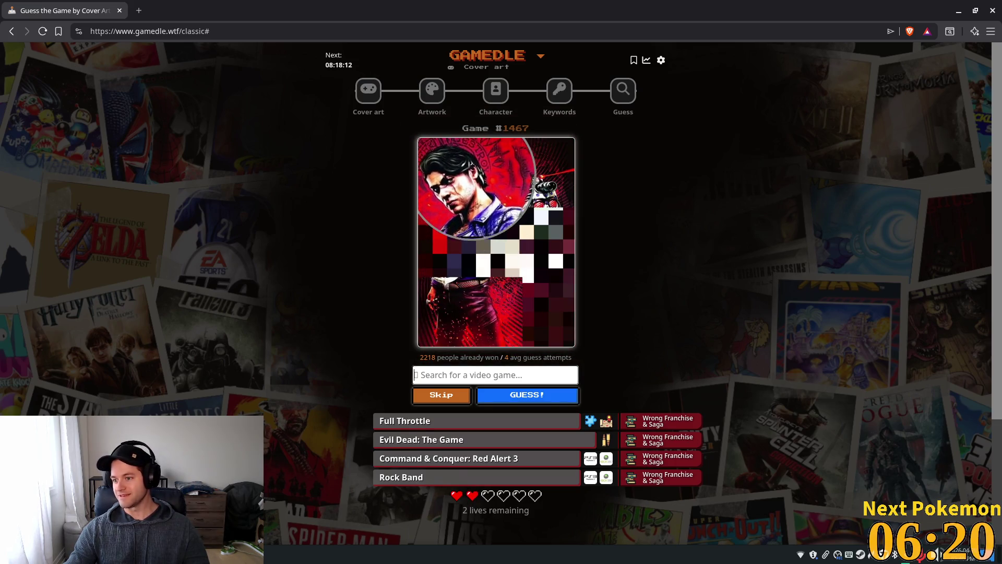
- Discard a Dredge pick and guess Yakuza instead
type("dredd")
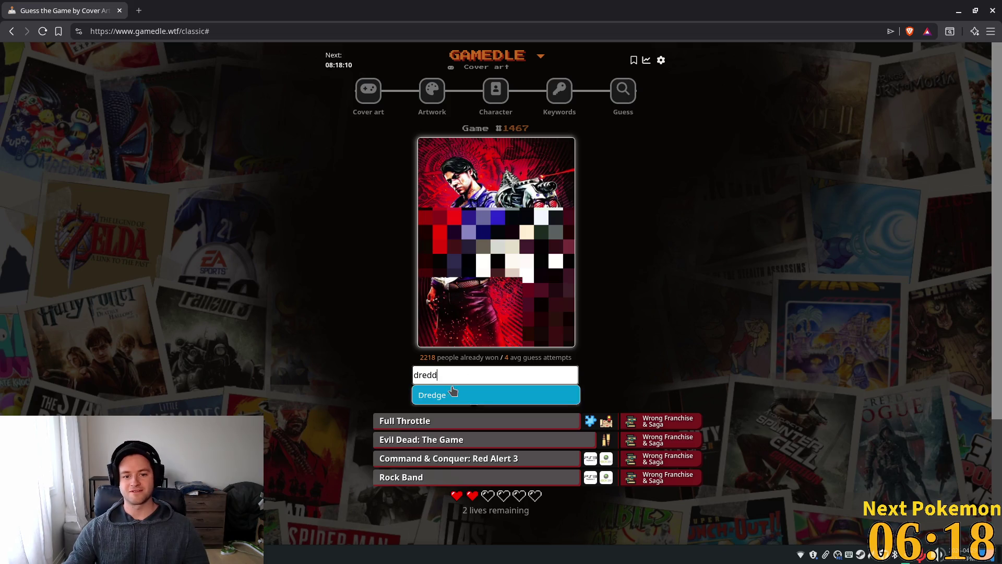
left_click(453, 392)
double_click(462, 371)
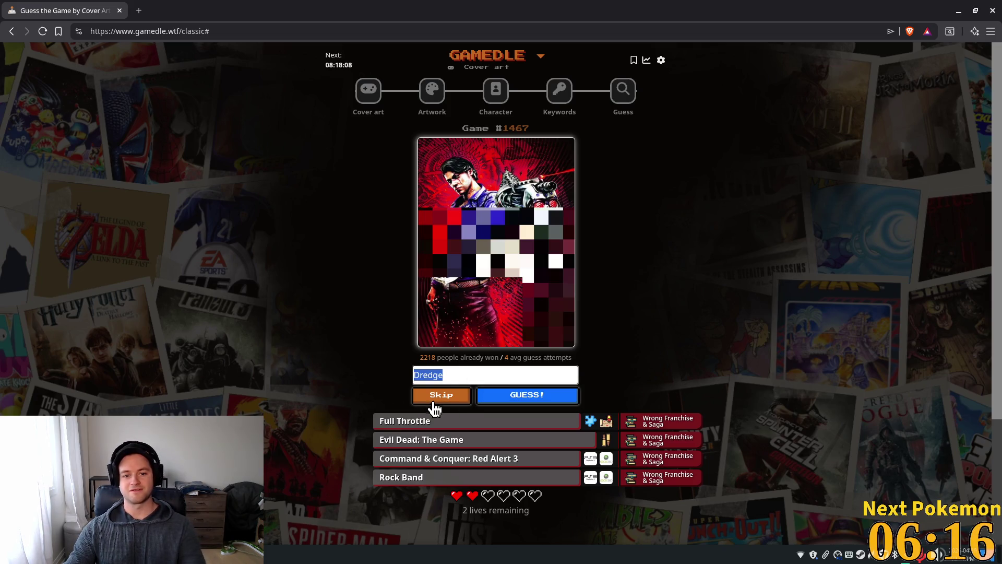
key("BackSpace")
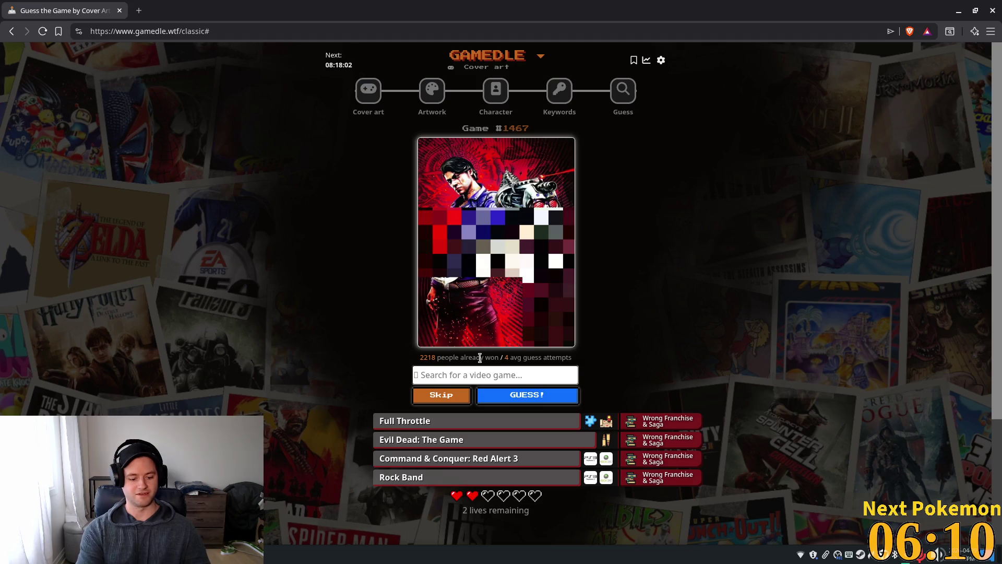
type("yakuz")
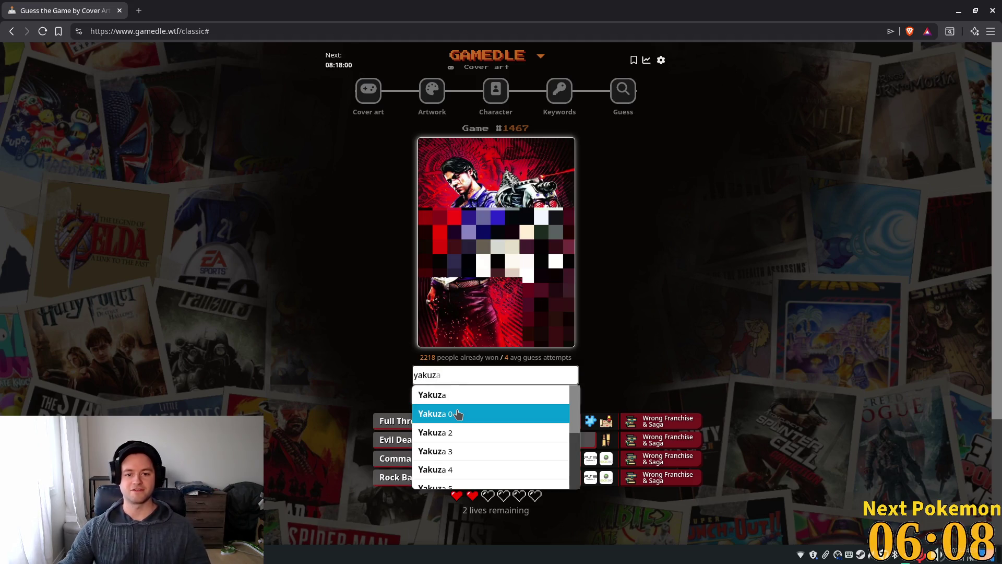
left_click(459, 413)
left_click(530, 397)
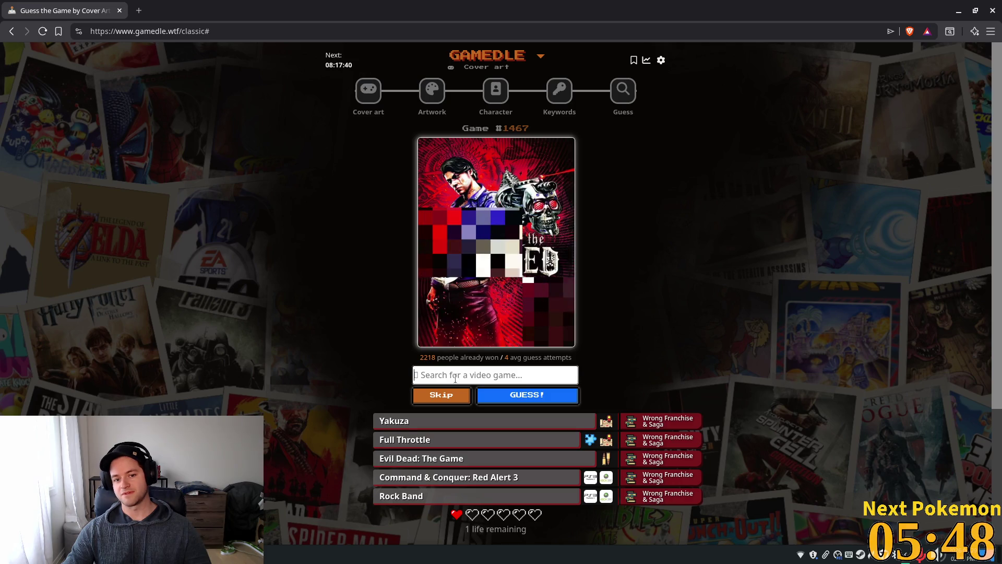
- Search the titles 'The cursed' and 'the med', clearing the first attempt
type("T")
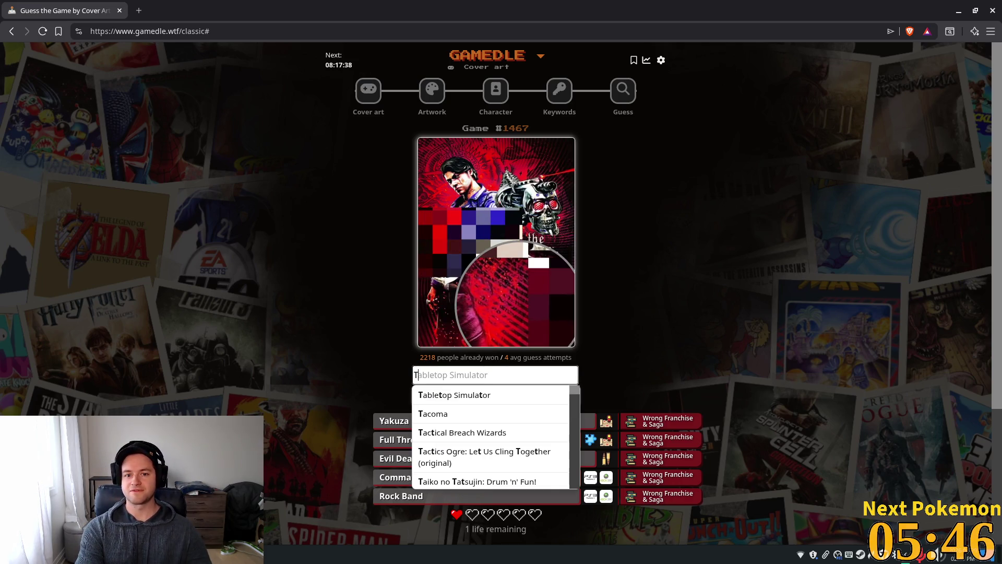
type("he curs")
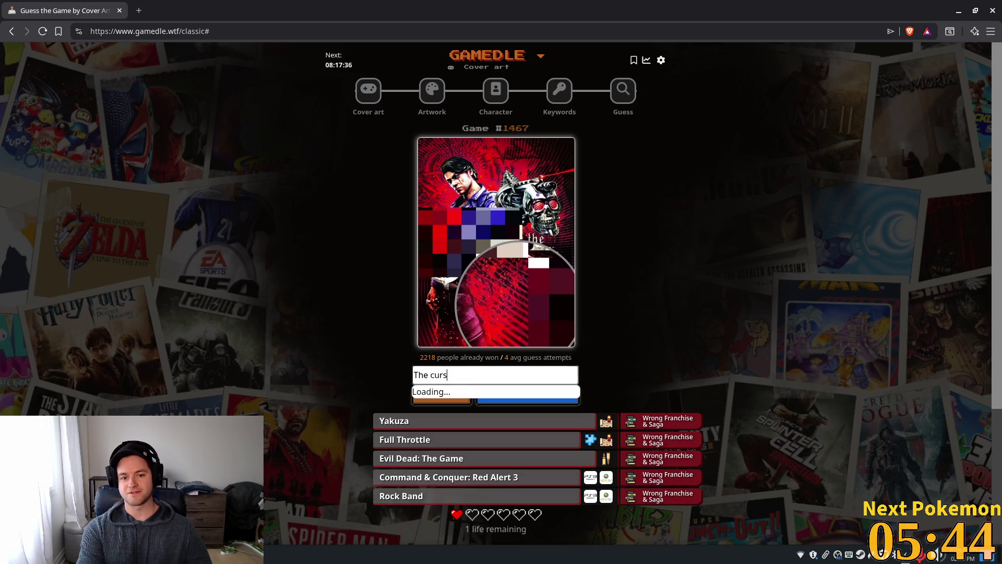
type("ed")
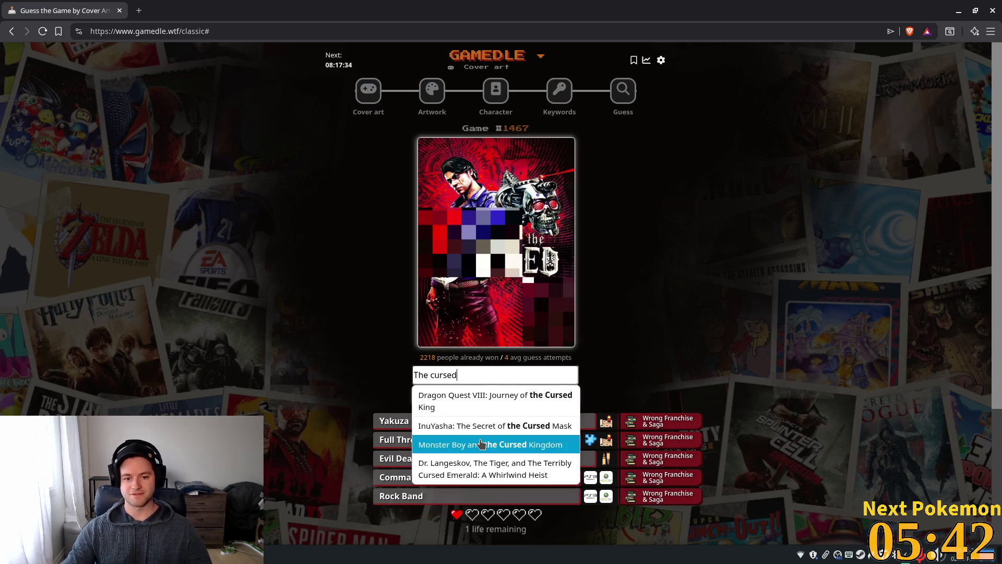
scroll(491, 445, "down", 3)
scroll(718, 243, "up", 3)
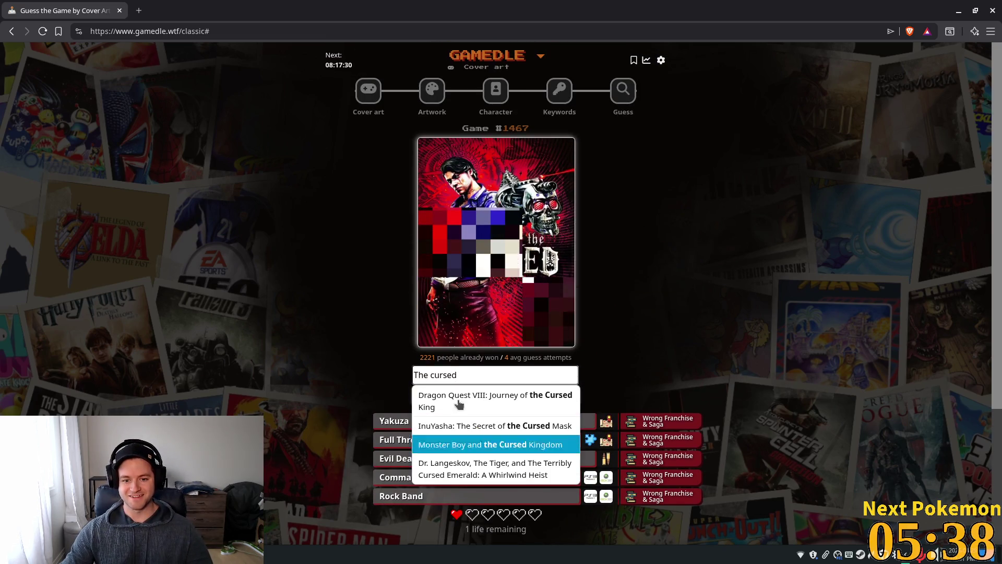
left_click_drag(468, 374, 375, 357)
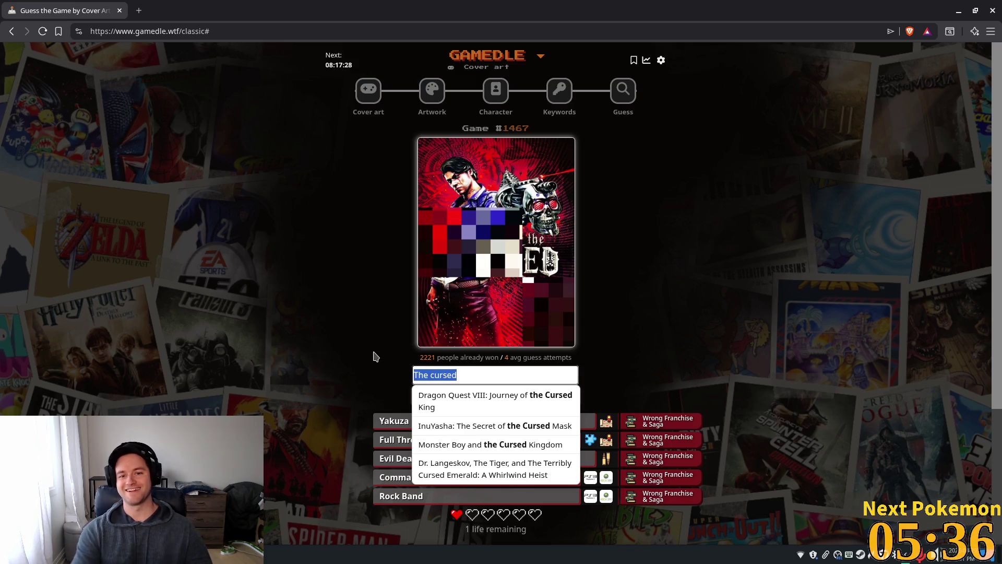
key("BackSpace")
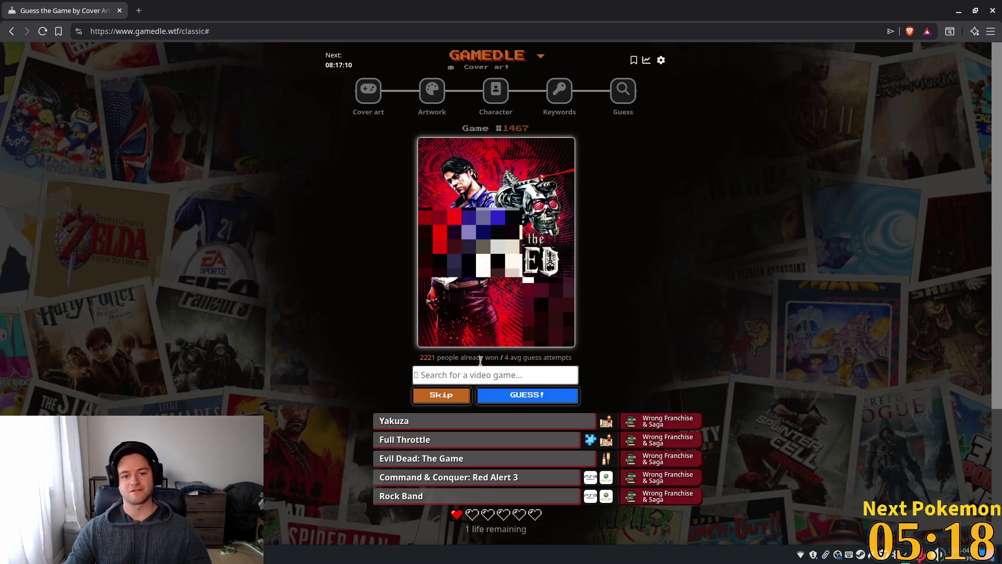
type("the murd")
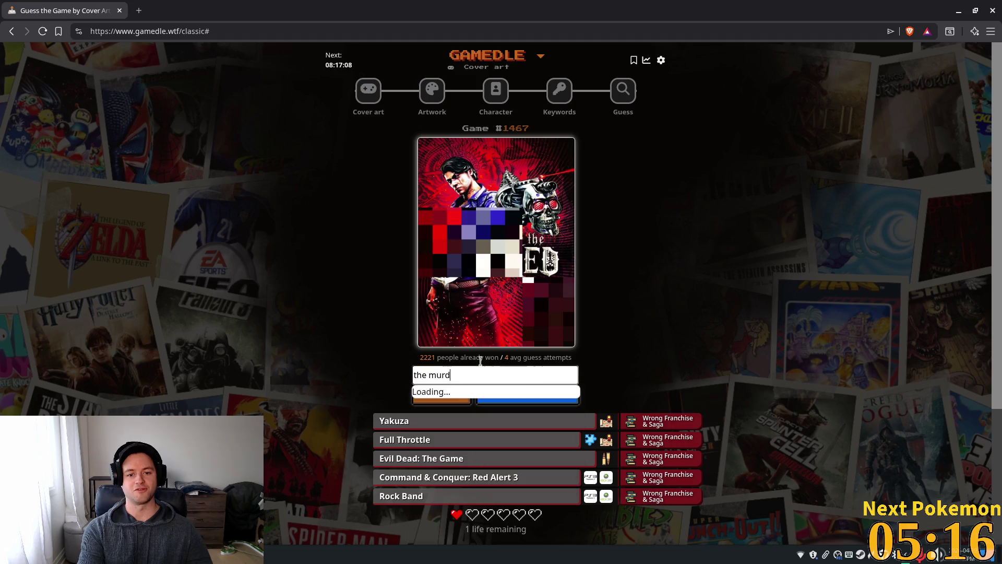
key("BackSpace")
key("BackSpace")
key("BackSpace")
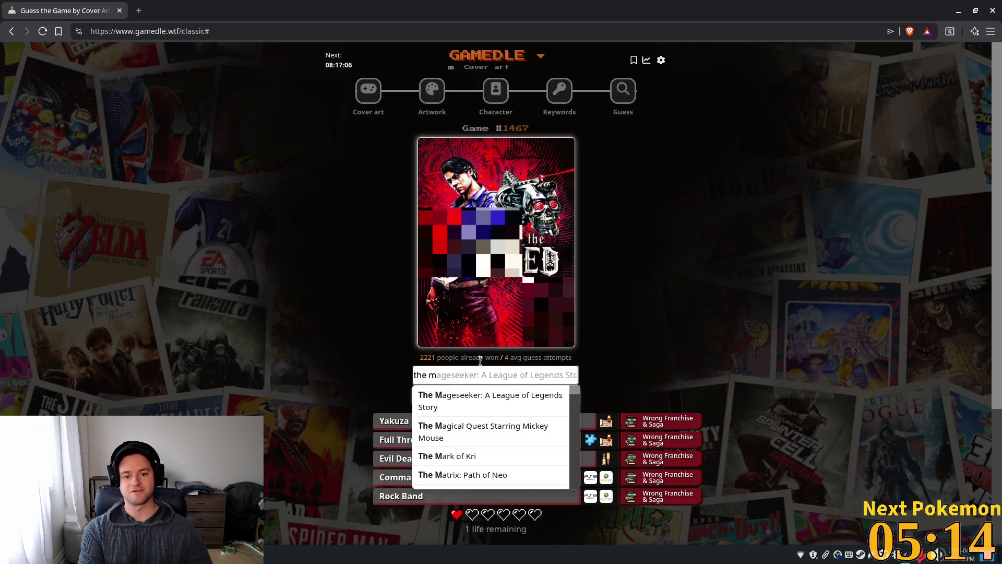
type("ed")
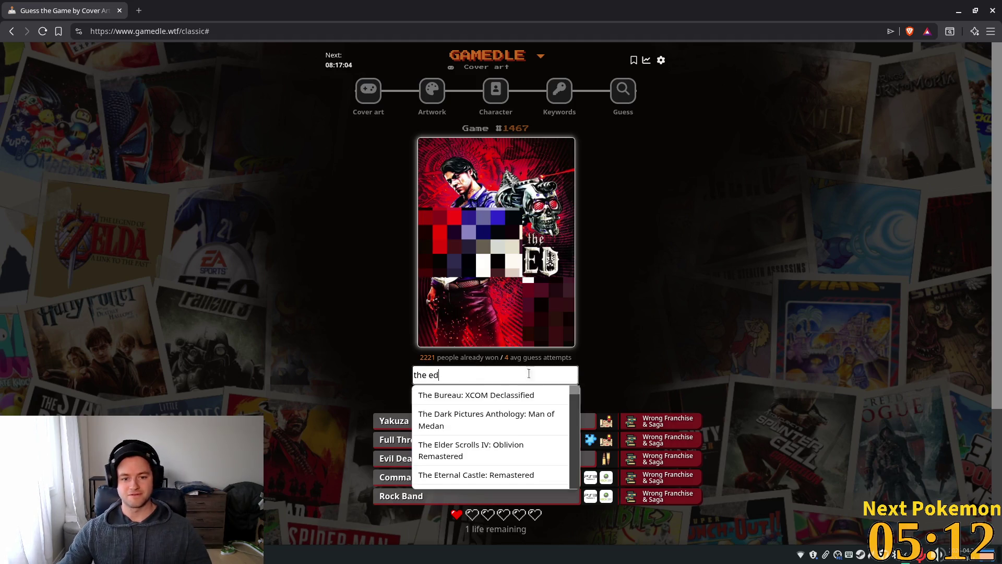
scroll(548, 420, "down", 10)
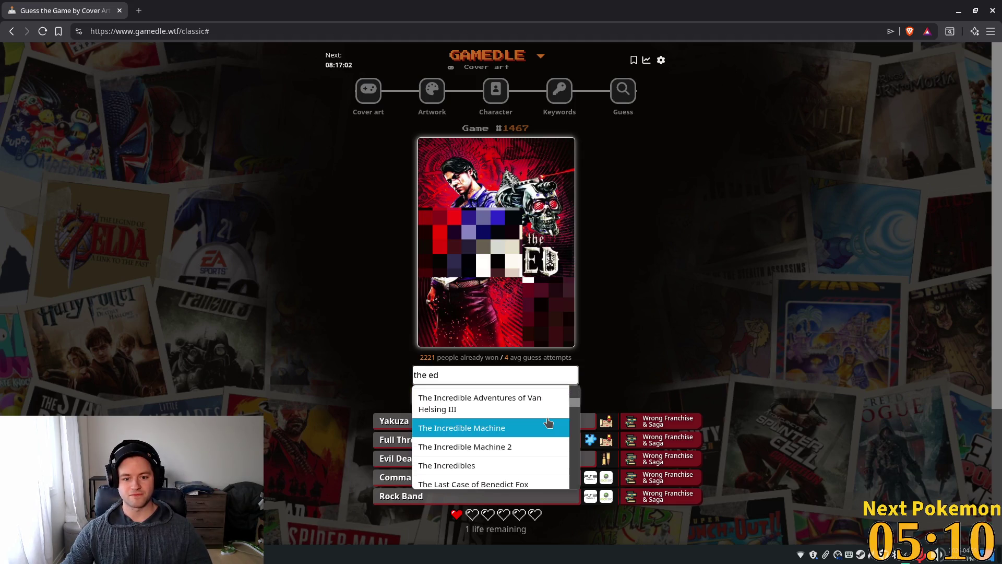
mouse_move(574, 415)
left_mouse_down()
mouse_move(574, 487)
mouse_move(568, 374)
left_mouse_up()
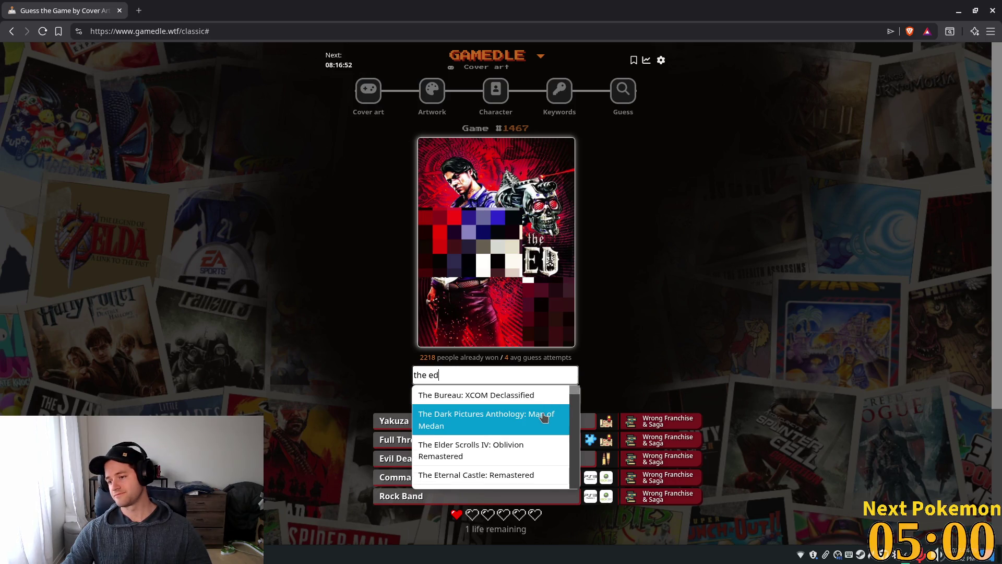
- Try 'damned' and one more search, then skip the final life to reveal the answer
left_click(684, 360)
left_click(452, 373)
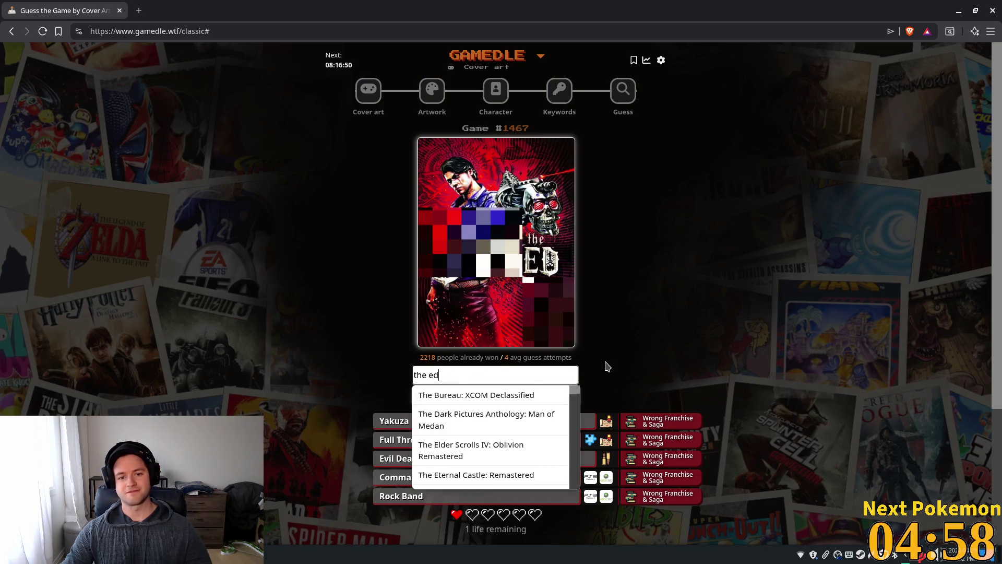
key("BackSpace")
key("BackSpace")
type("damned")
key("ctrl+a")
key("BackSpace")
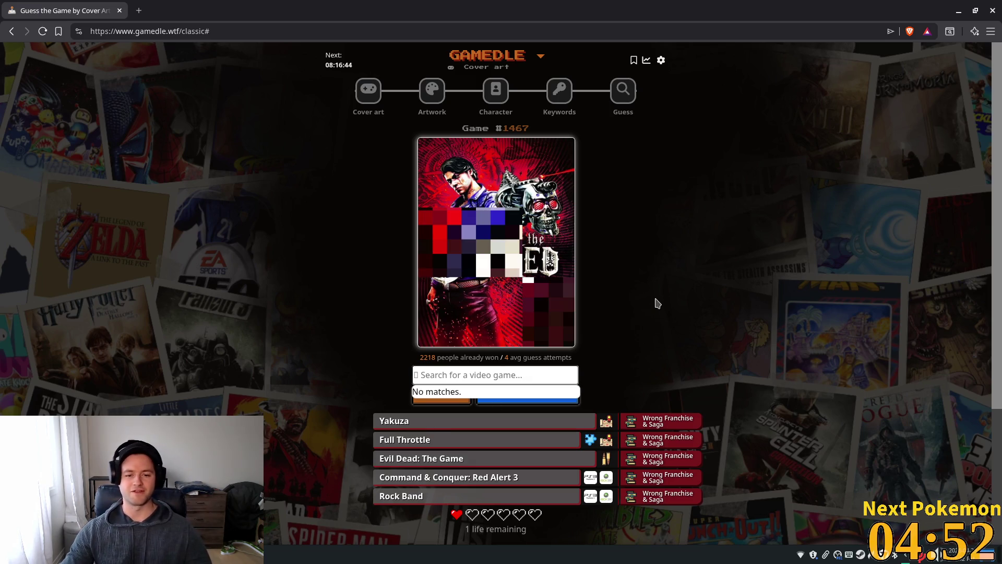
type("the fucked")
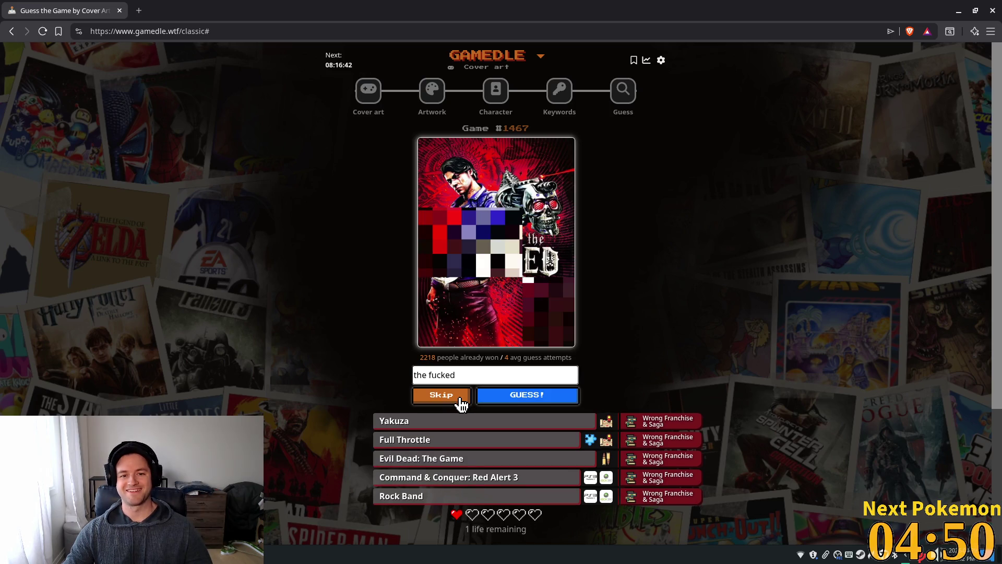
left_click(459, 401)
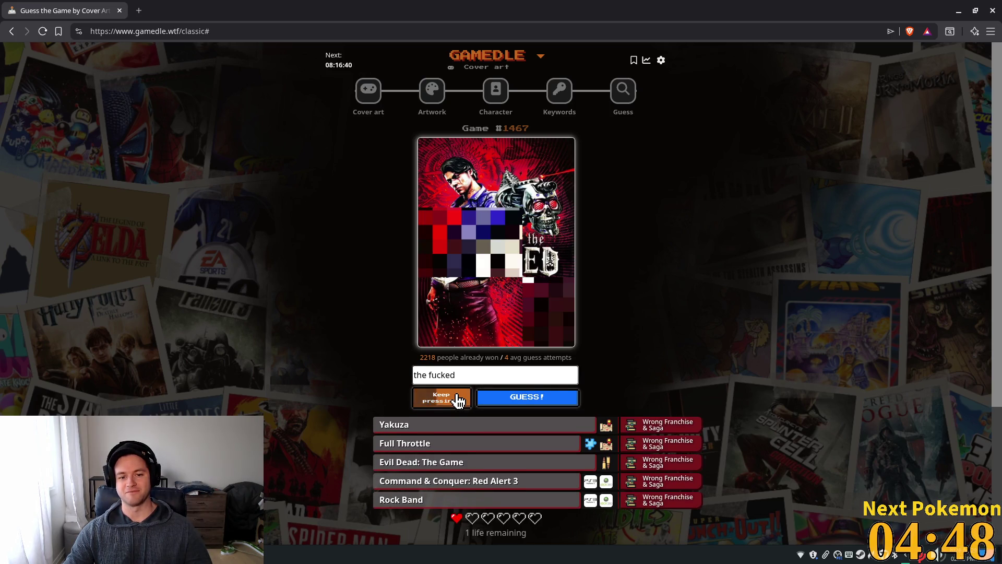
left_click(458, 400)
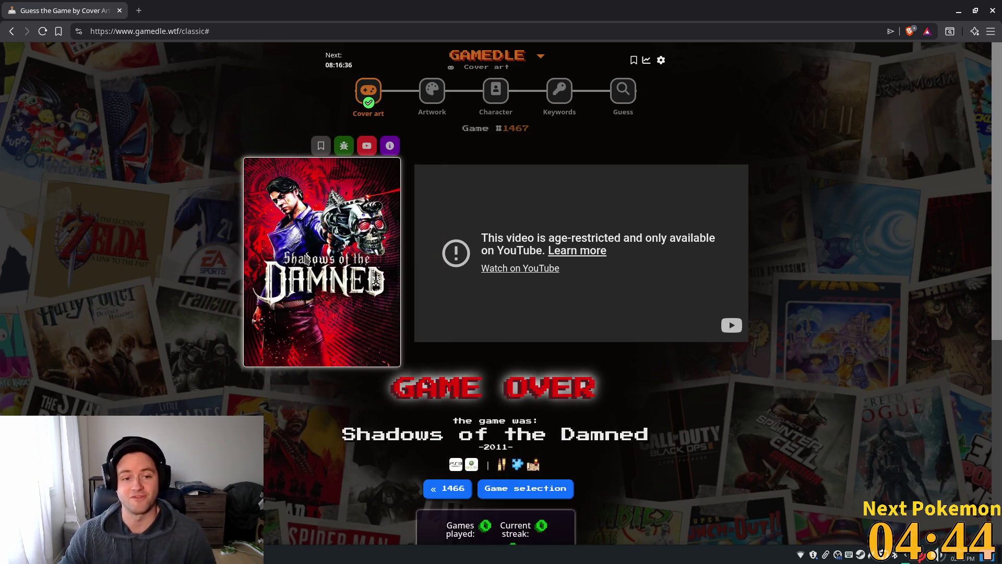
- Leave the Shadows of the Damned game-over screen for Artwork puzzle #1226
scroll(740, 274, "down", 2)
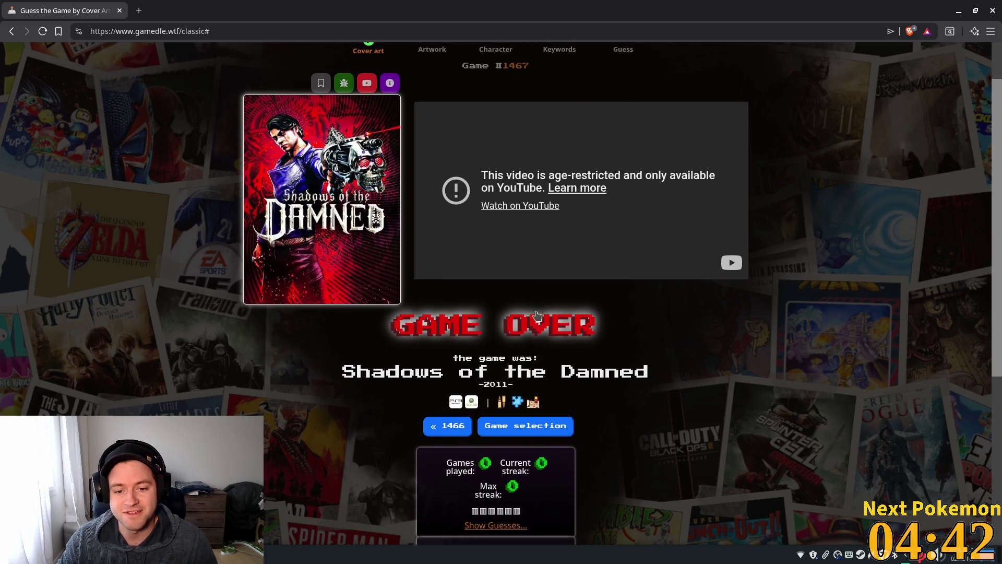
scroll(659, 309, "up", 2)
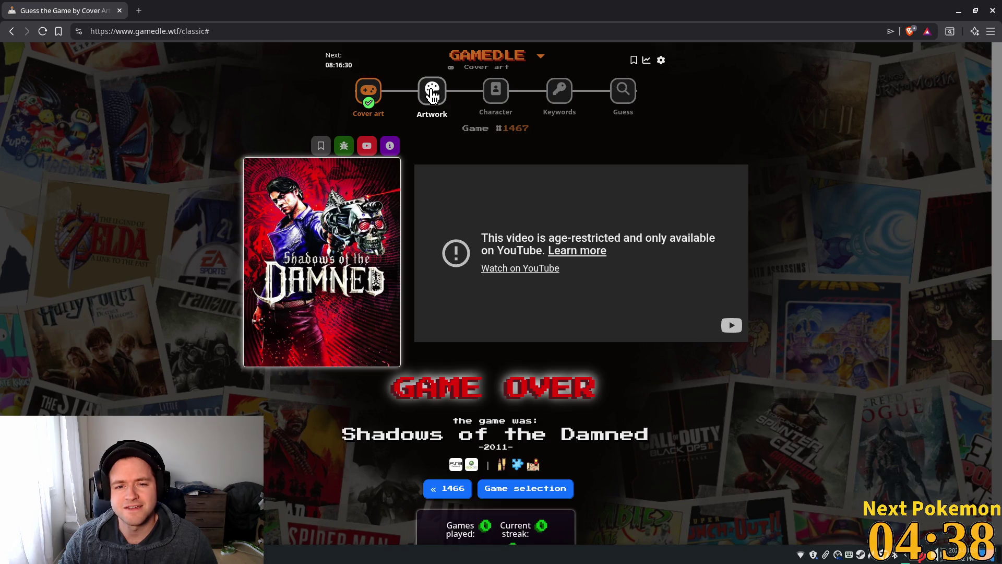
left_click(432, 93)
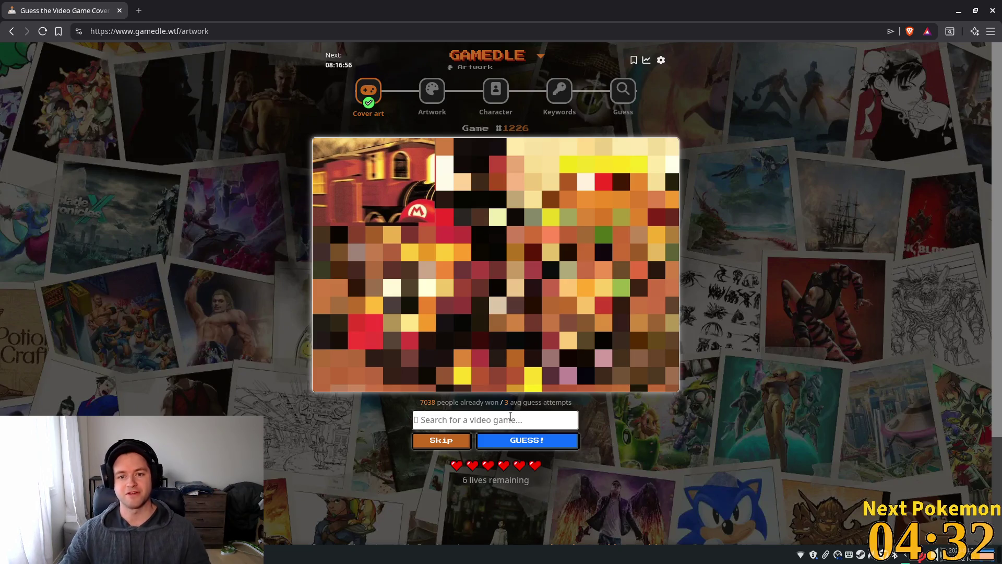
- Guess Paper Mario for Artwork #1226, which turns out wrong
type("pap")
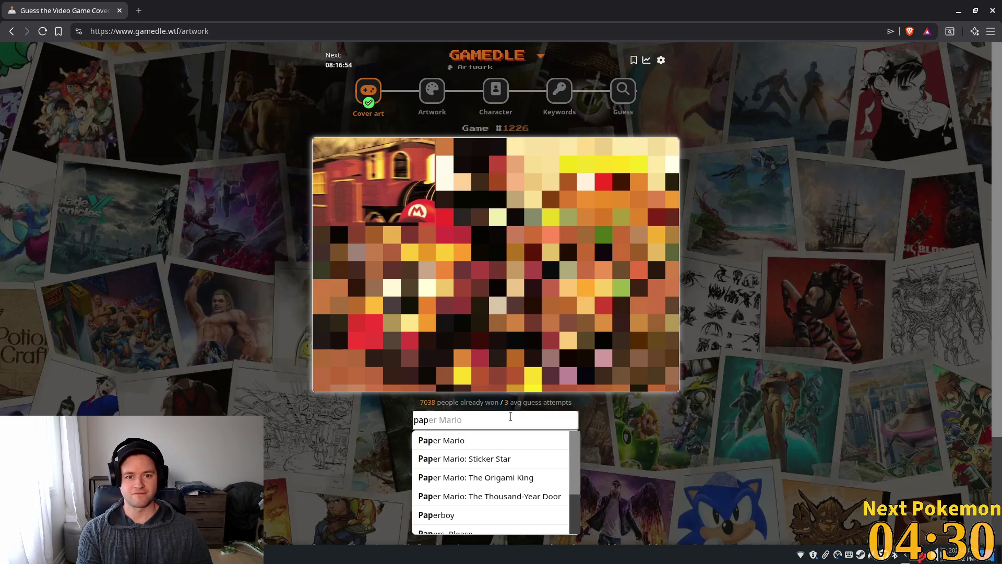
type("er ma")
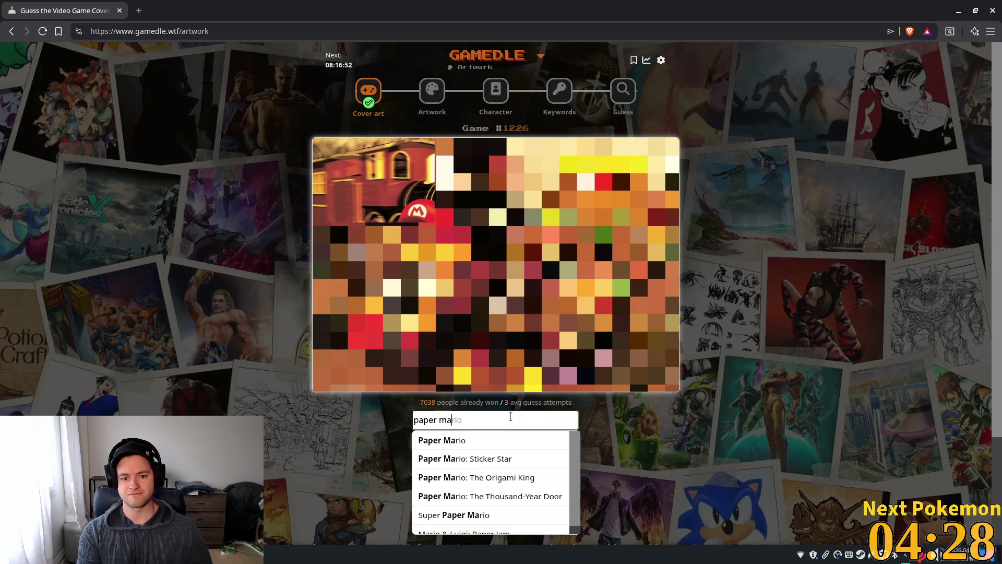
left_click(444, 441)
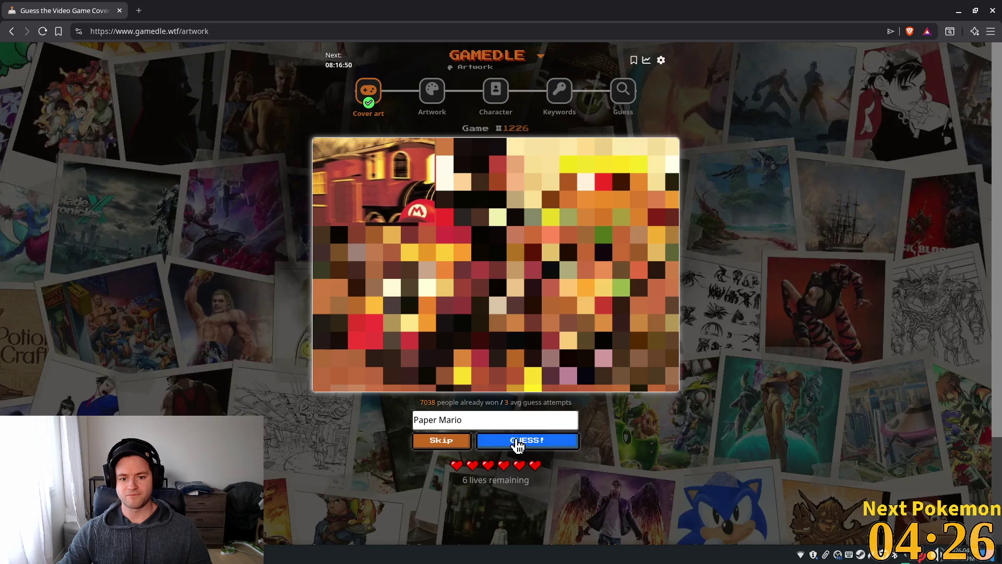
left_click(518, 445)
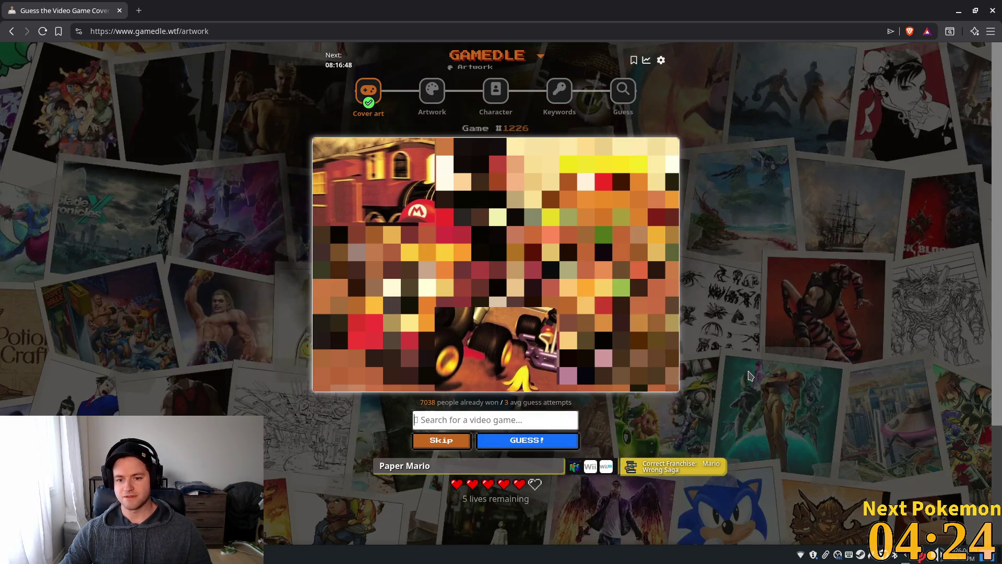
scroll(750, 376, "down", 2)
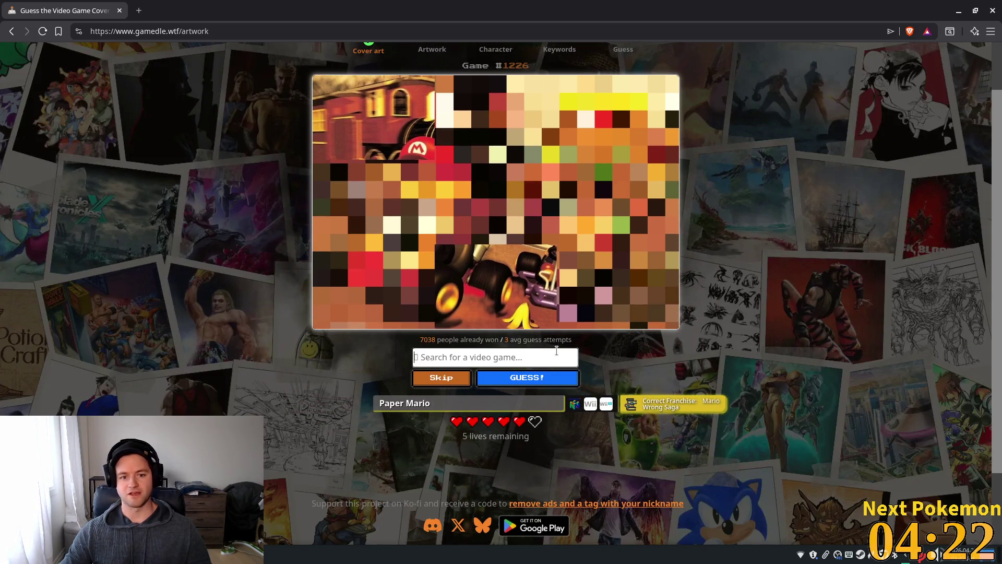
type("paper mario")
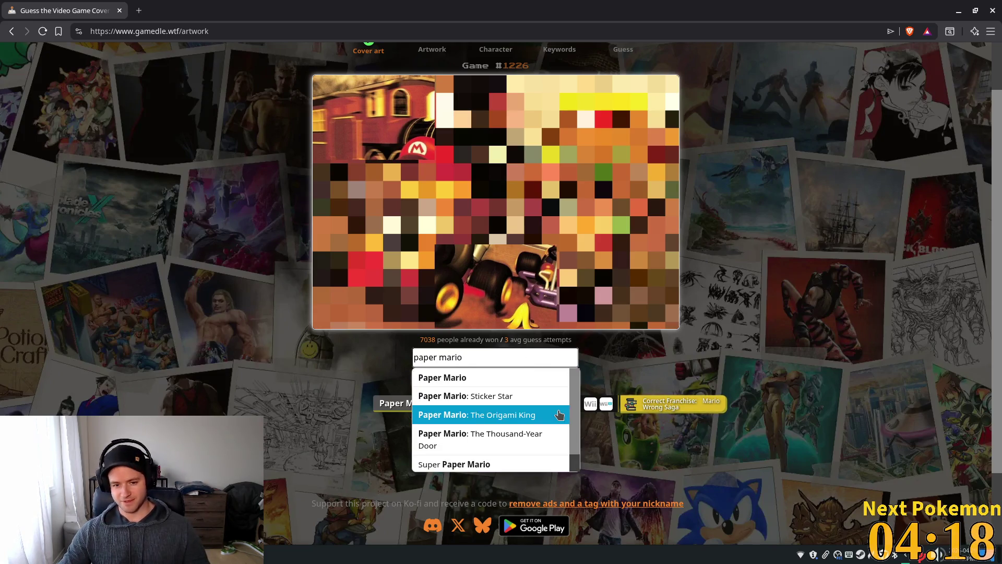
scroll(548, 425, "down", 3)
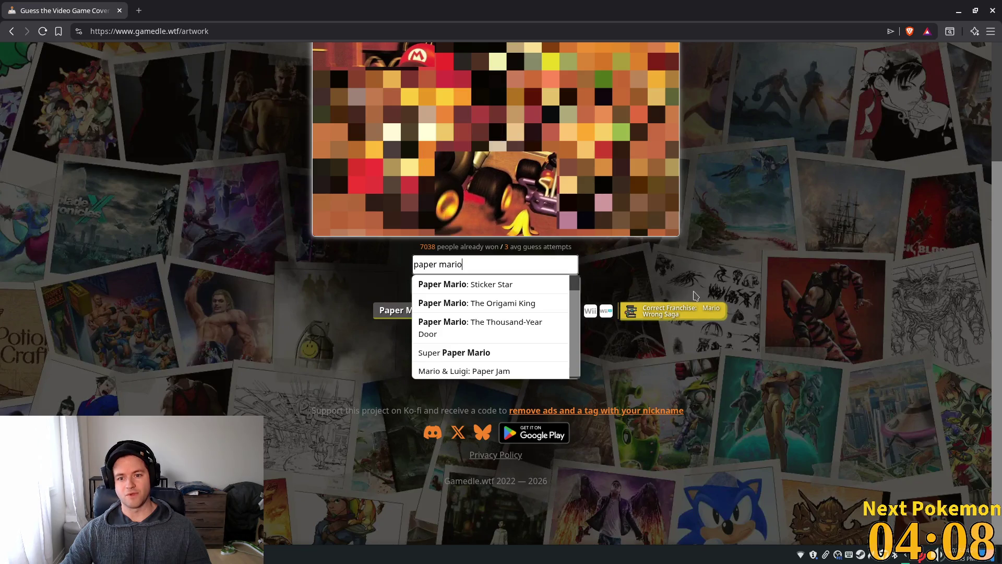
scroll(470, 303, "up", 2)
scroll(295, 355, "up", 2)
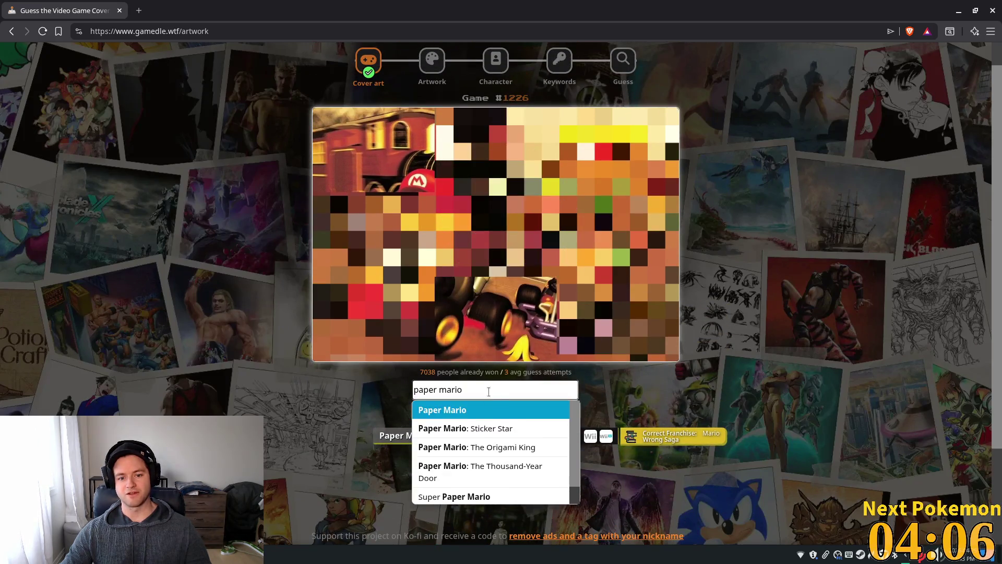
- Replace the search with 'mario kar' and submit Mario Kart 64, solving the puzzle
key("ctrl+a")
type("mario ca")
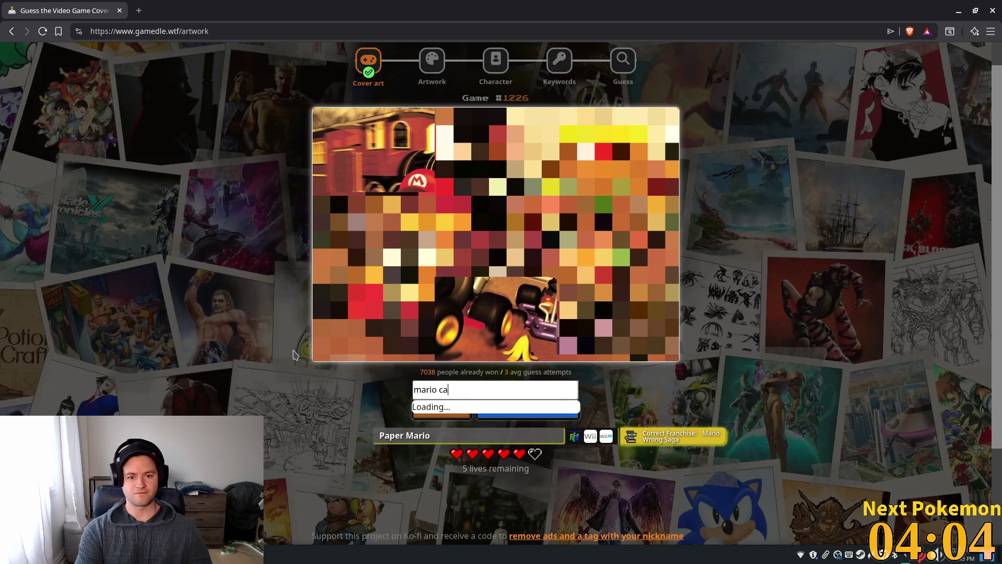
type("r")
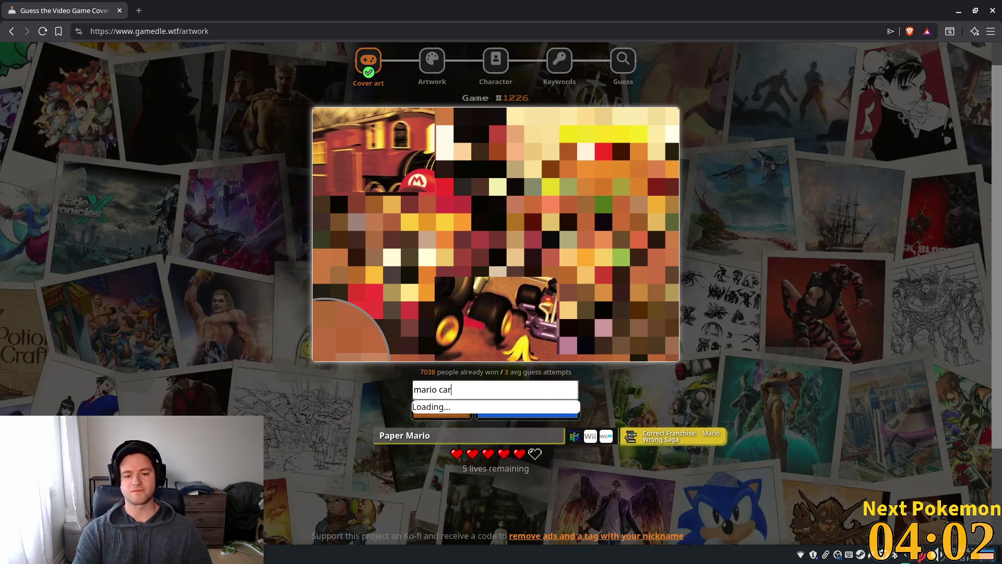
key("BackSpace")
key("BackSpace")
key("BackSpace")
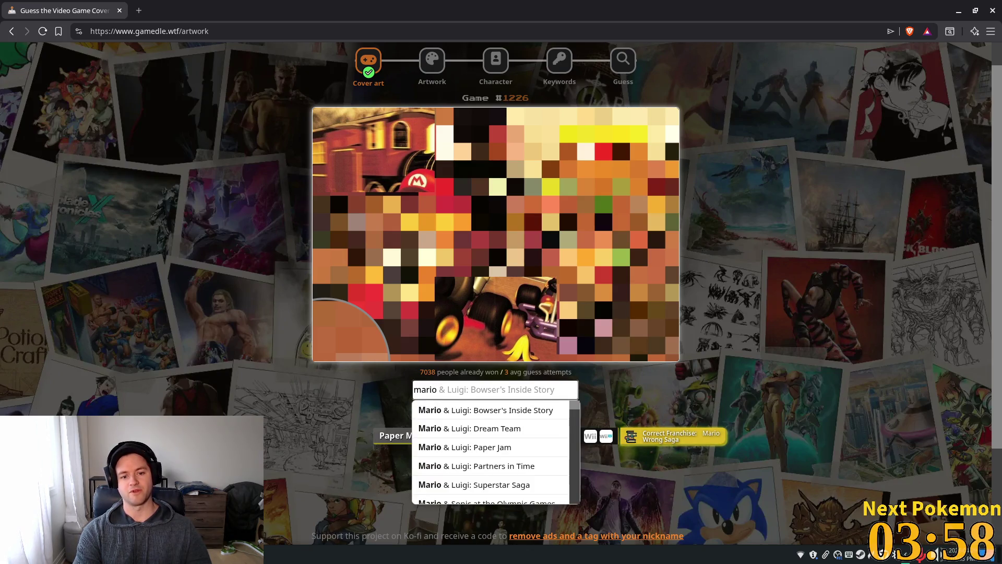
type("kar")
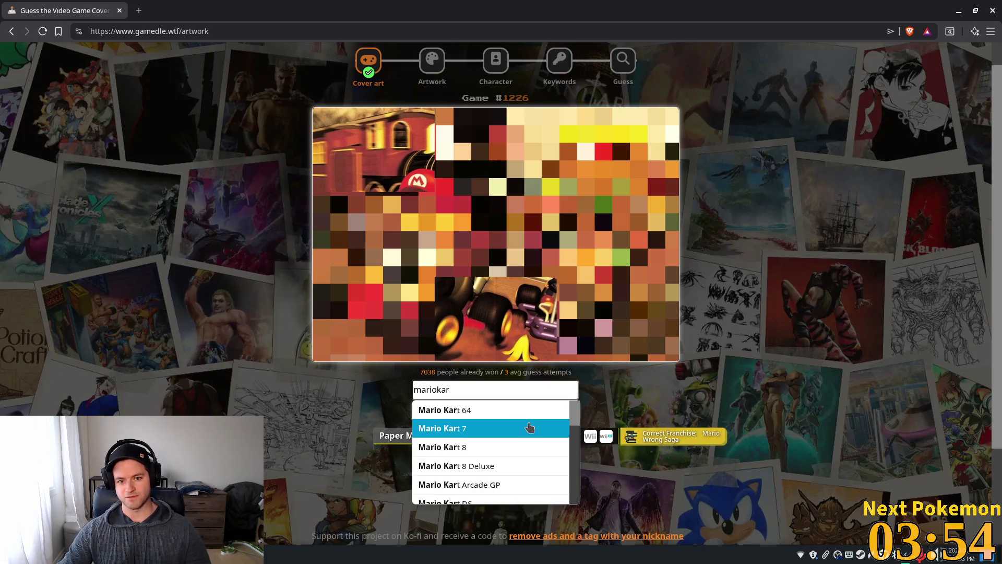
left_click(517, 410)
left_click(530, 412)
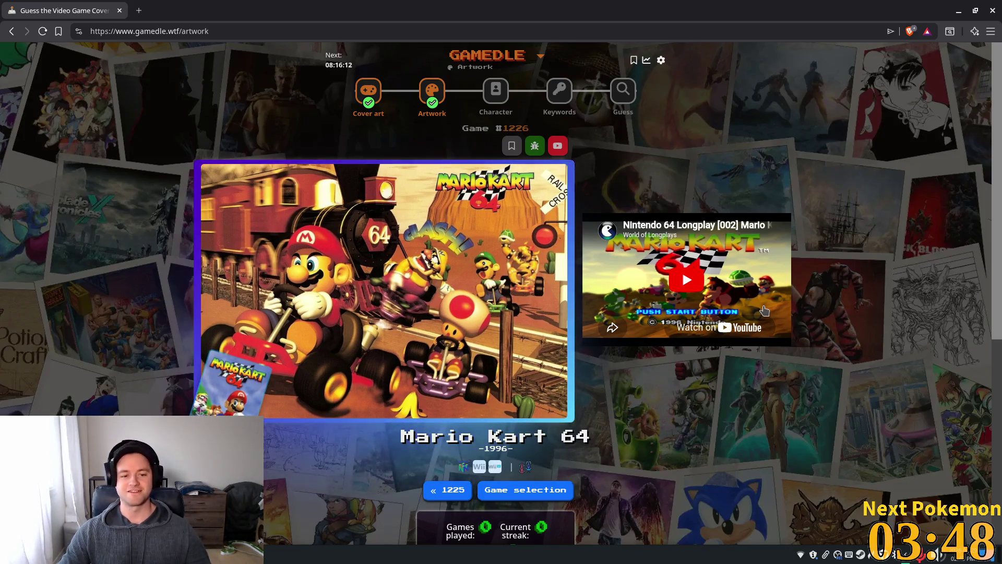
- Go to the daily Character puzzle and read its 4-attempt How to play rules
scroll(638, 301, "down", 4)
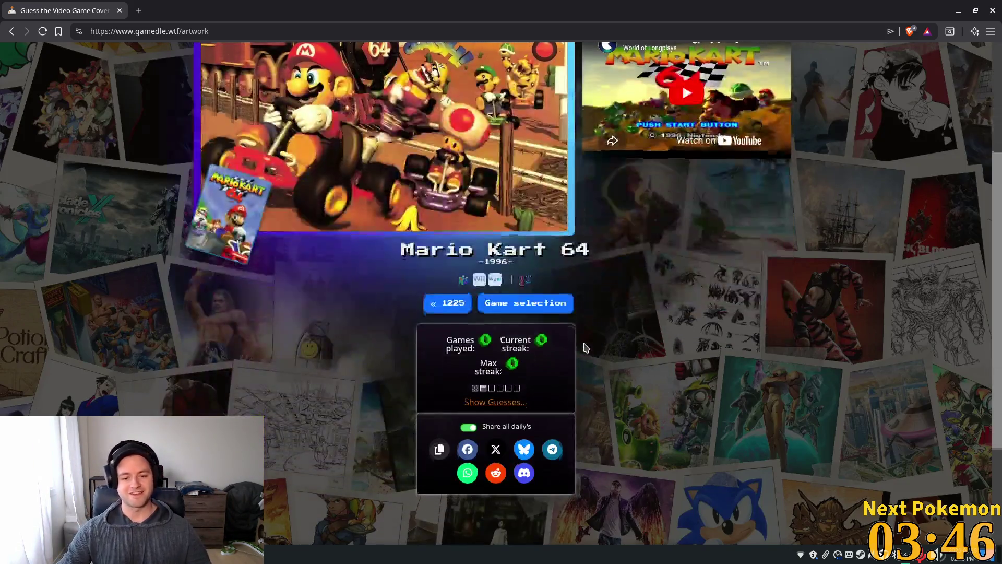
scroll(474, 85, "up", 4)
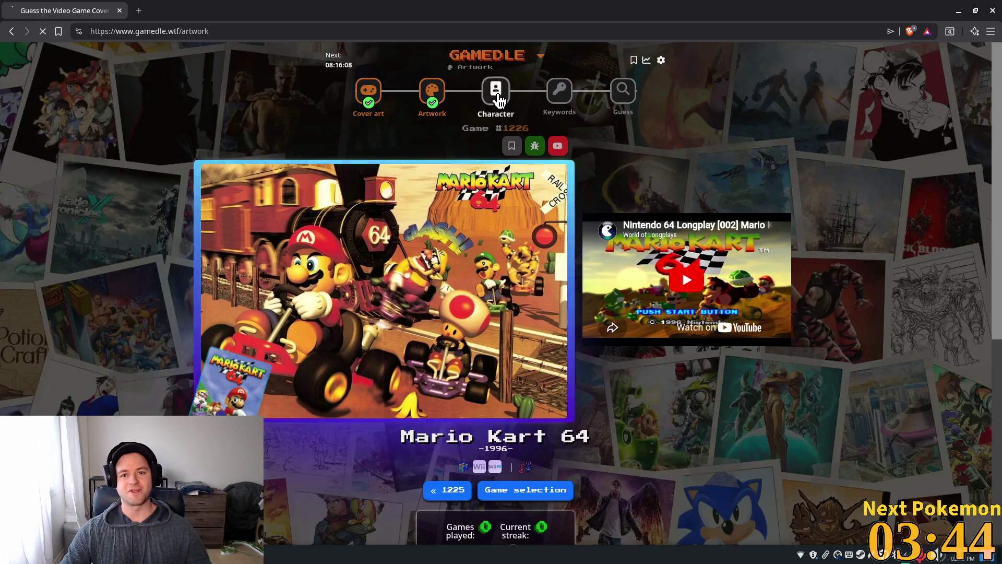
left_click(495, 90)
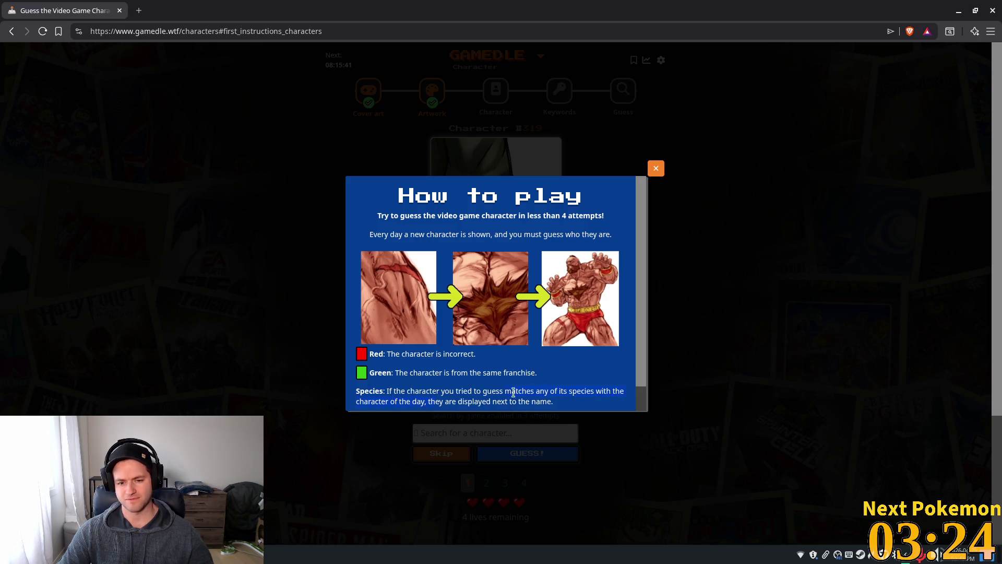
left_click_drag(513, 392, 580, 395)
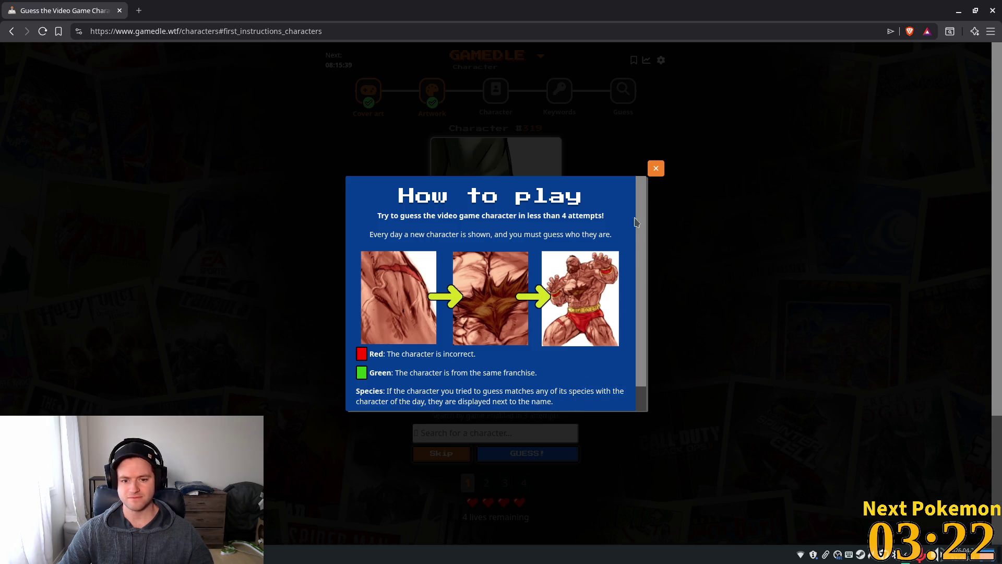
- Dismiss the instructions and try the character searches 'dragon' and 'final', clearing each
left_click(658, 168)
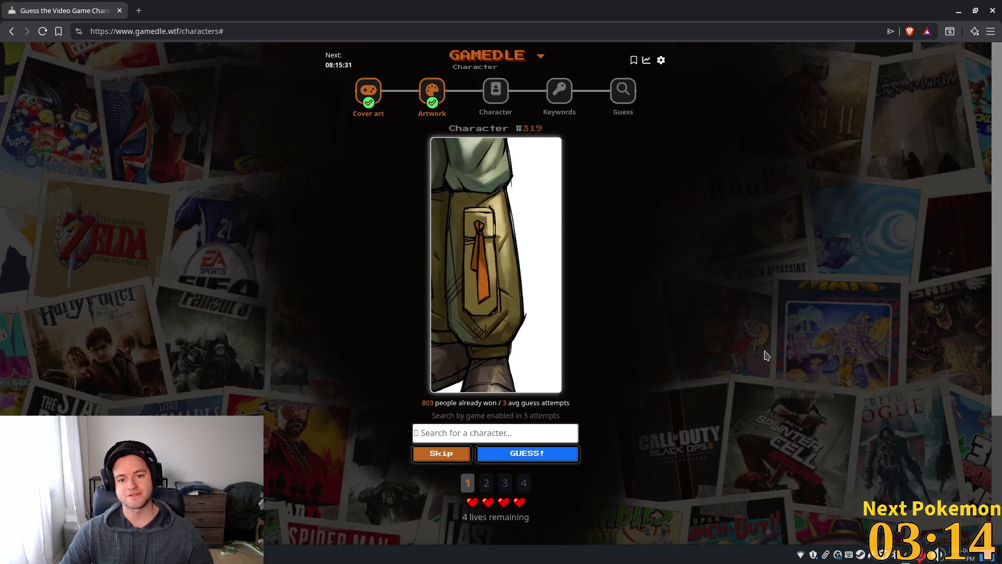
type("dragon")
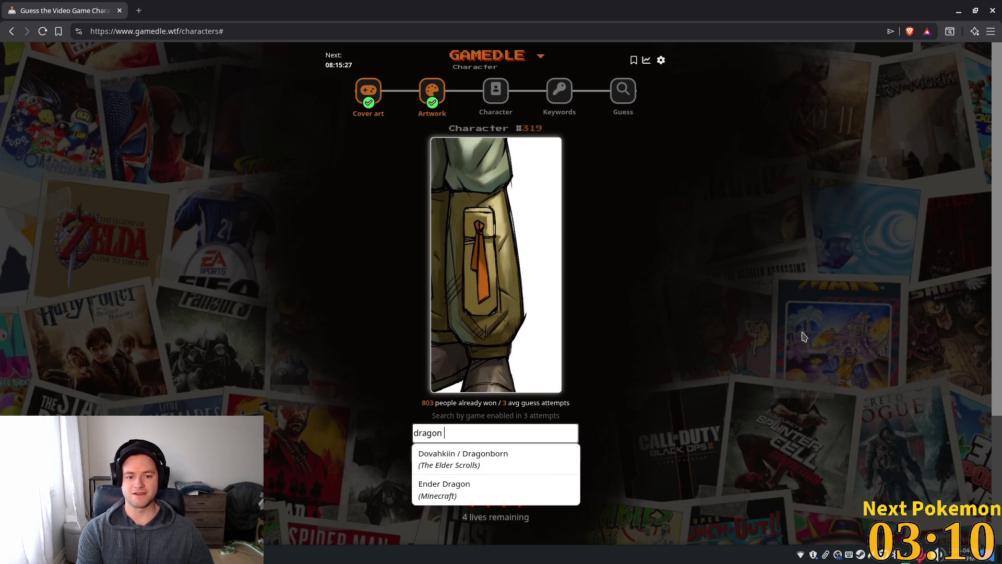
key("BackSpace")
type("g")
key("BackSpace")
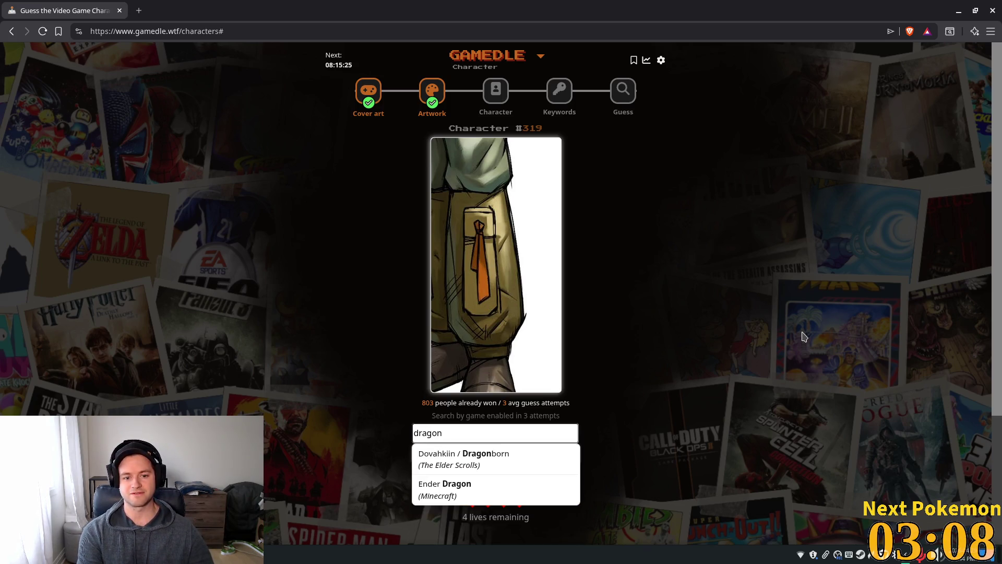
key("BackSpace")
key("BackSpace")
key("BackSpace")
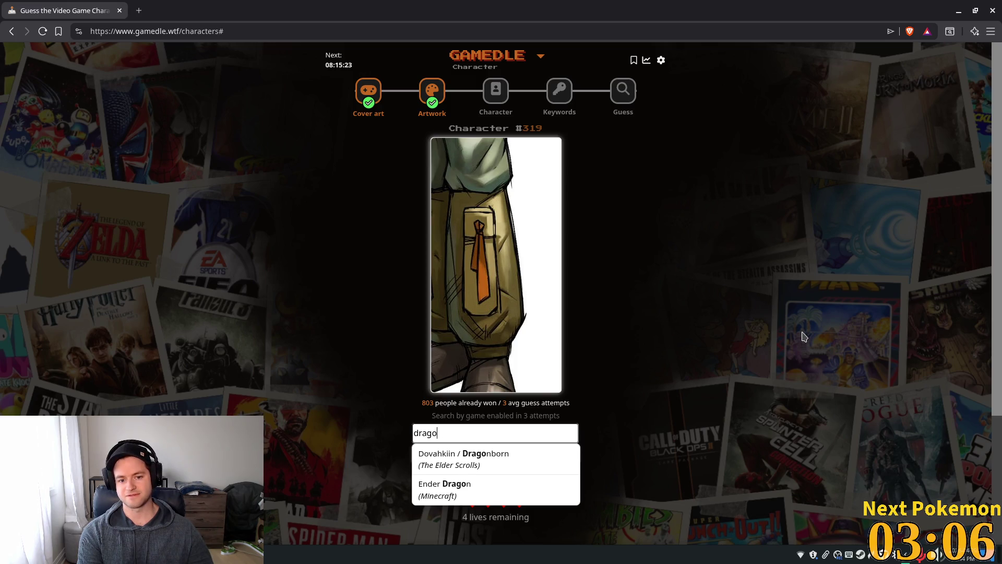
type("final")
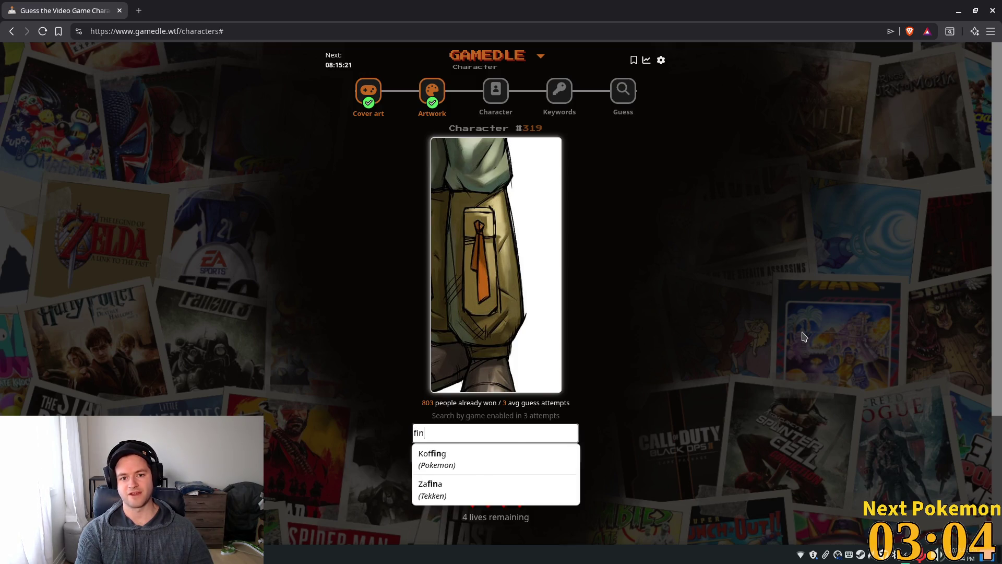
key("BackSpace")
key("BackSpace")
key("BackSpace")
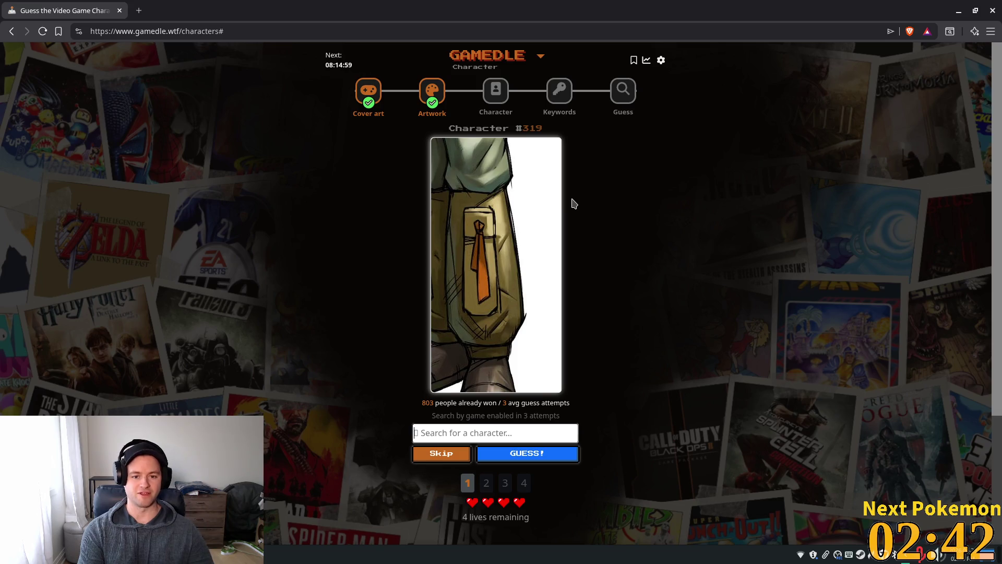
- Submit Solid Snake as the first guess for Character #319
type("solid")
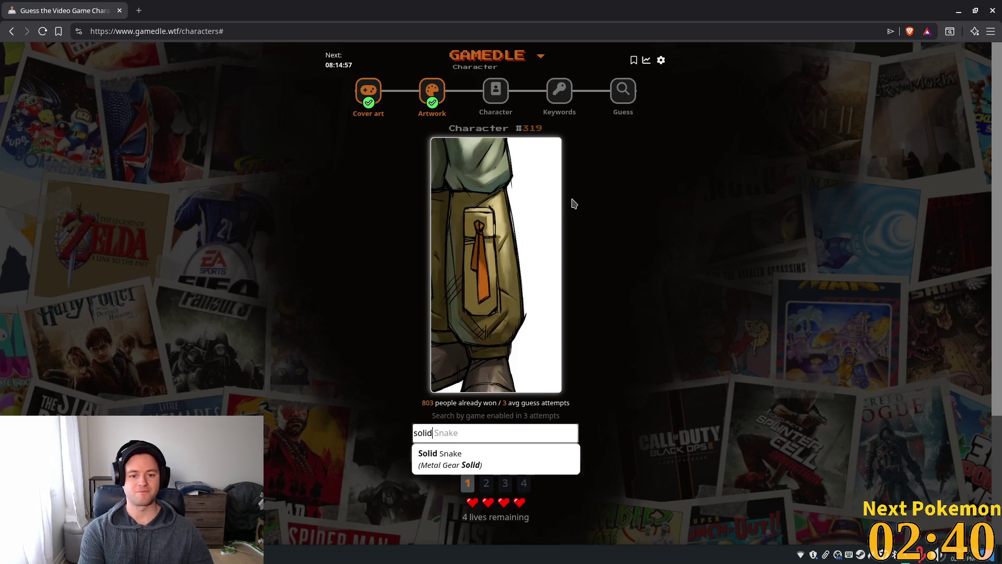
key("Down")
key("Return")
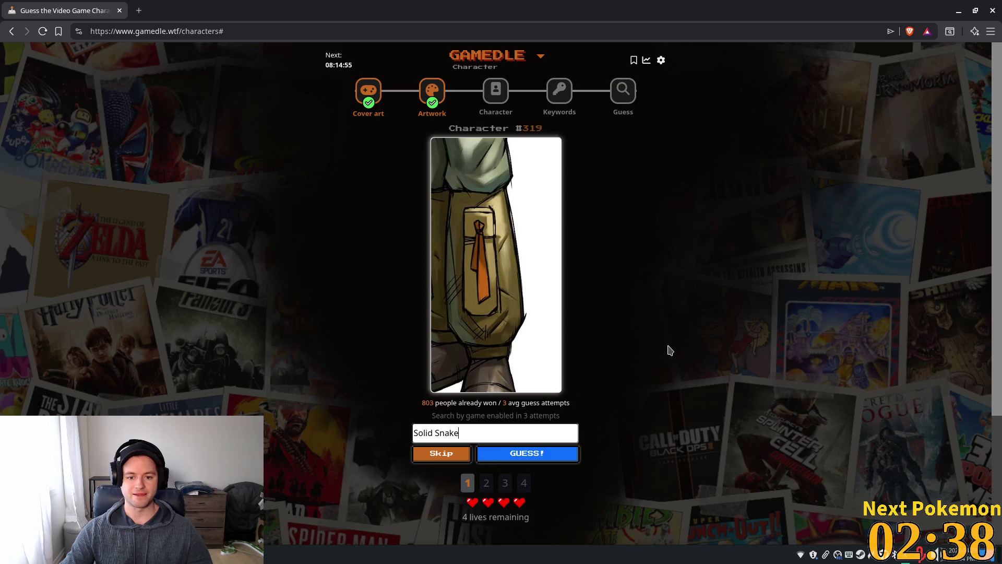
left_click(532, 456)
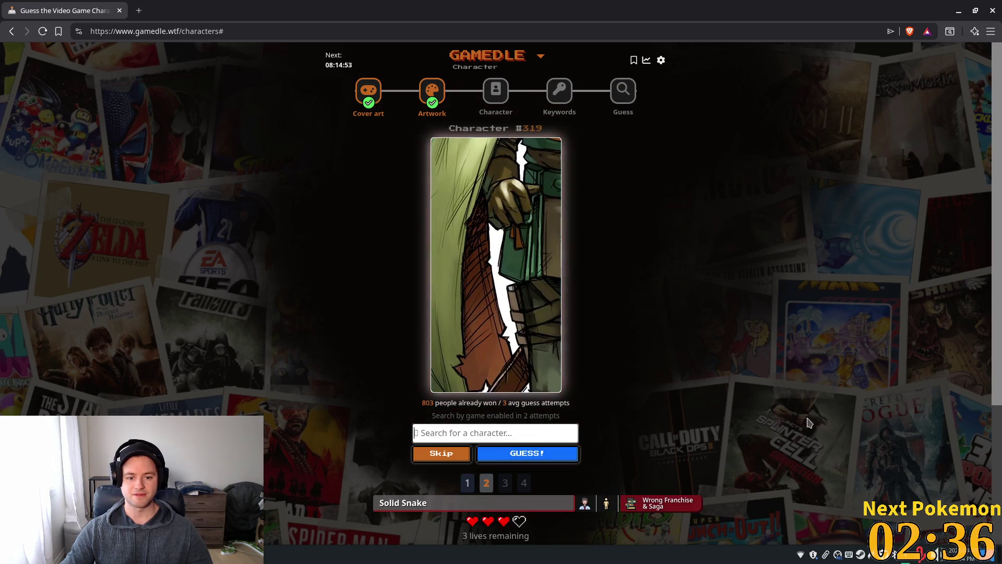
- Submit Cloud Strife as the second character guess, marked wrong franchise with 2 lives left
scroll(707, 356, "down", 1)
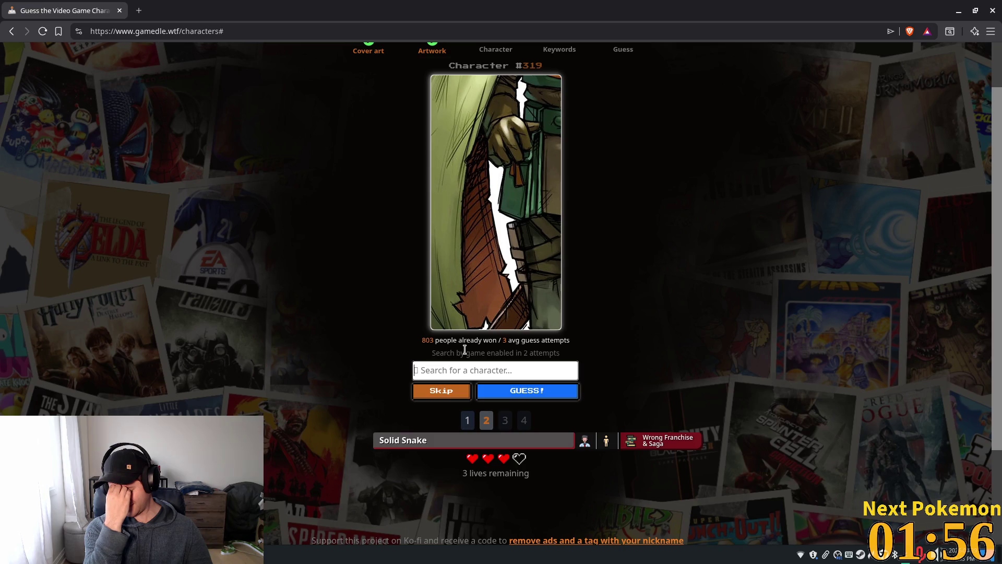
type("Cloud")
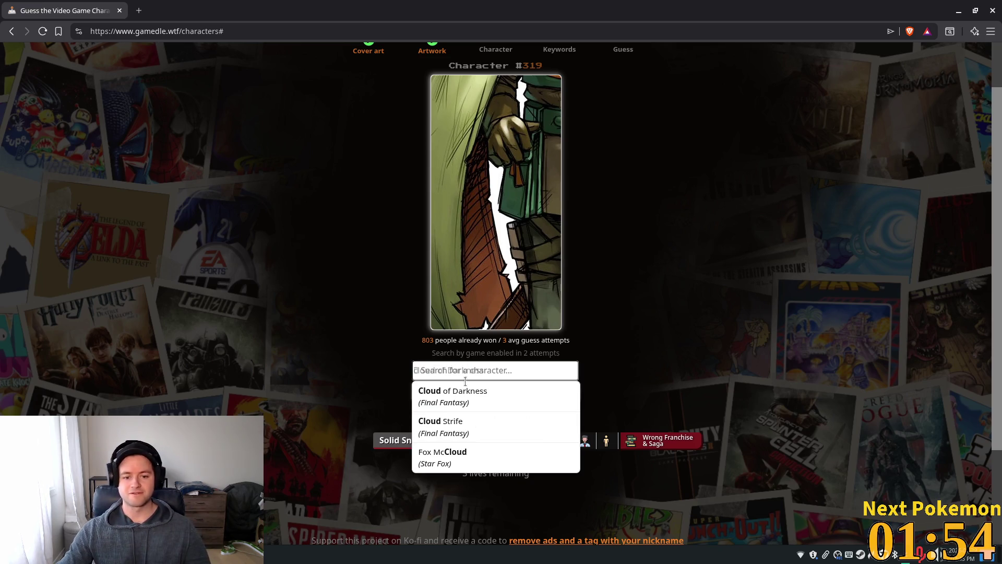
left_click(488, 427)
left_click(517, 398)
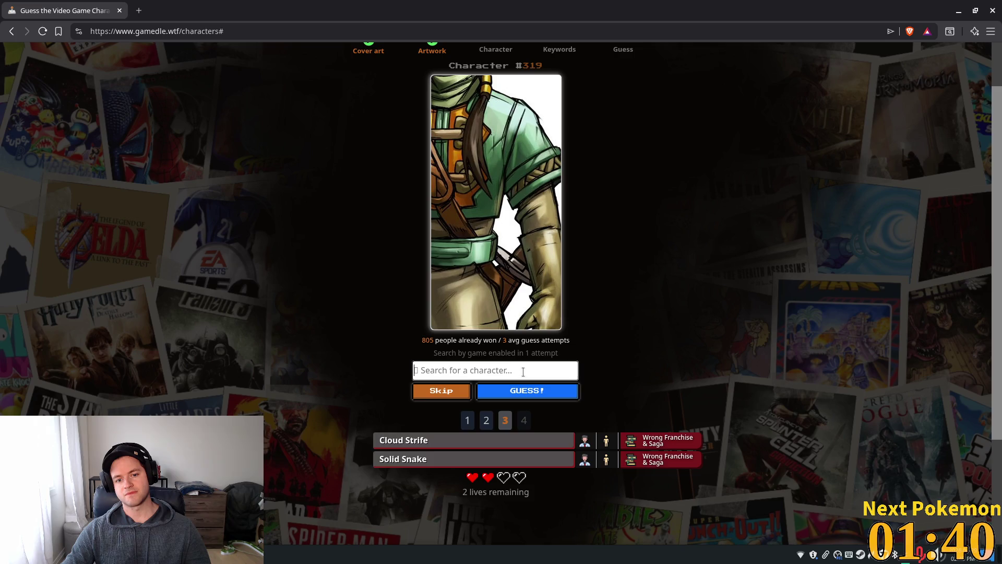
left_click_drag(452, 354, 558, 354)
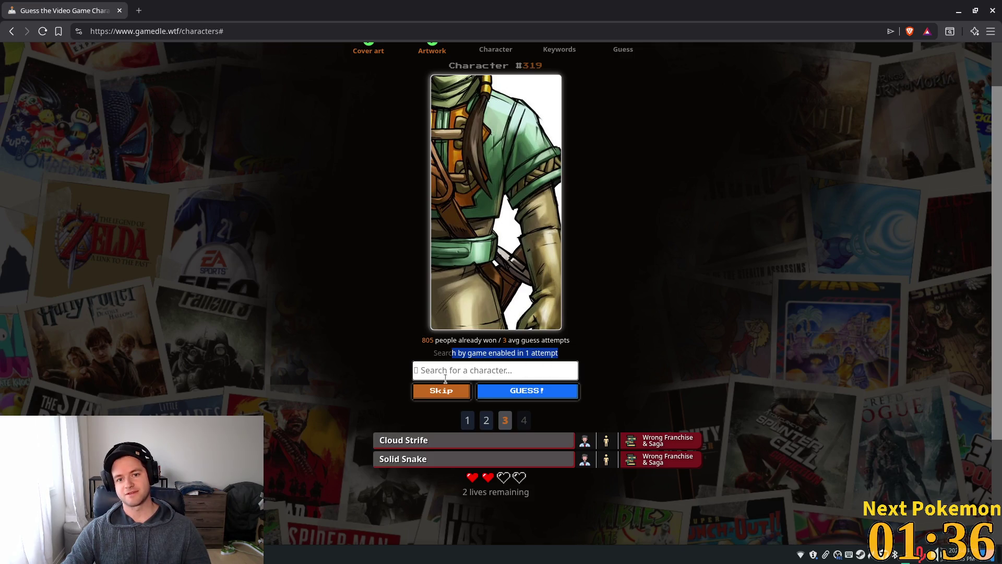
left_click(555, 356)
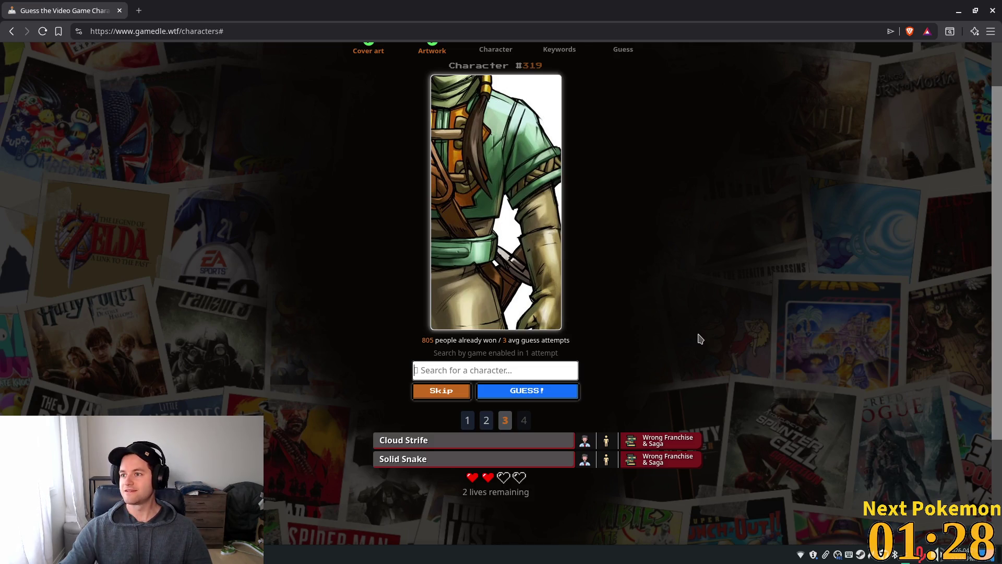
scroll(467, 266, "up", 2)
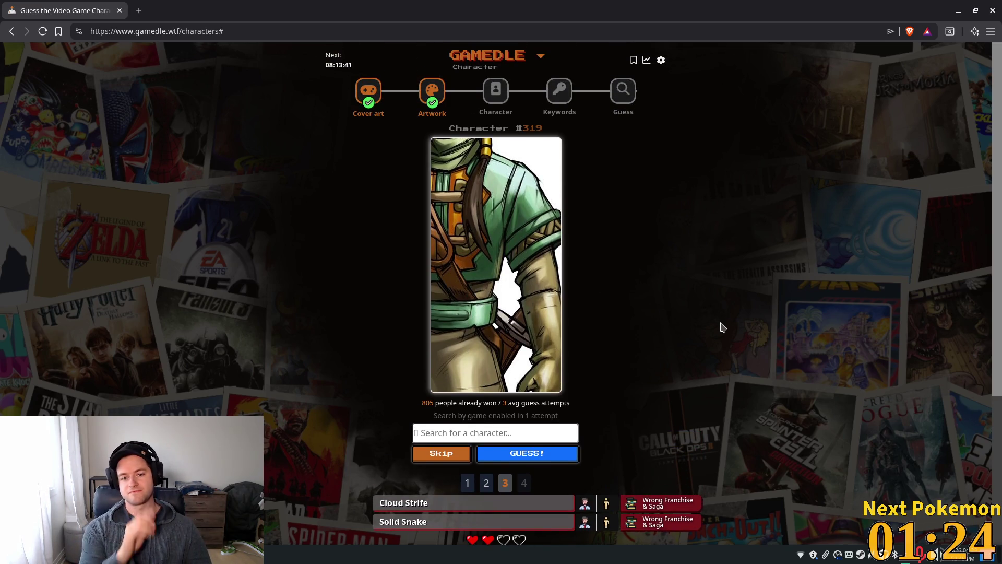
- Submit Link as the third character guess
type("link")
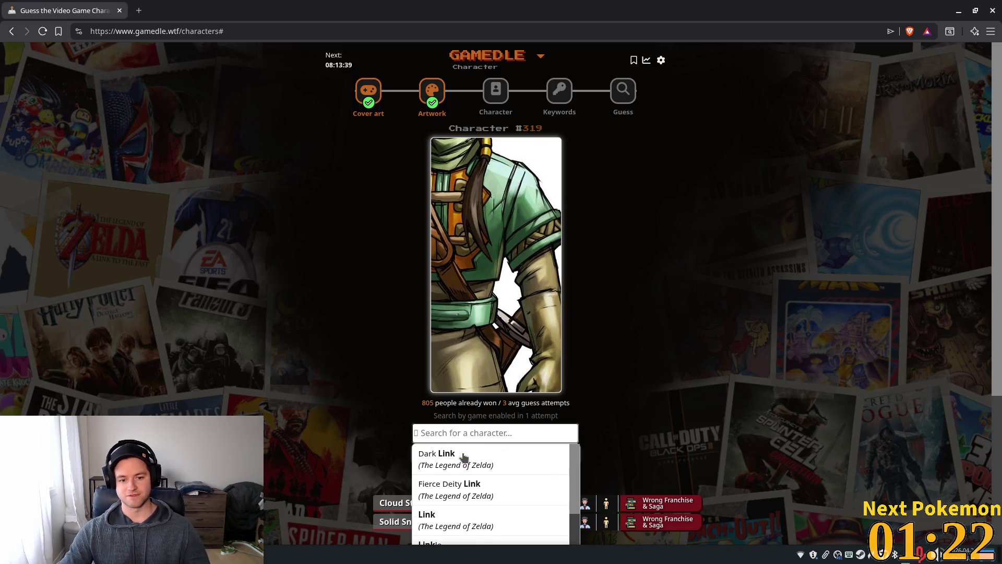
scroll(464, 457, "down", 3)
left_click(478, 329)
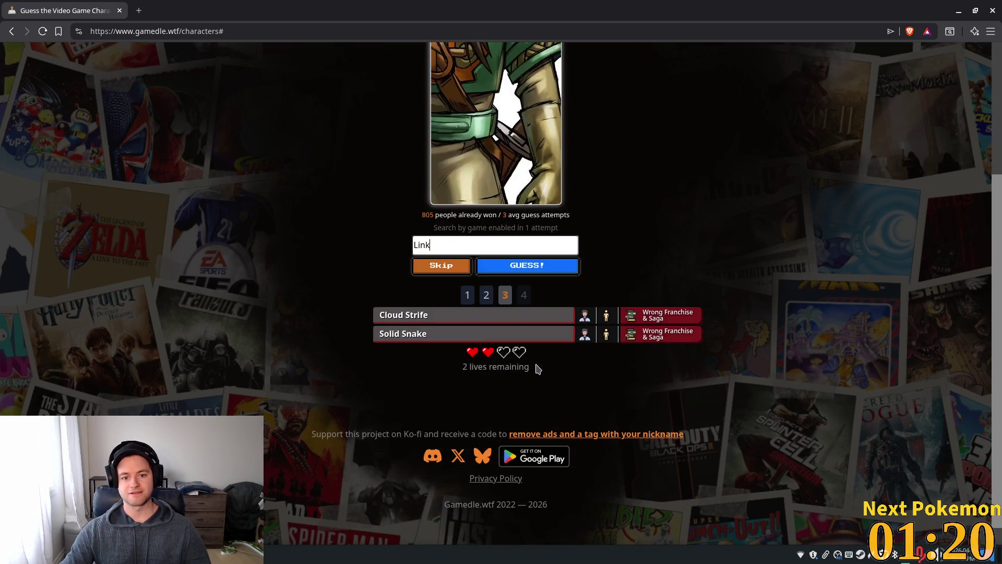
left_click(496, 266)
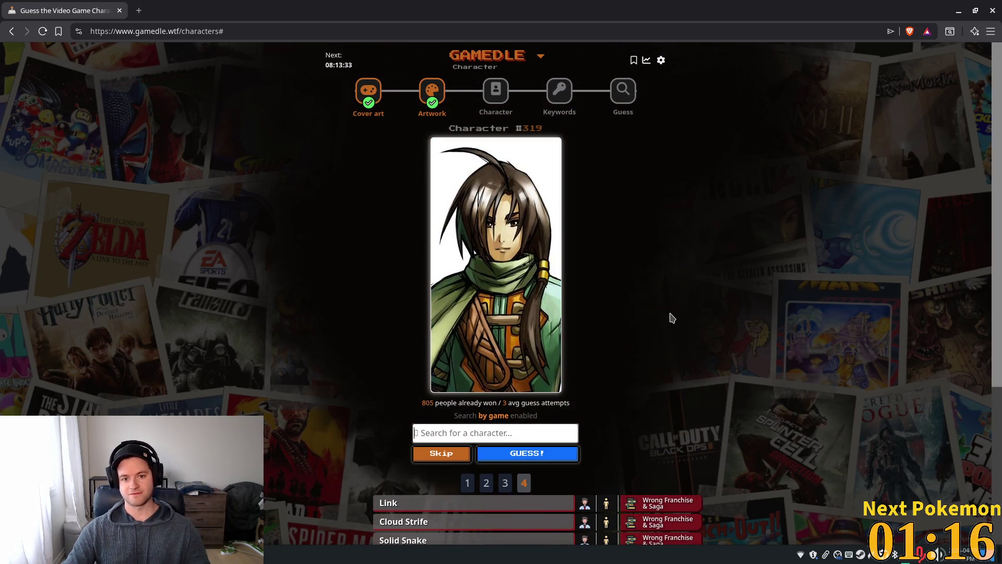
- Use the final attempt on Alus Restor from the Final Fantasy suggestions
type("final fant")
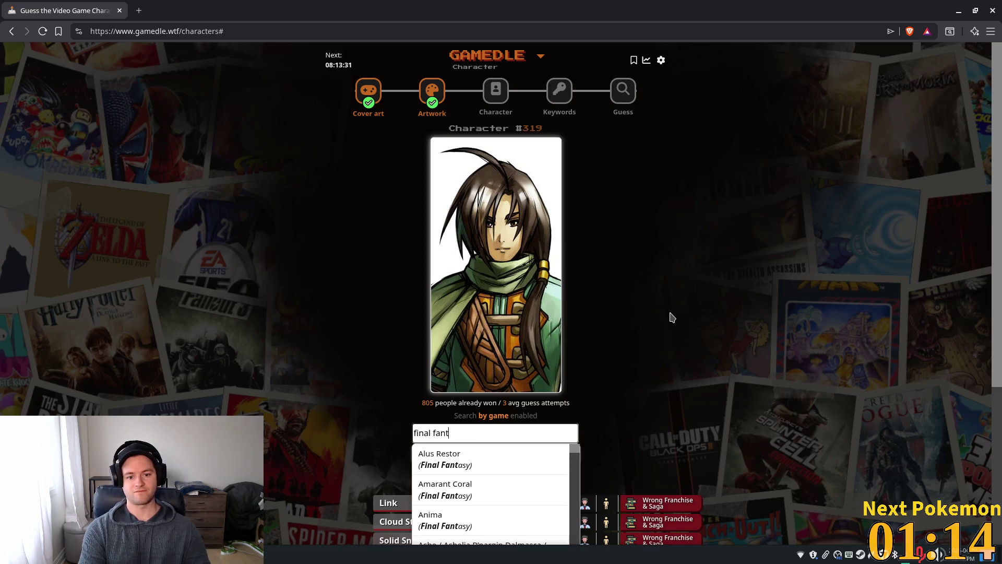
type("asy")
scroll(679, 282, "down", 3)
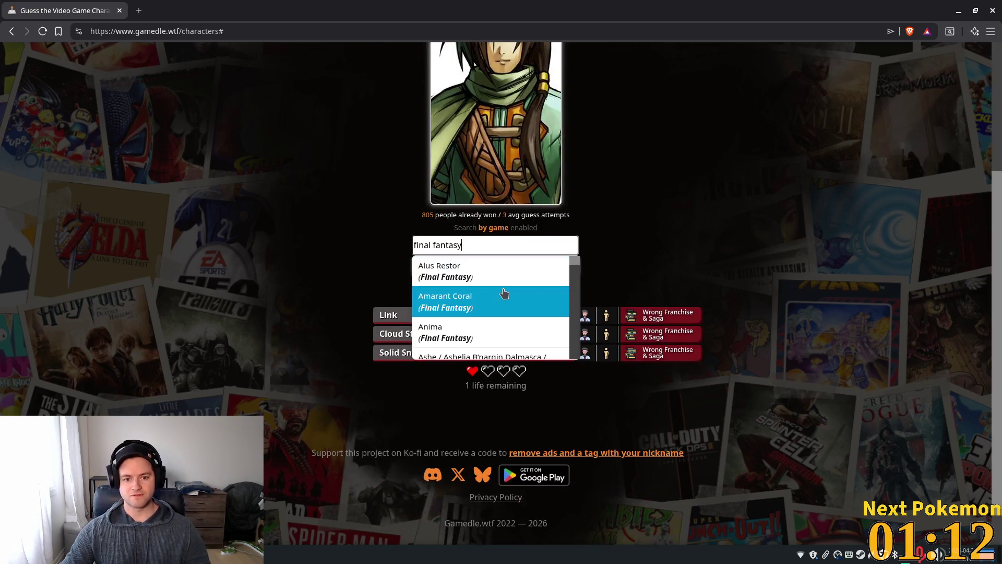
left_click(502, 276)
left_click(511, 266)
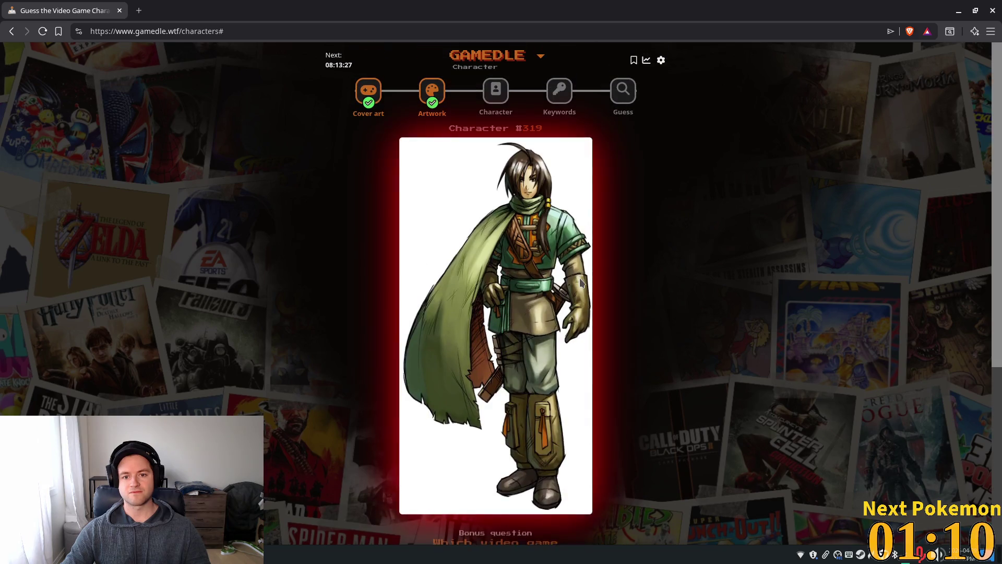
- Answer the bonus franchise question with Final Fantasy, revealing Felix from Golden Sun
scroll(600, 277, "down", 3)
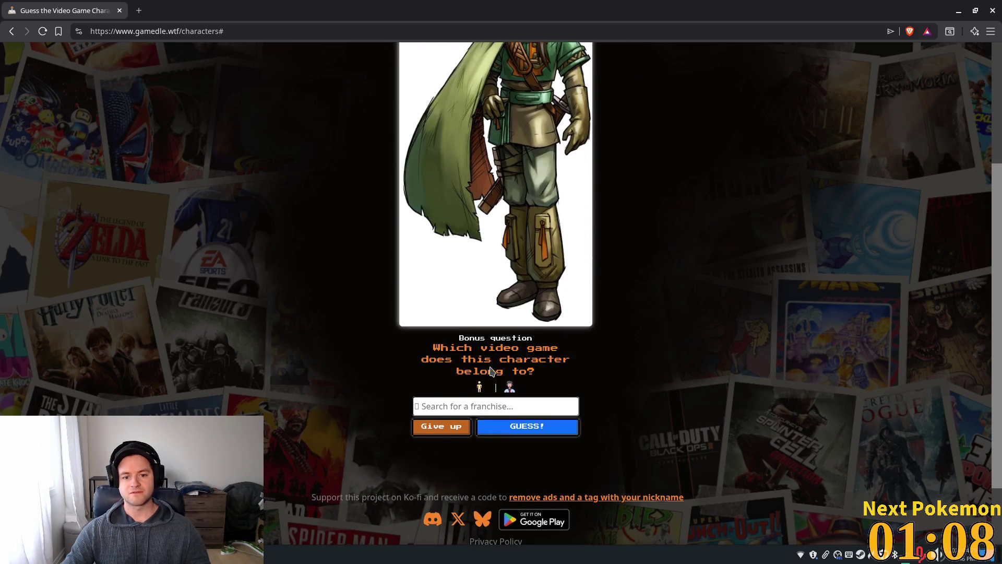
mouse_move(486, 390)
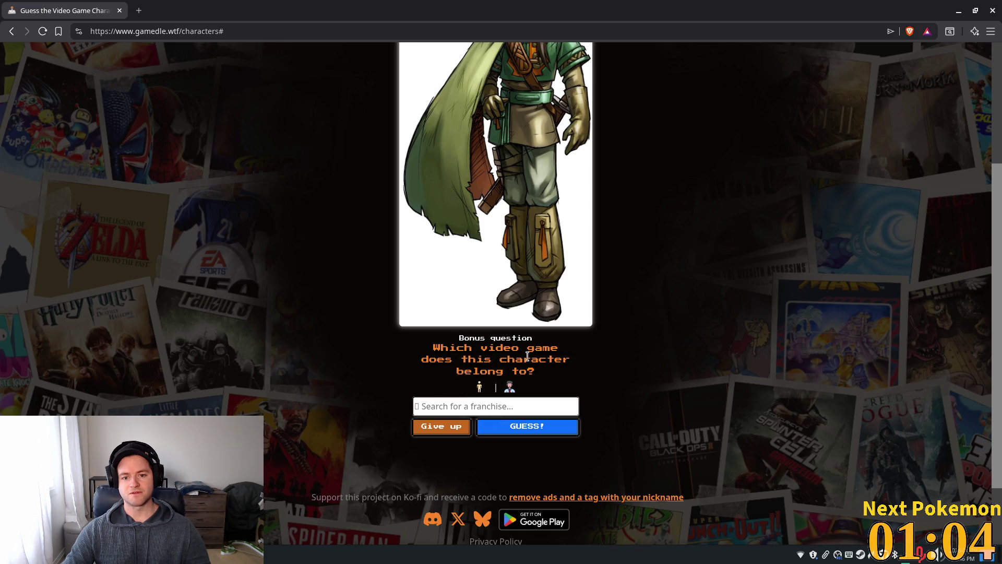
scroll(478, 366, "up", 4)
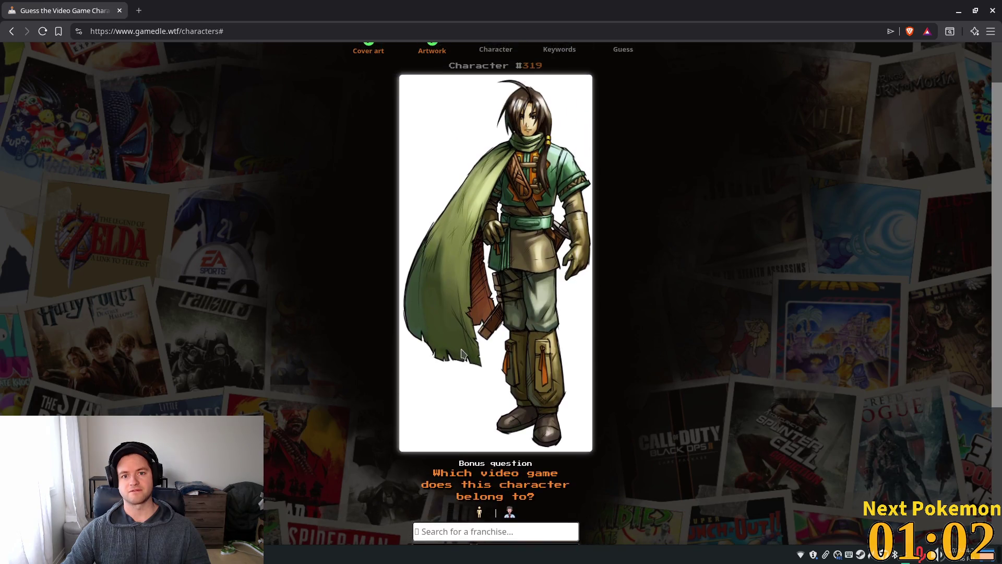
scroll(712, 312, "down", 4)
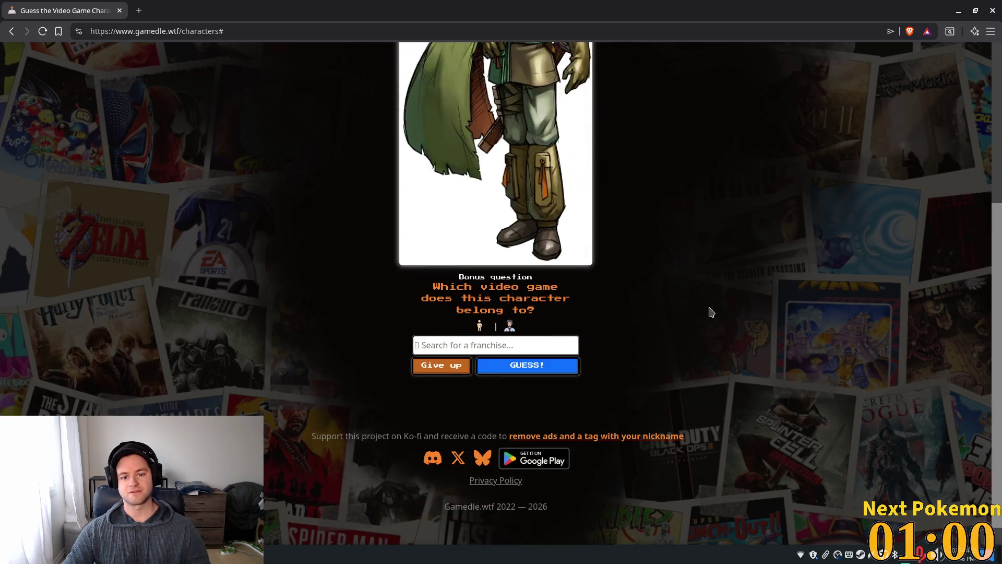
scroll(539, 244, "up", 2)
scroll(539, 244, "up", 2)
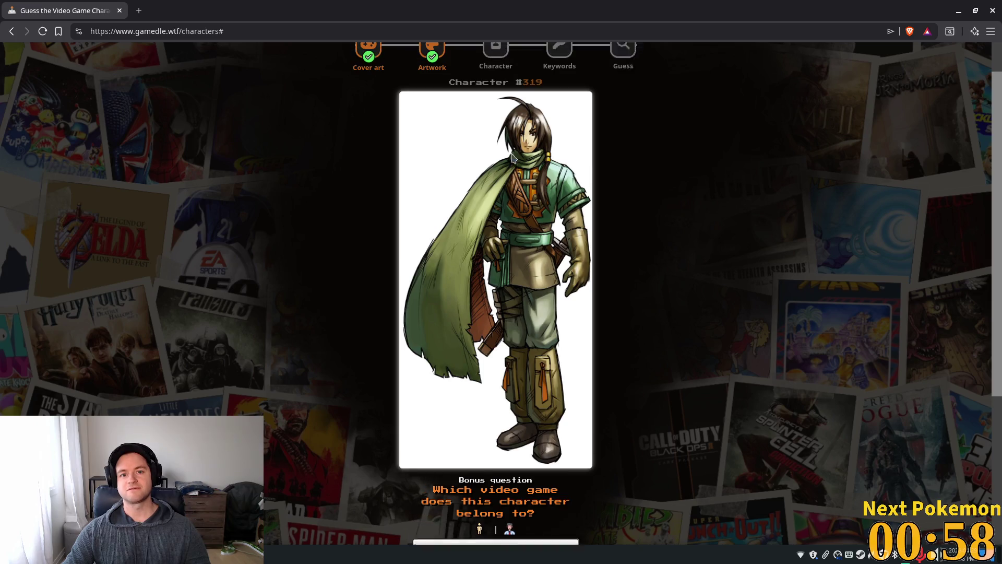
scroll(637, 331, "down", 5)
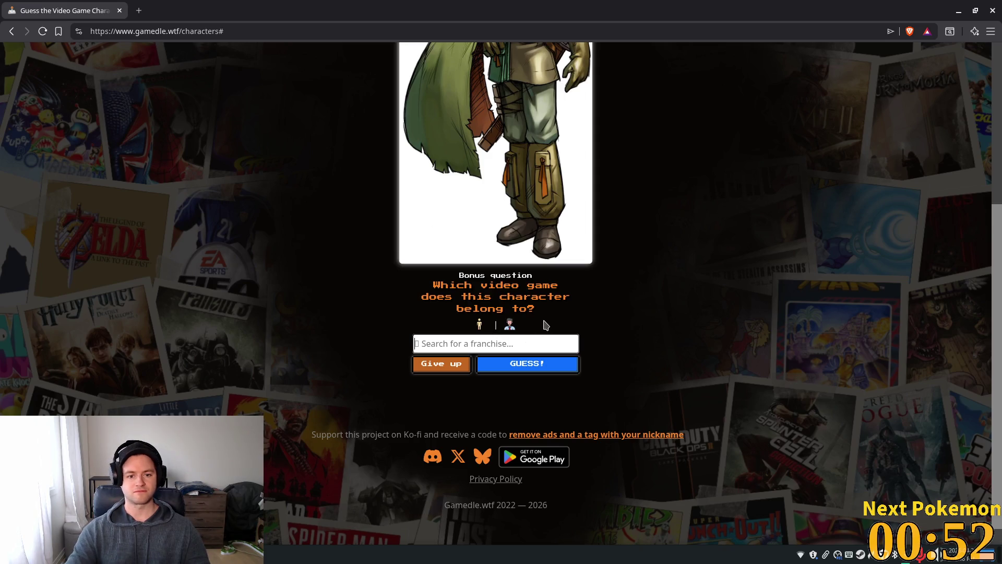
type("final")
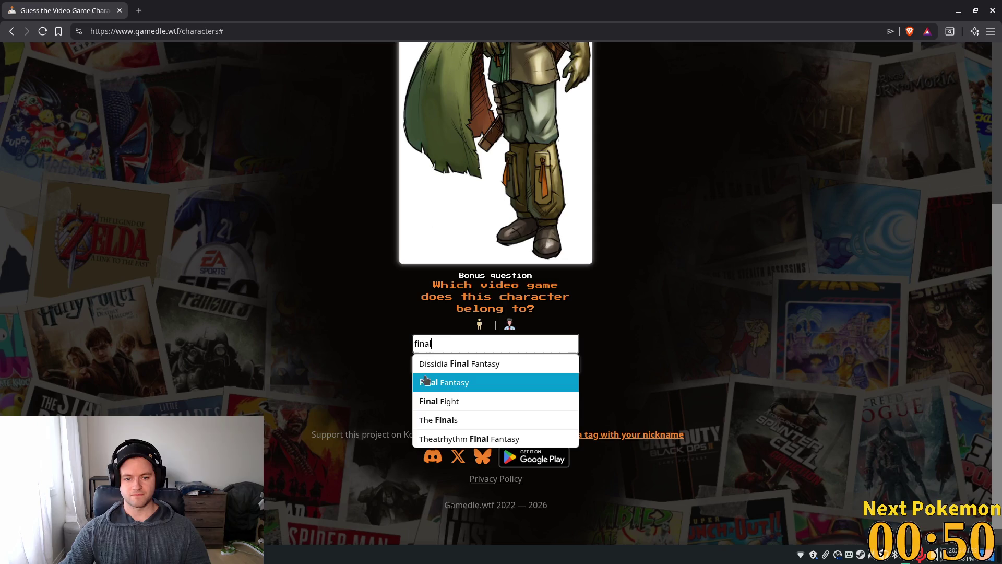
left_click(426, 380)
left_click(514, 368)
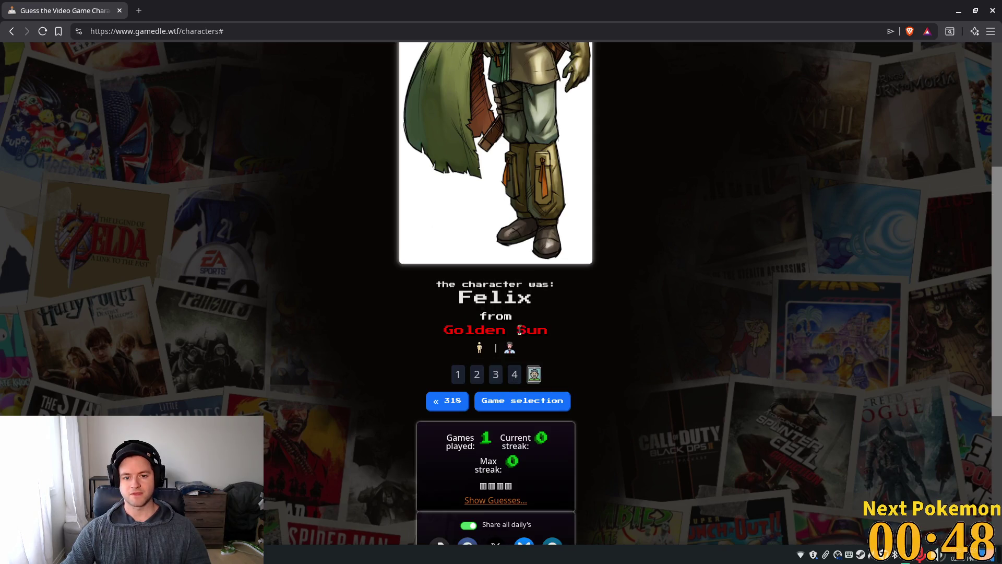
left_click_drag(503, 298, 533, 299)
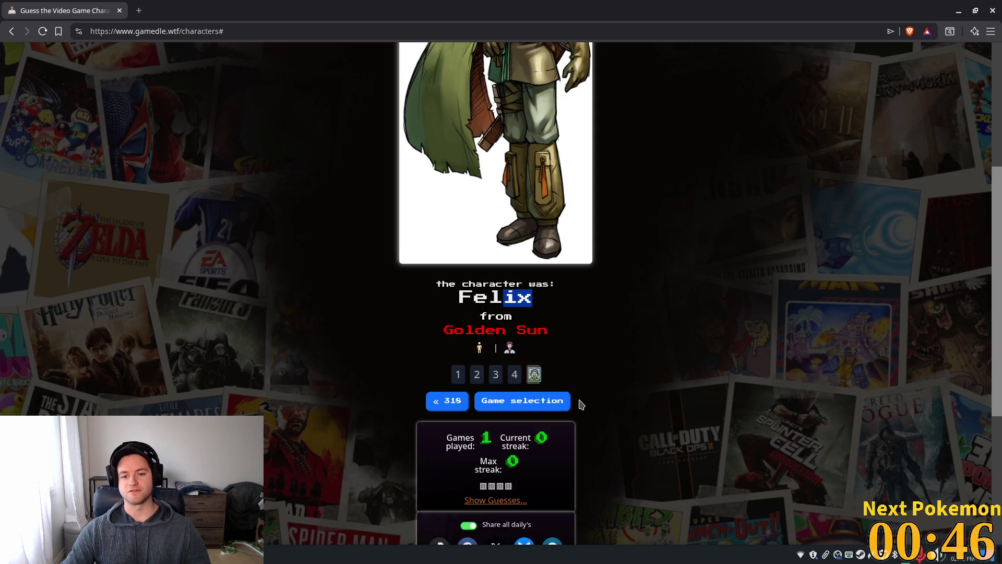
scroll(565, 335, "up", 5)
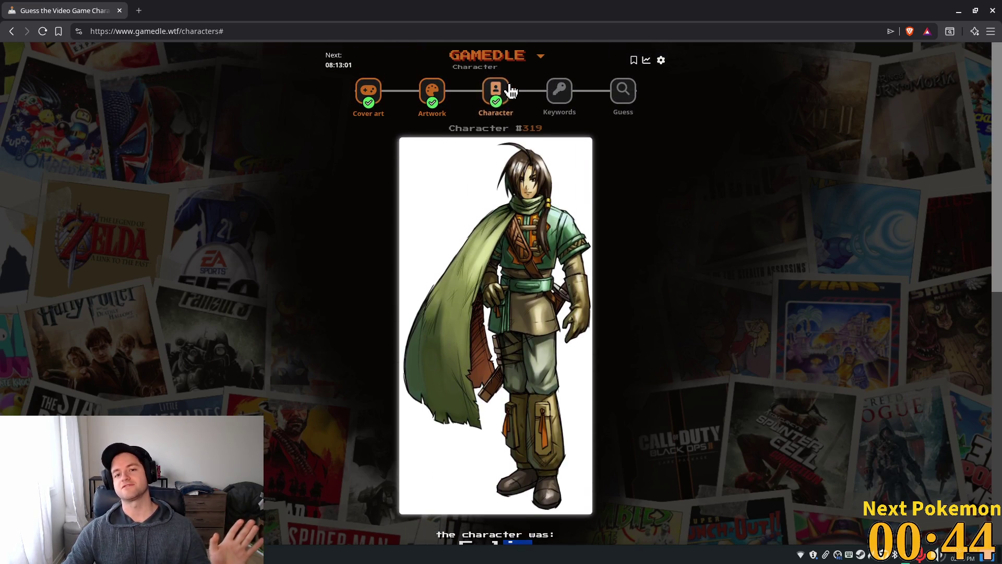
- Open Keywords puzzle #1027 and dismiss its How to play instructions
left_click(559, 91)
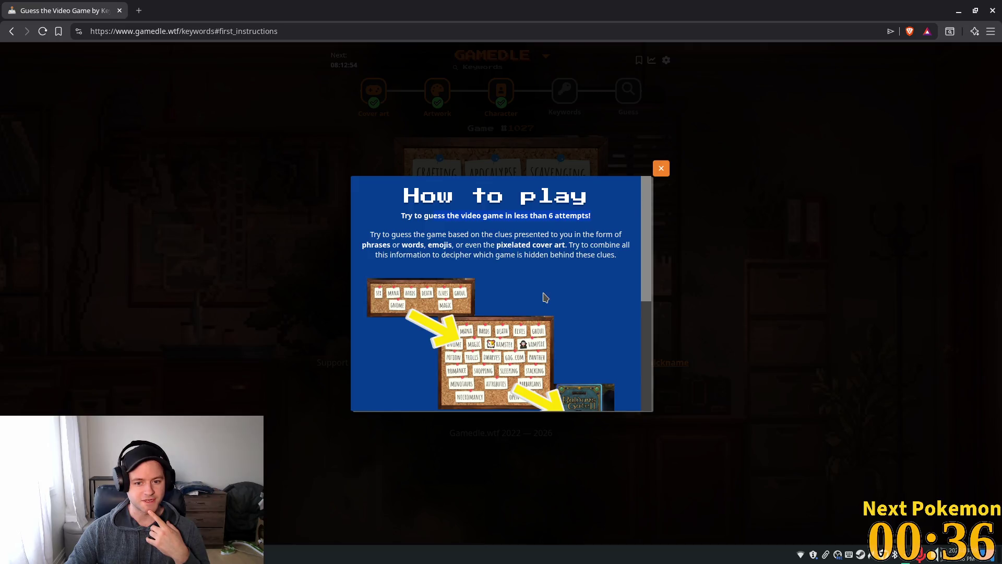
scroll(546, 298, "down", 5)
scroll(546, 297, "up", 3)
left_click(661, 168)
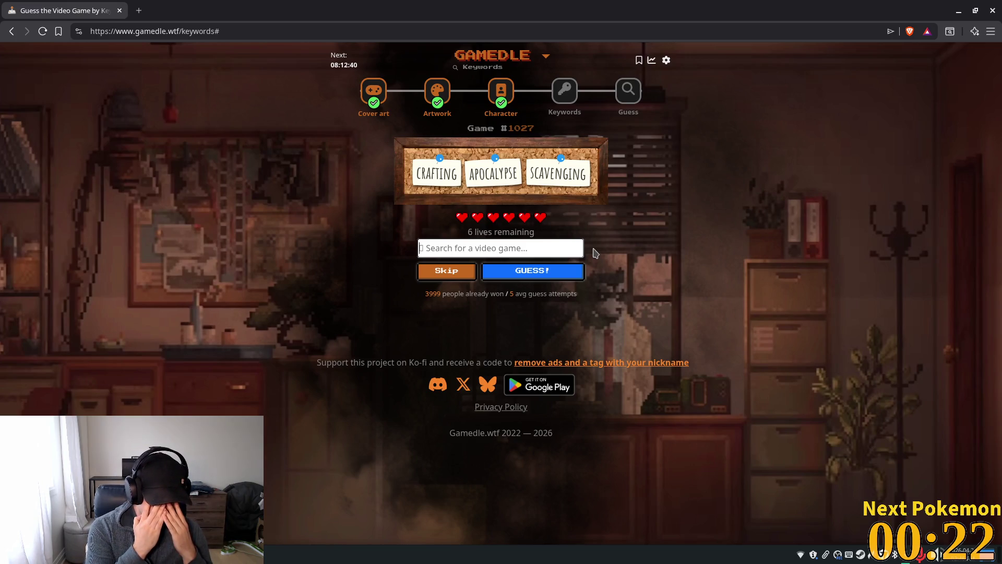
- Submit Escape from Tarkov as the first keywords guess
type("e")
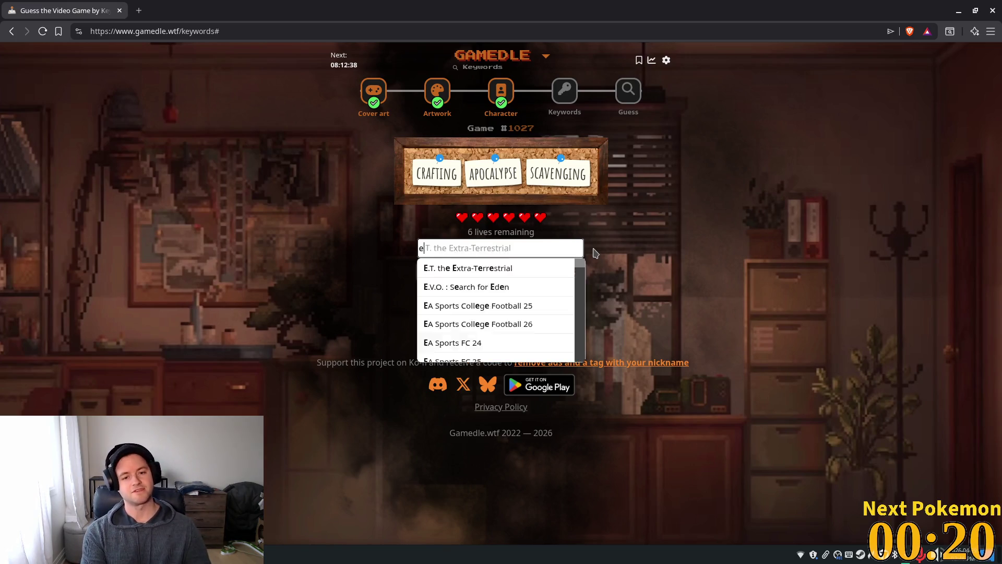
type("scape ")
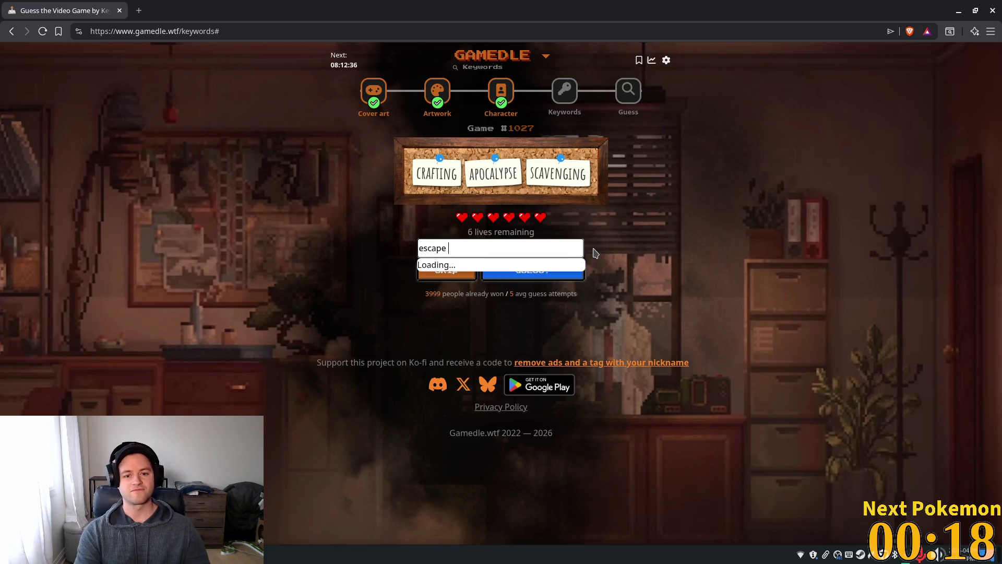
type("from")
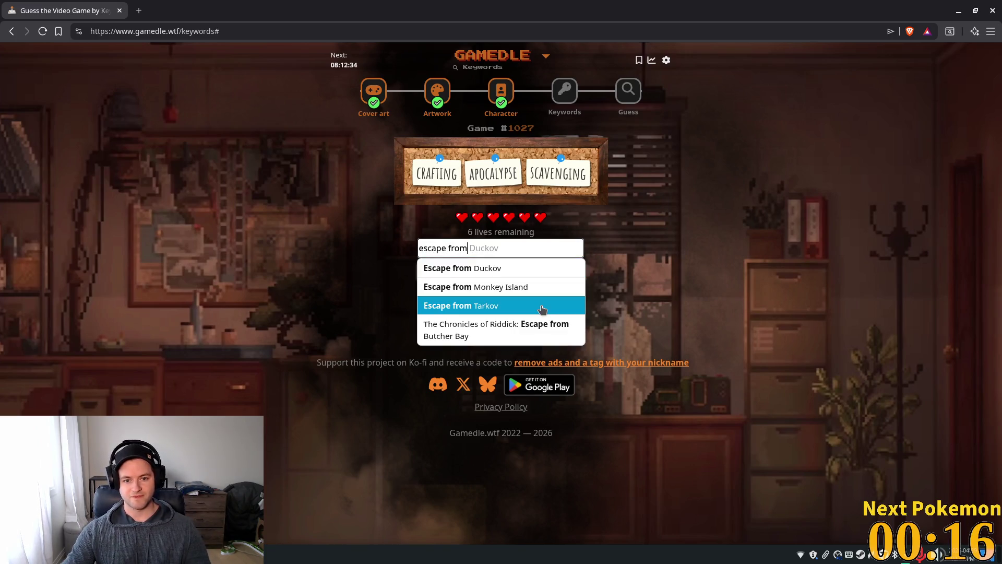
left_click(500, 308)
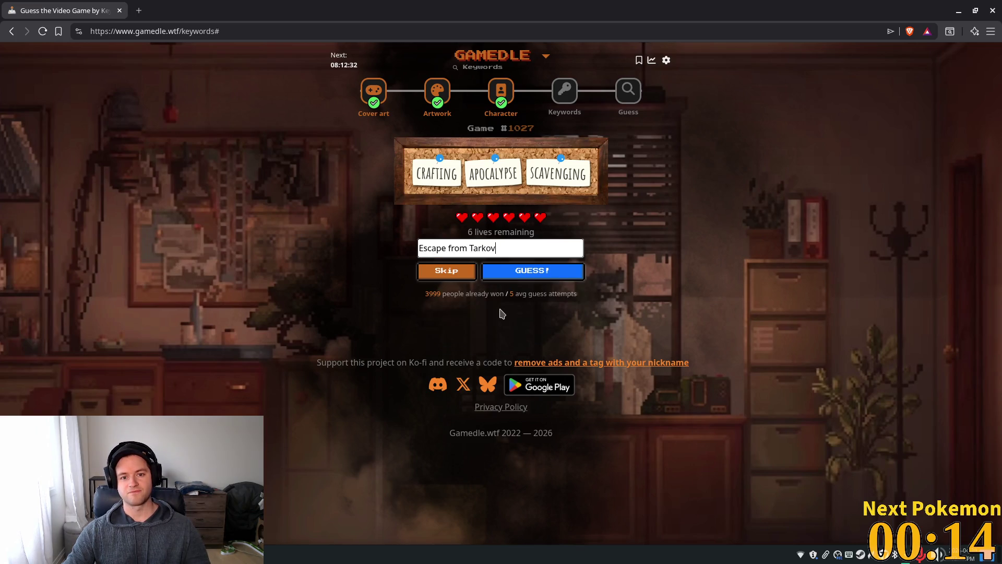
left_click(518, 271)
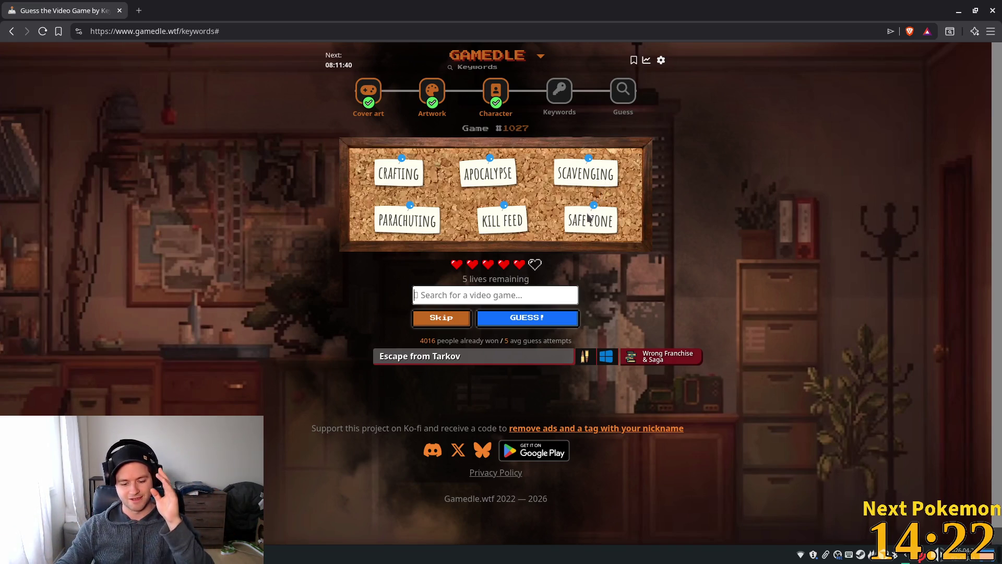
- Submit Fallout as the next keywords guess
type("f")
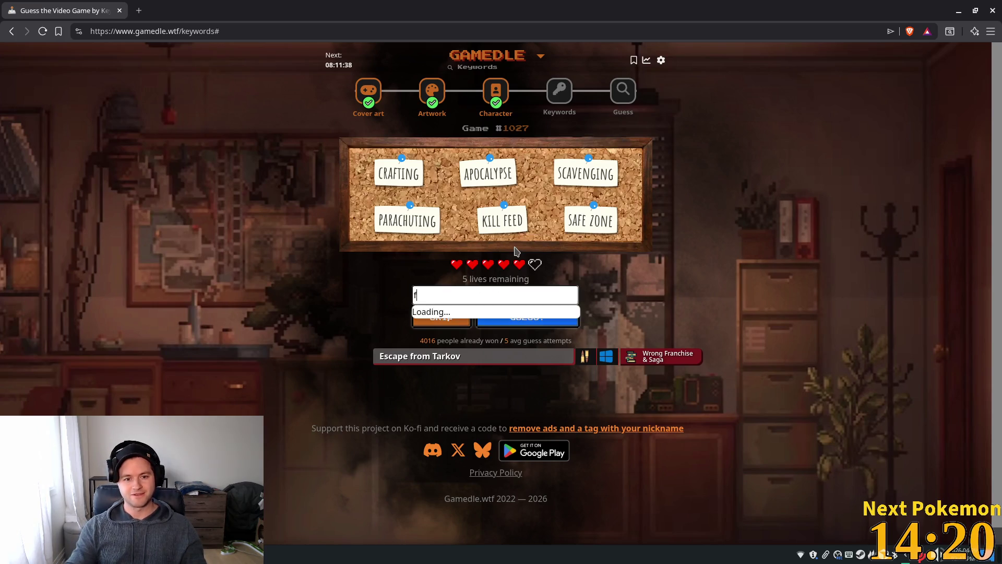
type("all")
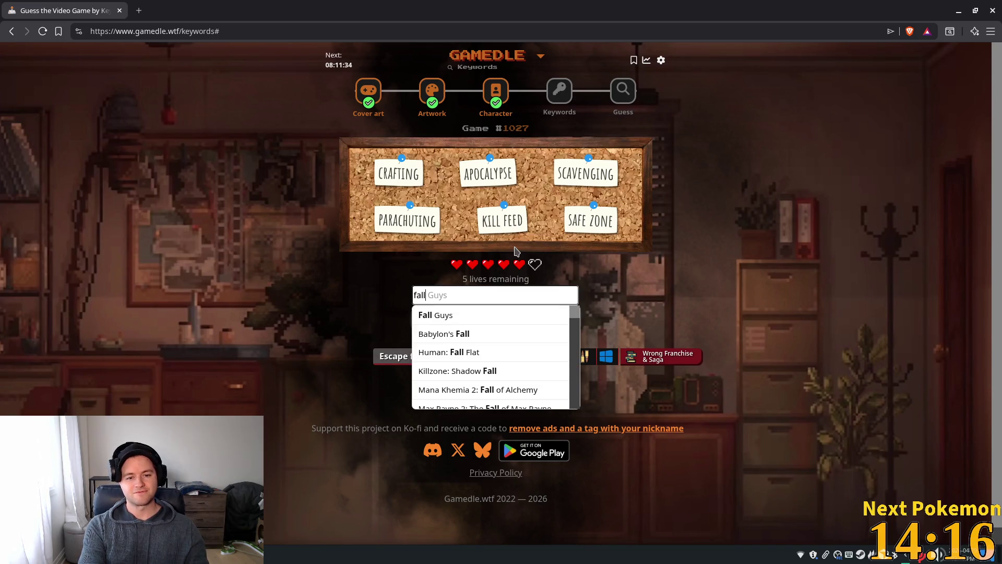
type("out")
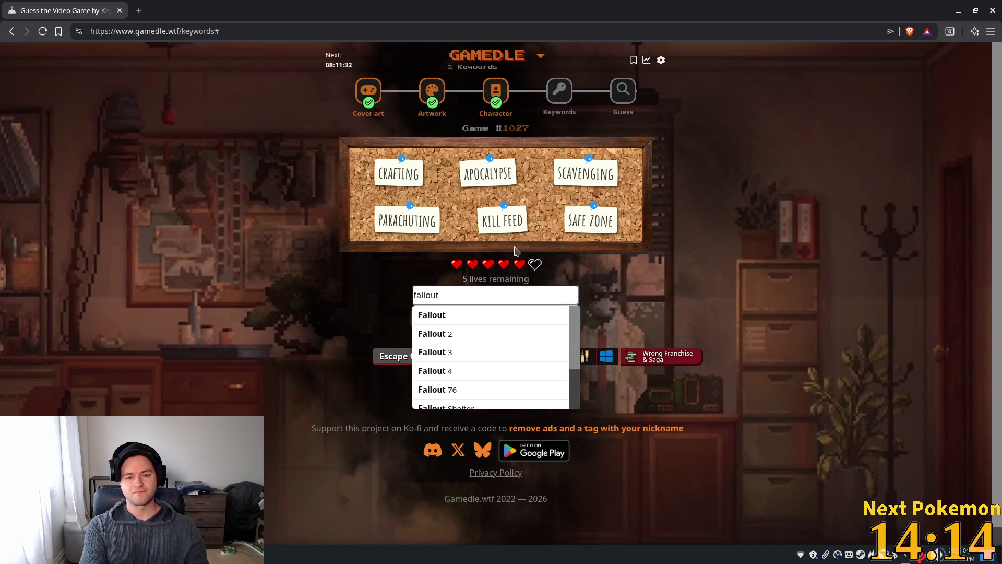
left_click(454, 314)
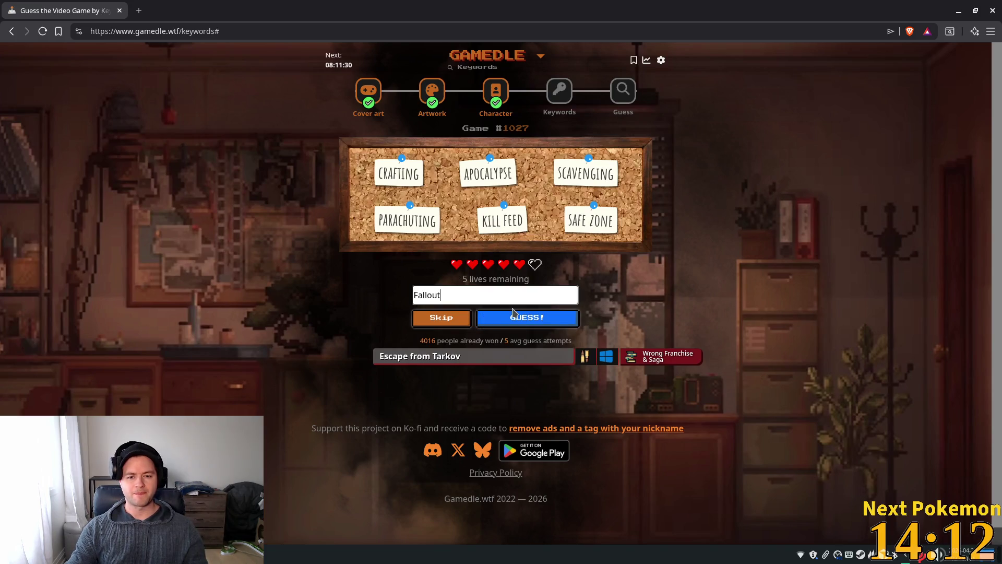
left_click(513, 317)
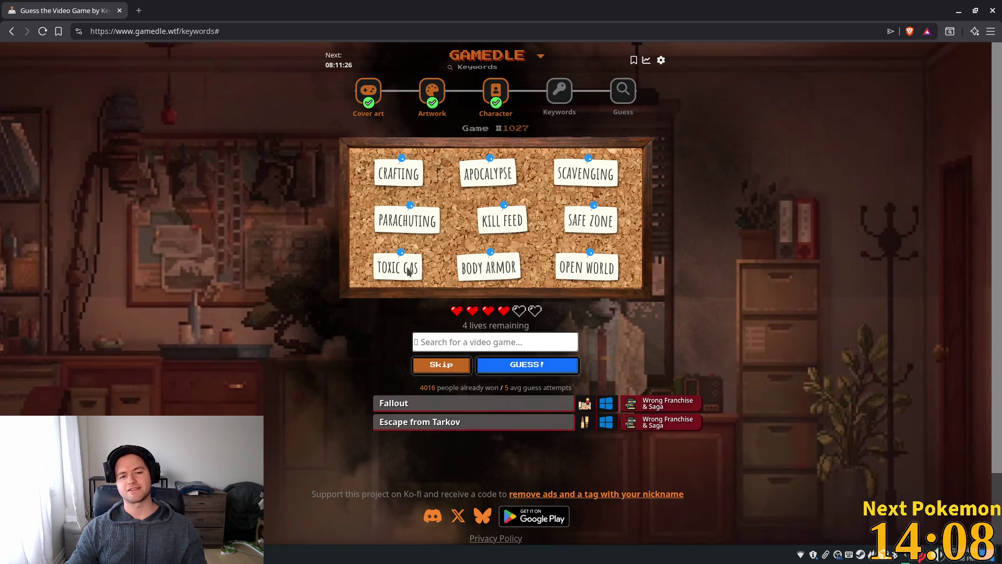
- Submit Call of Duty: Warzone as a guess, leaving 3 lives
type("Warzon")
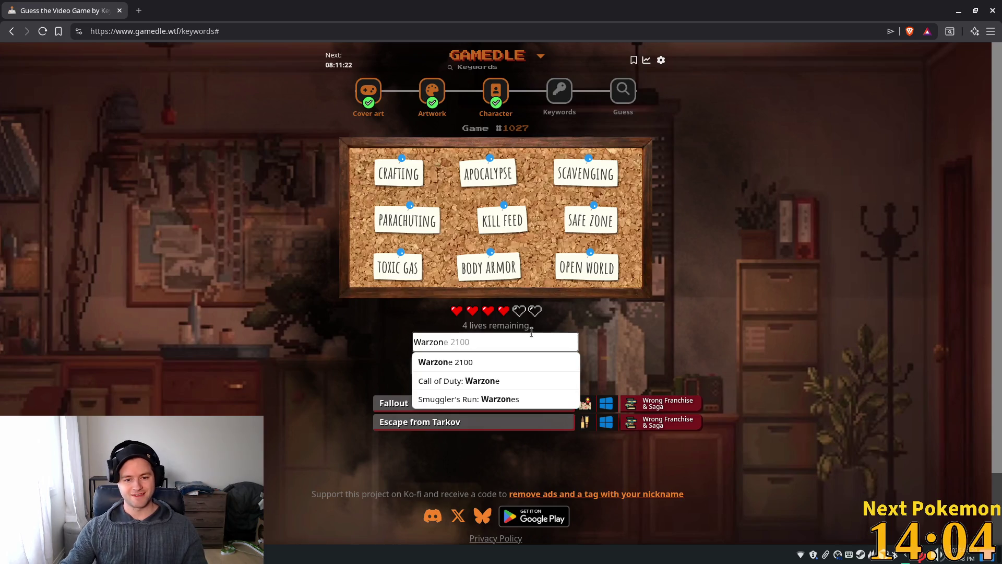
left_click(493, 380)
left_click(513, 366)
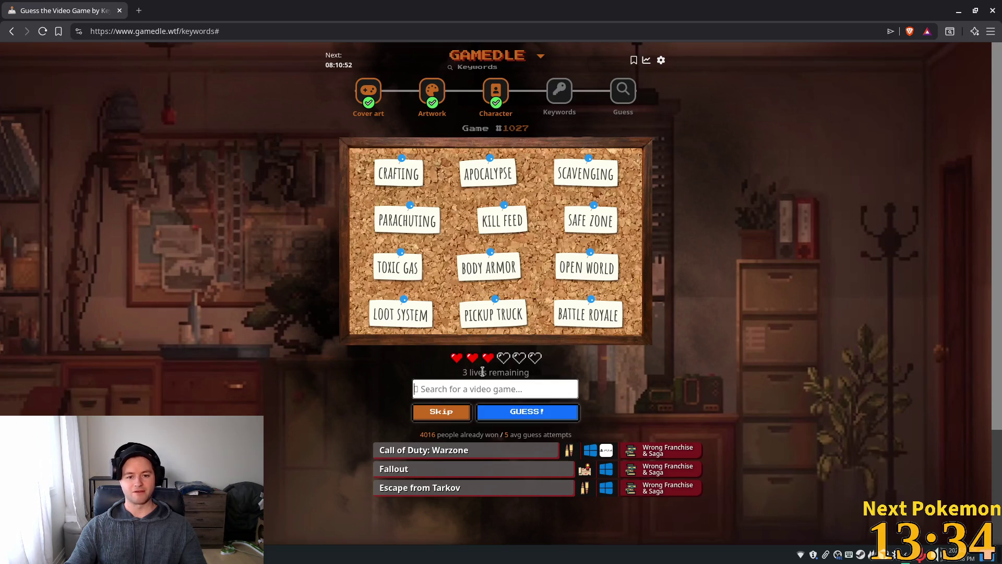
- Drop a 'battle roy' search and guess DayZ instead, which is wrong, leaving 2 lives
type("battle")
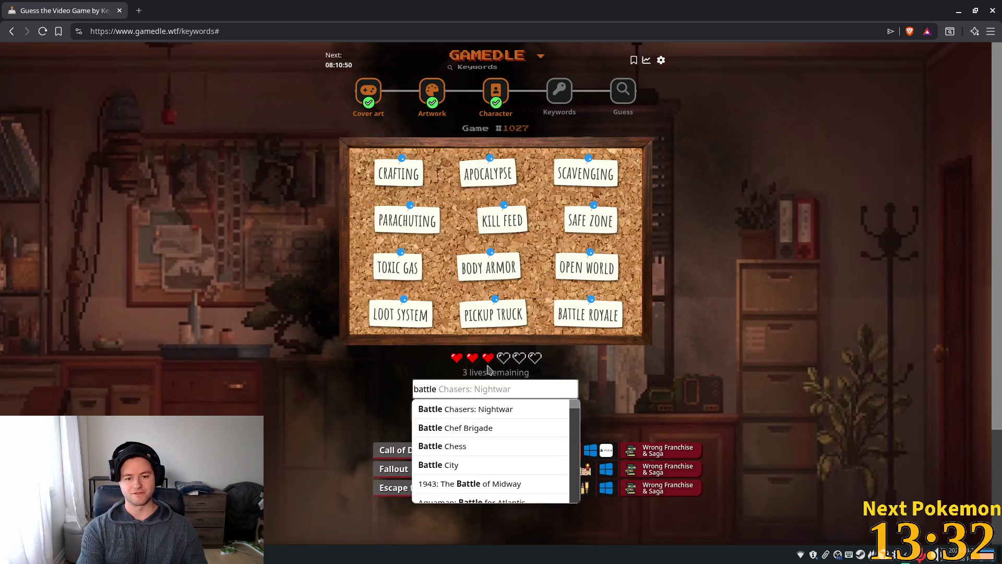
type(" roi")
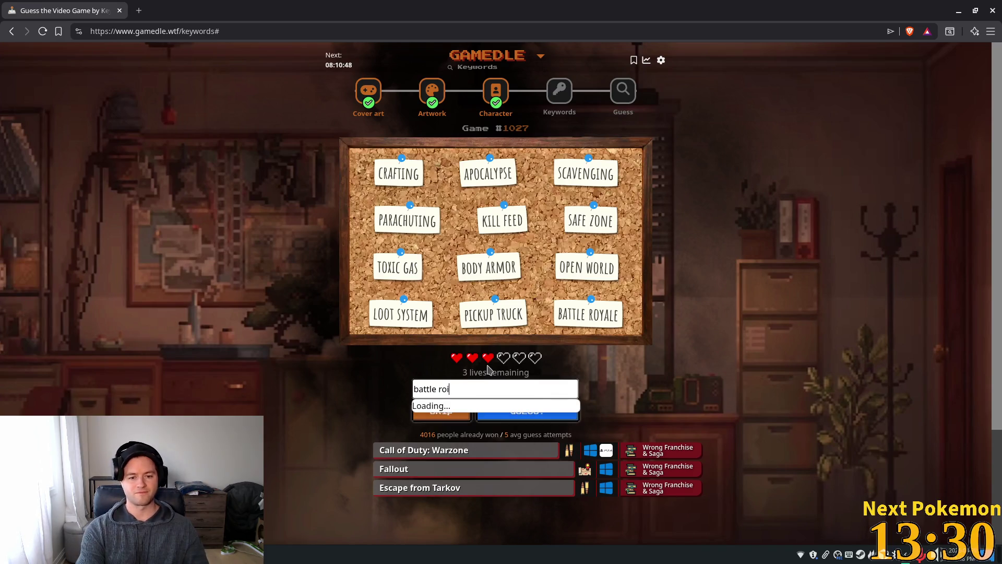
type("y")
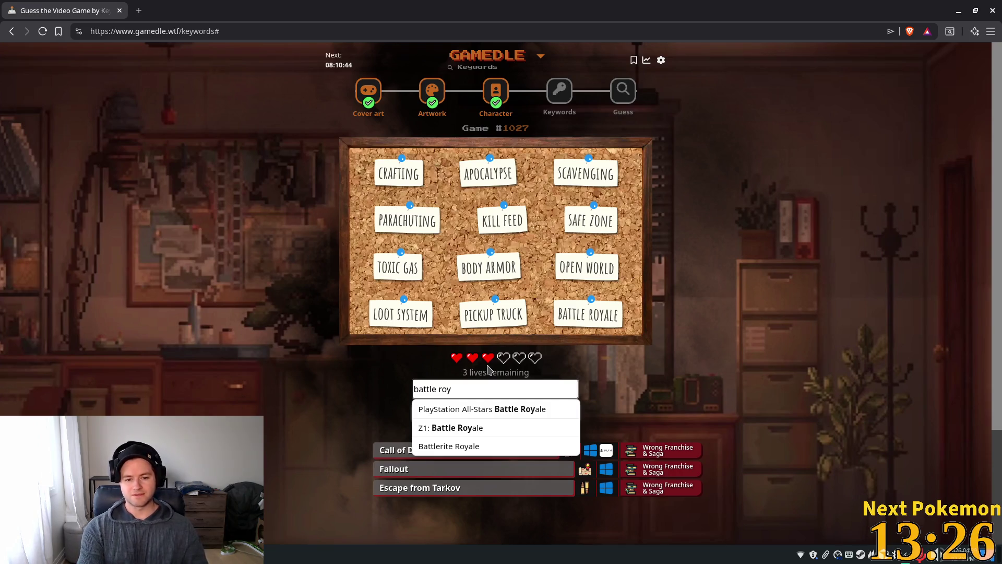
key("BackSpace")
key("BackSpace")
key("BackSpace")
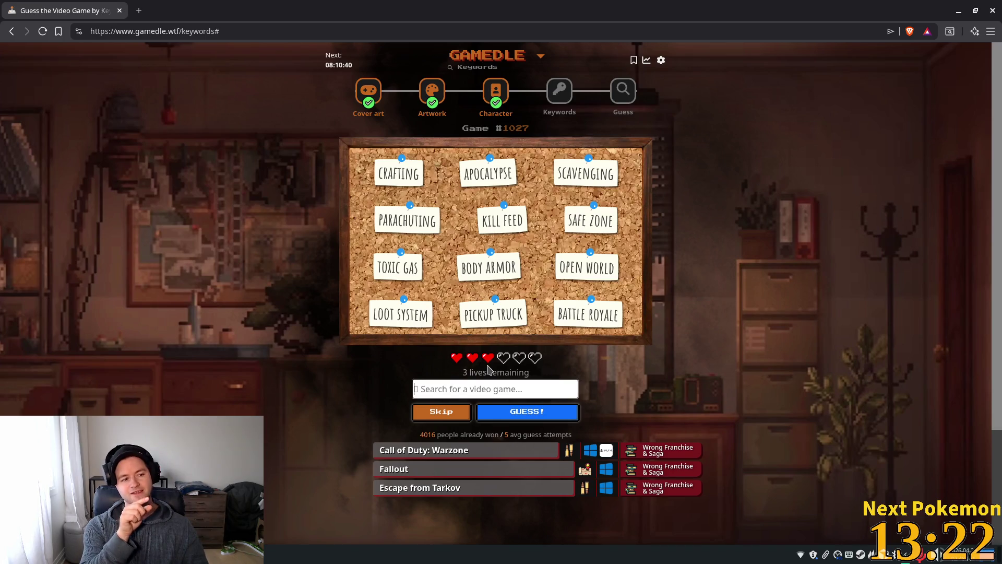
type("Day")
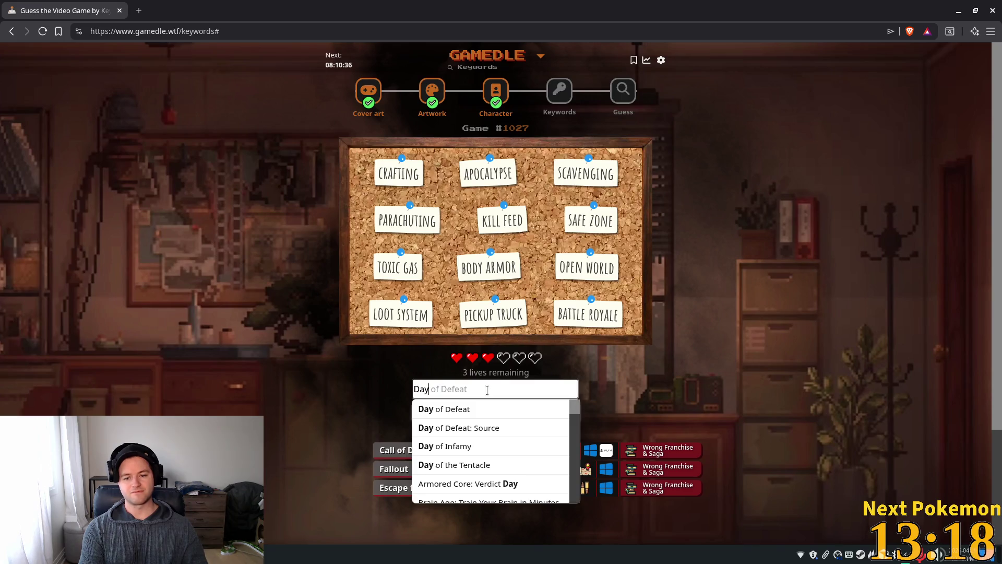
type("z")
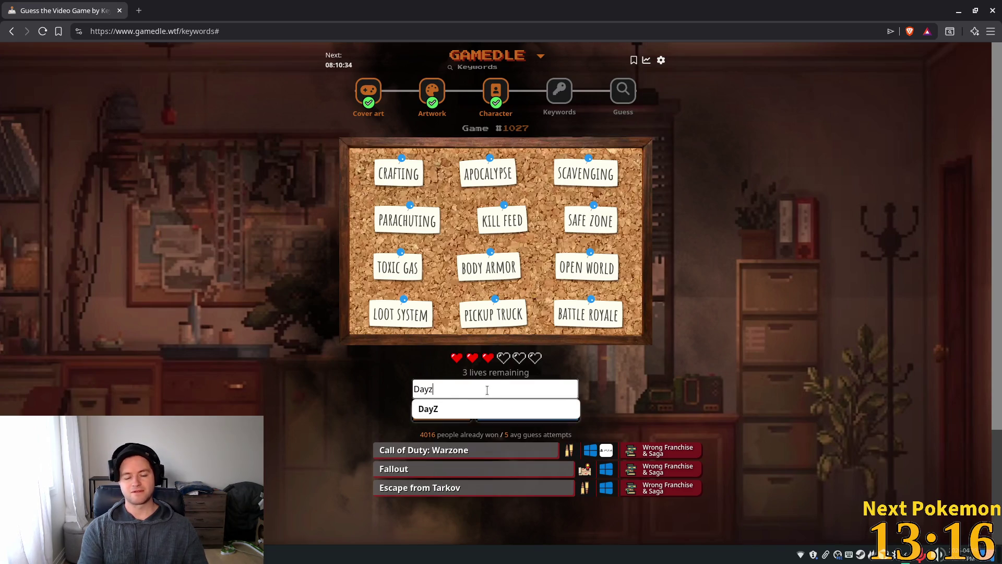
left_click(476, 409)
left_click(537, 416)
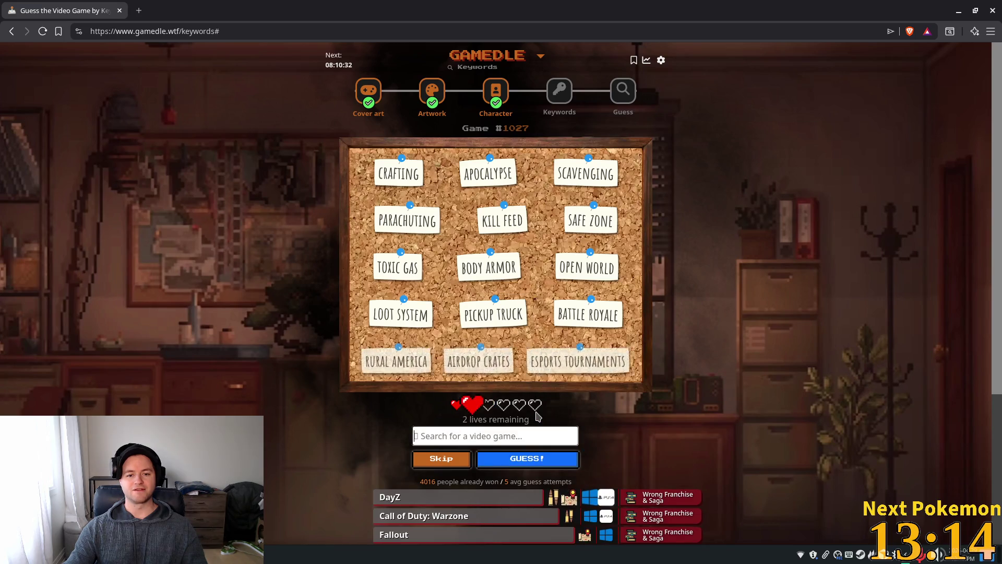
- Guess PUBG: Battlegrounds for Keywords #1027, which turns out wrong
scroll(711, 424, "down", 5)
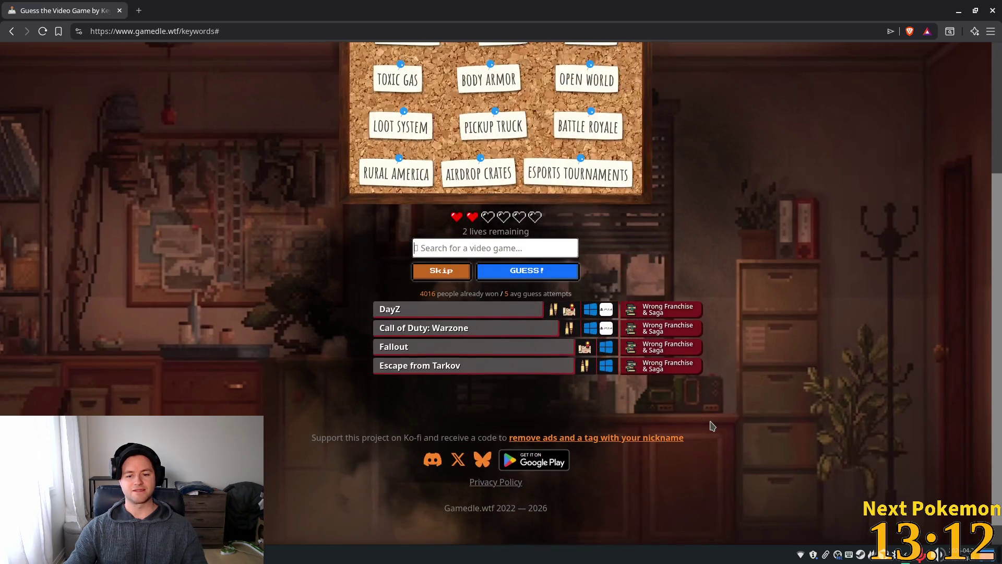
scroll(615, 347, "up", 5)
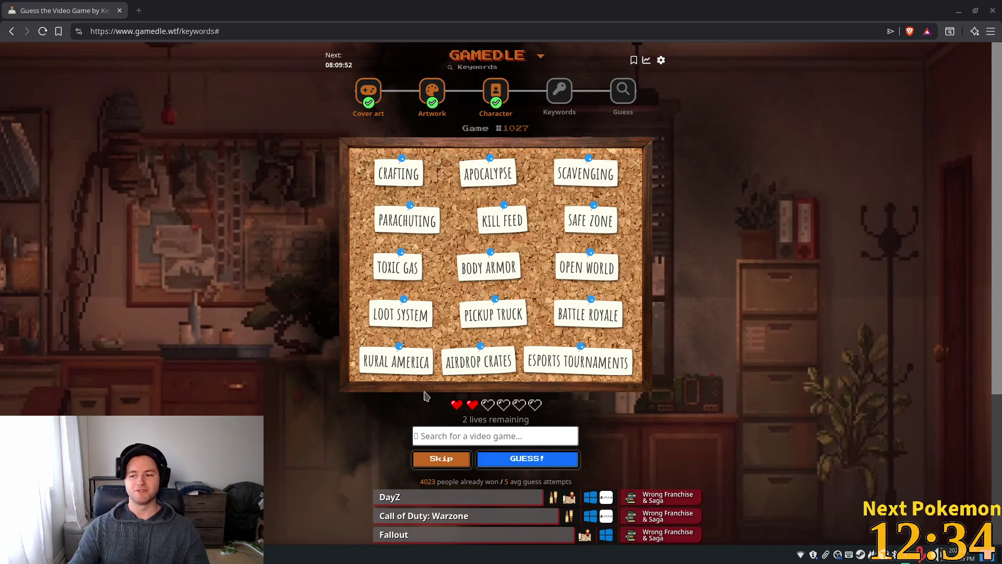
left_click(473, 435)
type("pub")
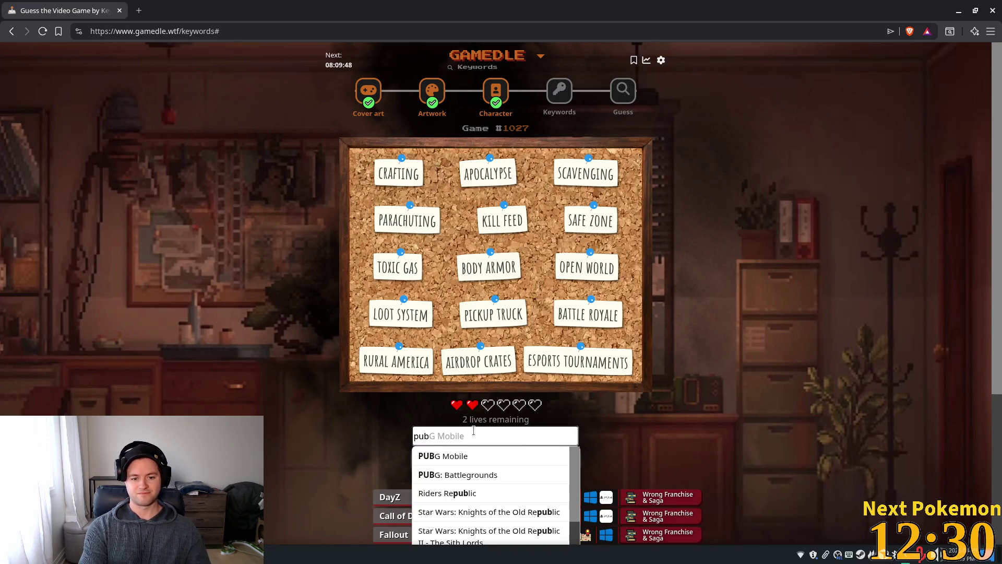
left_click(468, 475)
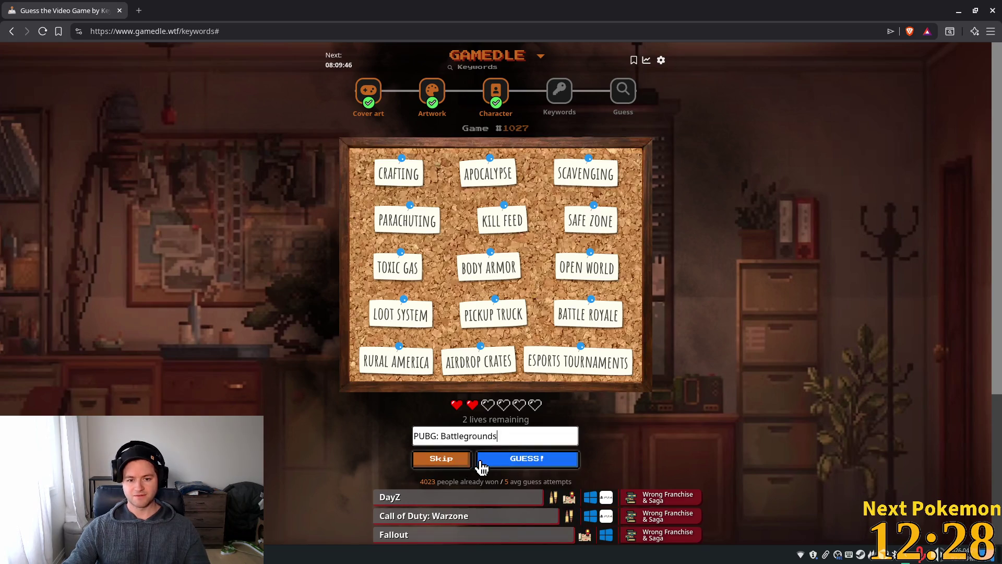
left_click(512, 460)
scroll(512, 459, "down", 1)
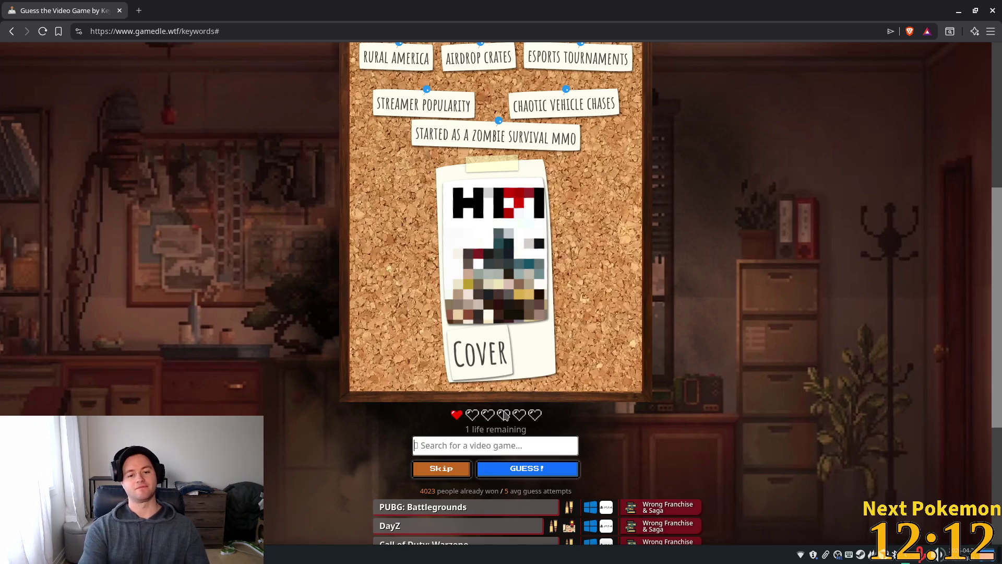
- Guess H1Z1 from the 'h1z' suggestions to solve Keywords #1027
type("h1z")
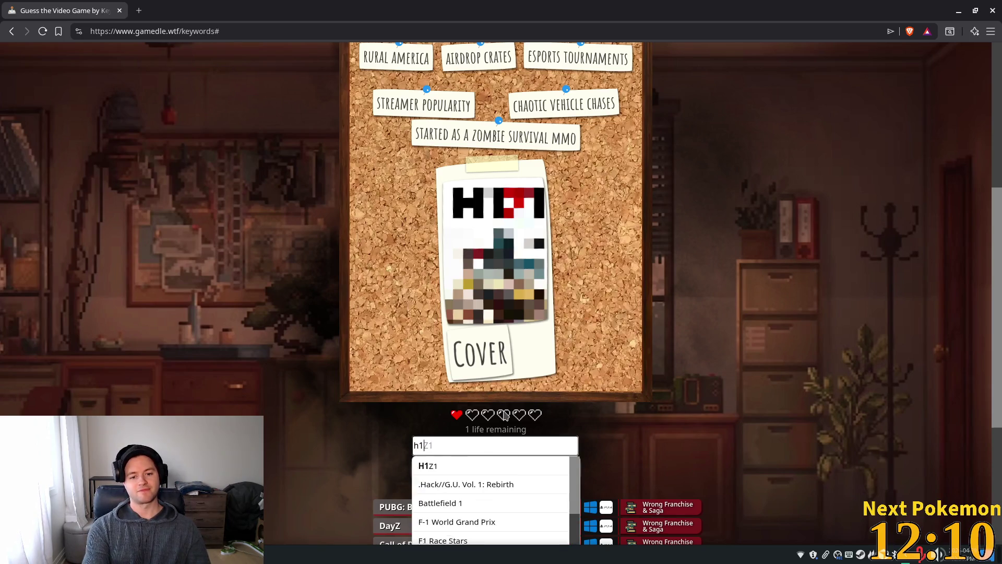
left_click(448, 466)
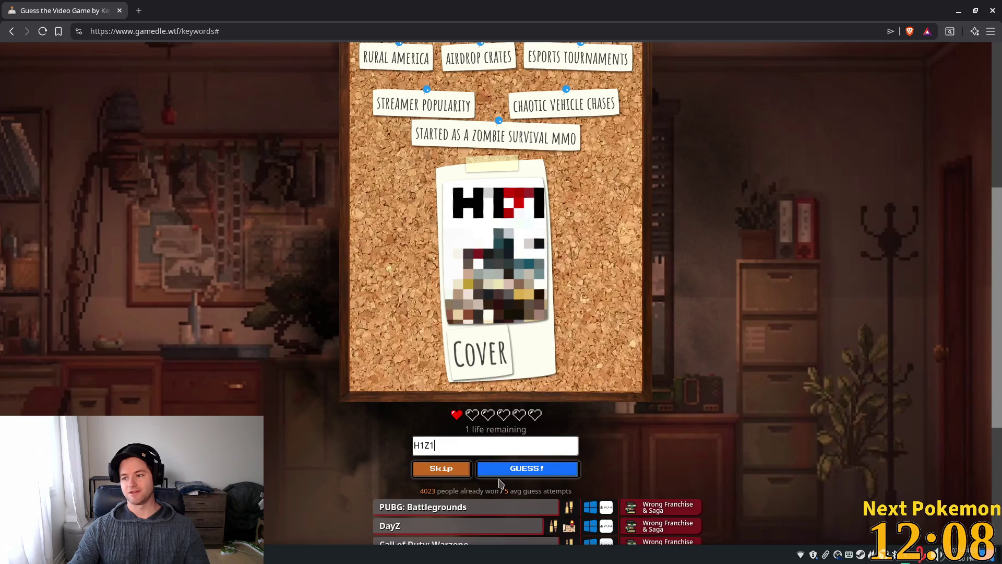
key("Return")
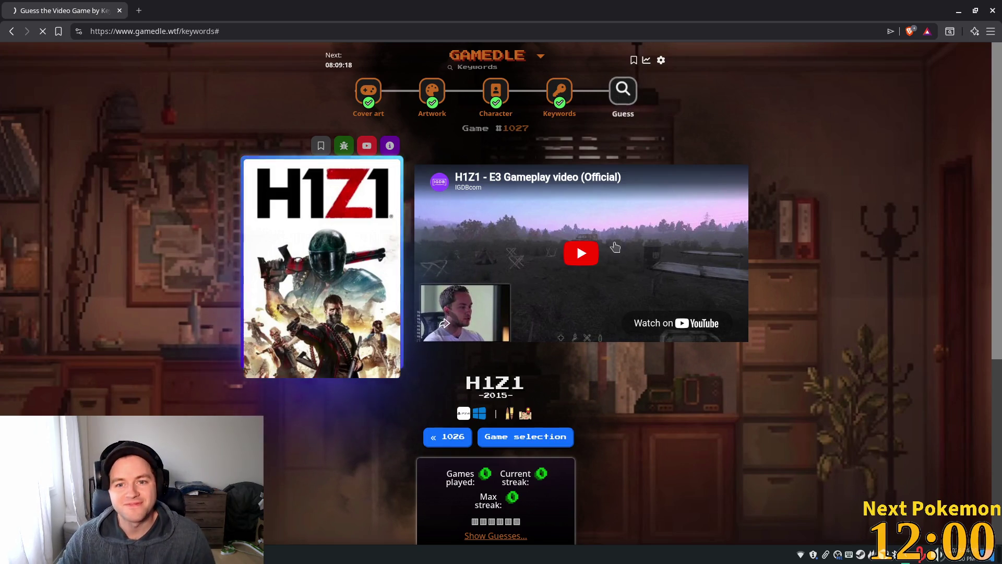
- Switch to the daily Guess mode to start Game #1250 with 10 lives
left_click(623, 92)
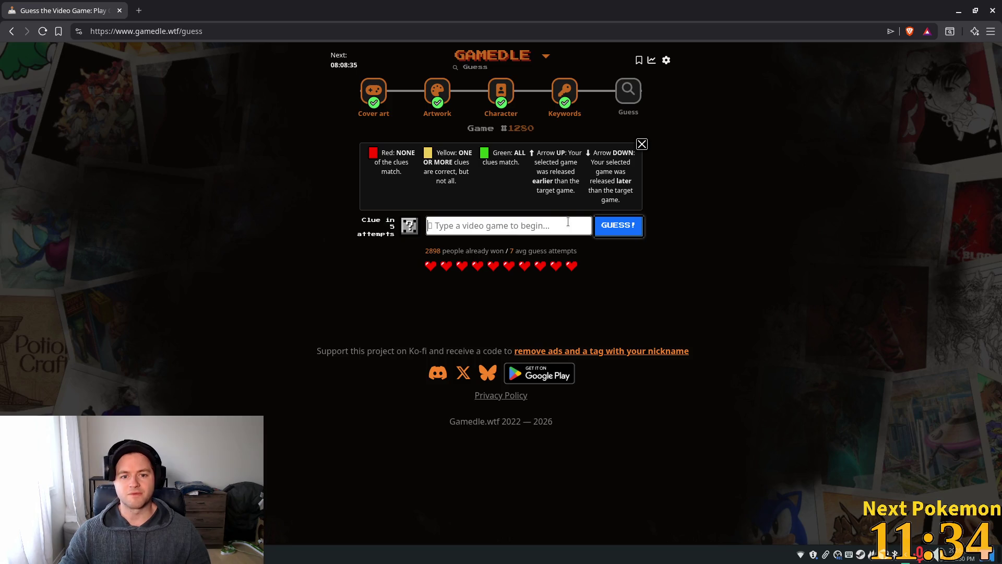
- Guess World of Warcraft, partially matching platforms, genres and themes, leaving 9 lives
type("world of")
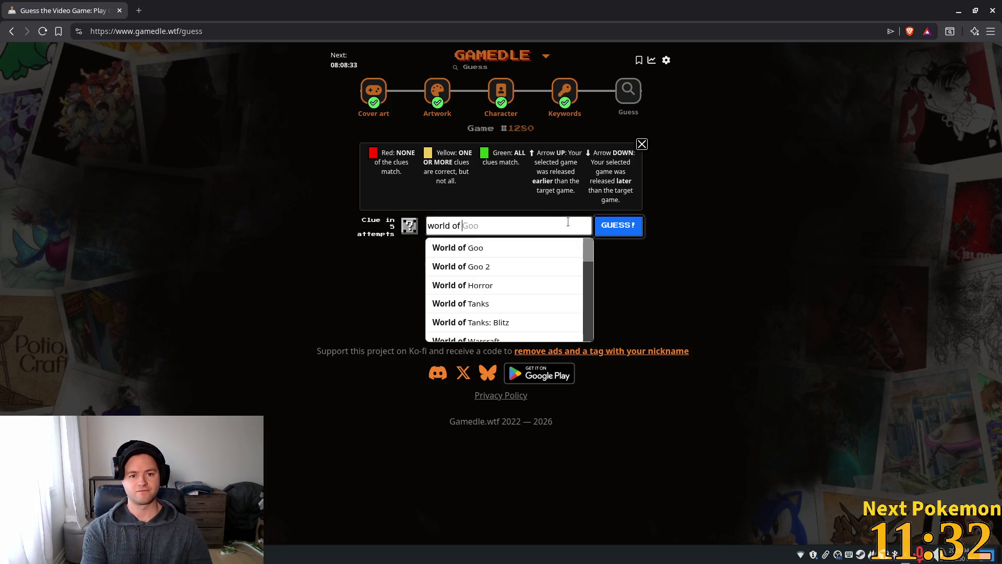
type("war")
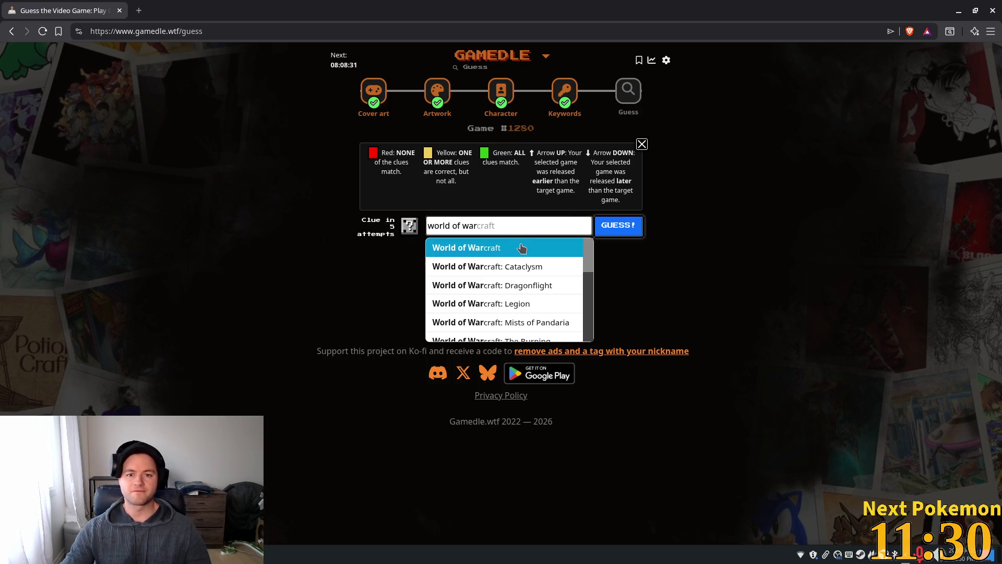
left_click(521, 246)
left_click(628, 235)
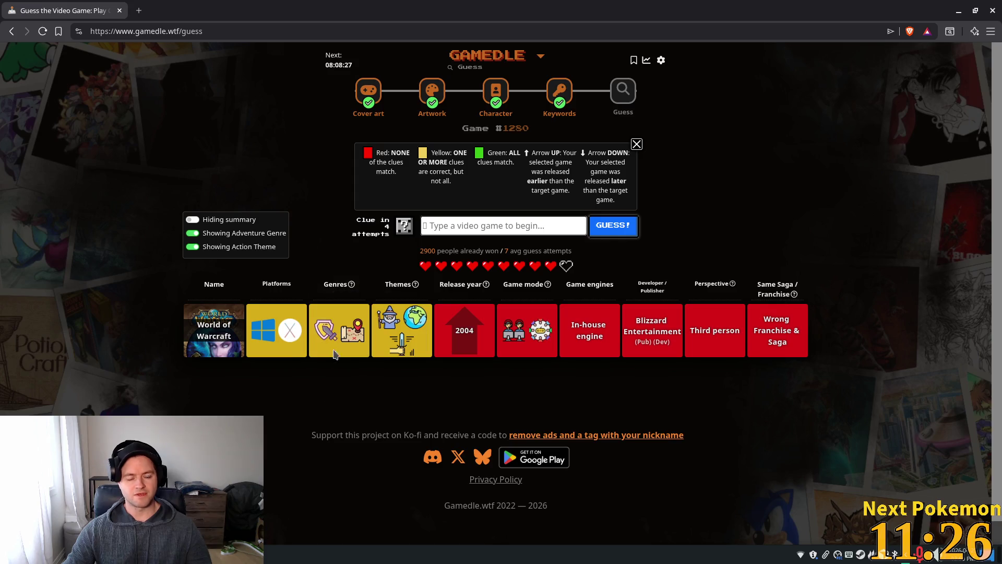
scroll(282, 277, "down", 1)
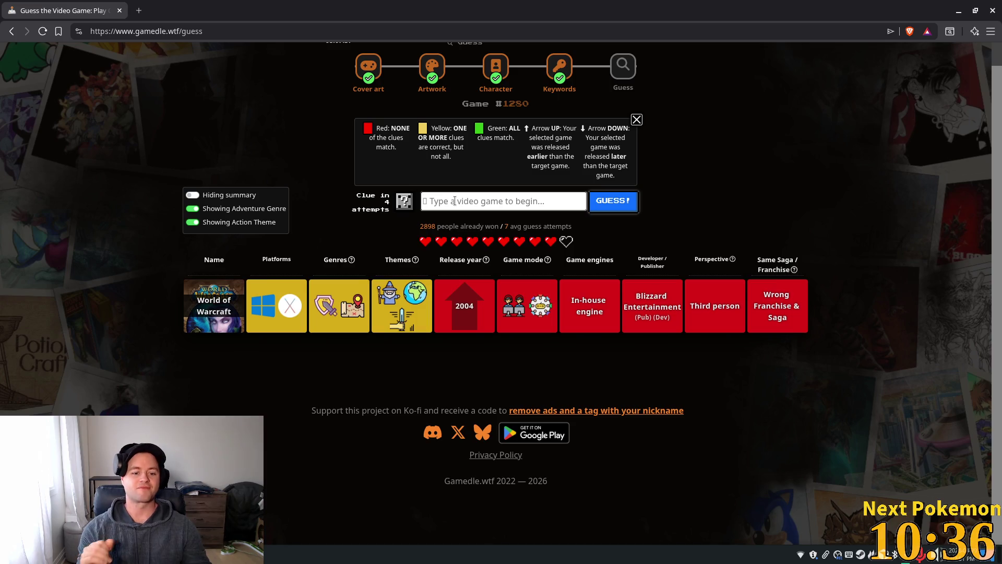
- Replace the 'oblivion' search with 'elder scrol' and guess The Elder Scrolls V: Skyrim
type("oblivion")
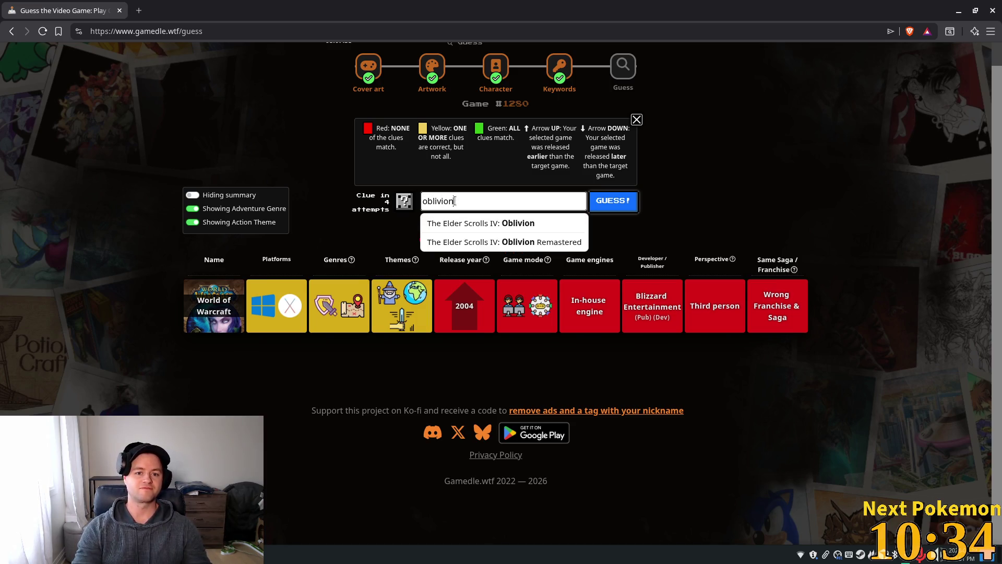
double_click(507, 191)
type("elder")
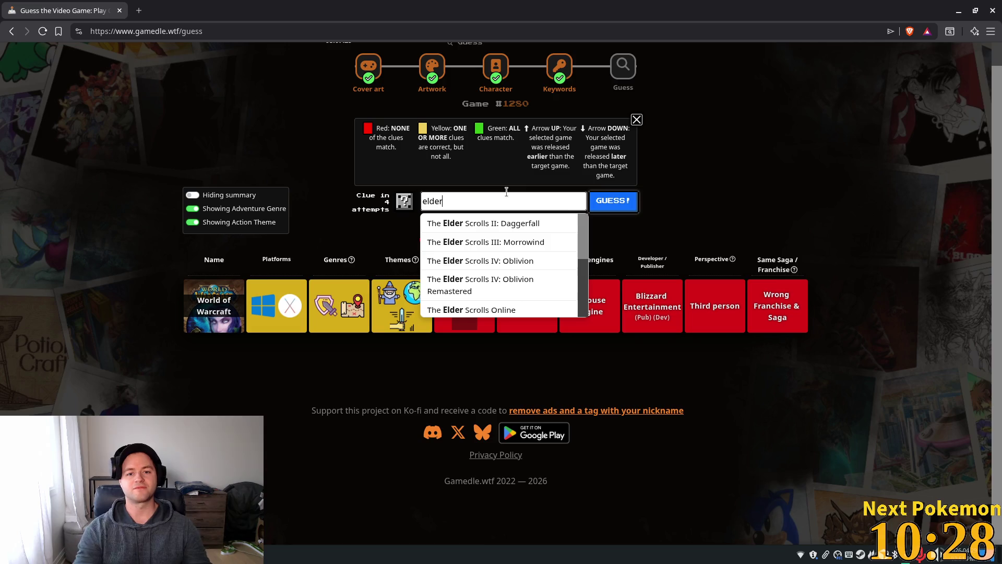
type(" sc")
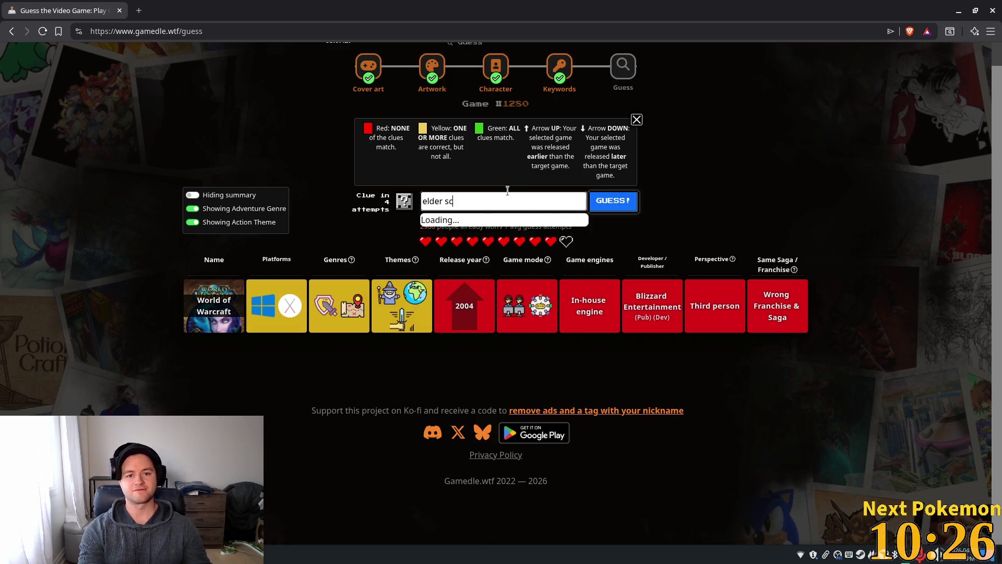
type("rol")
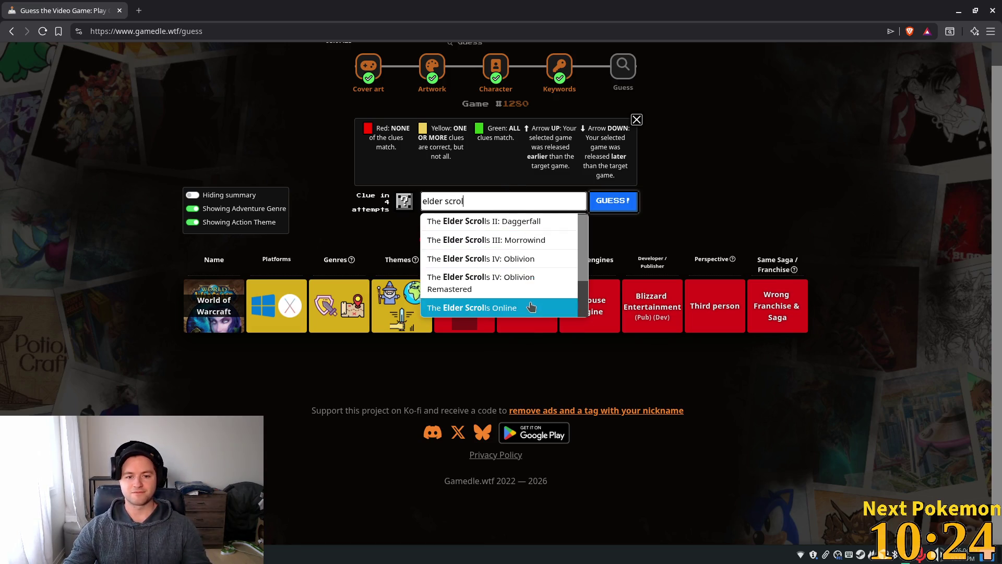
scroll(525, 271, "down", 1)
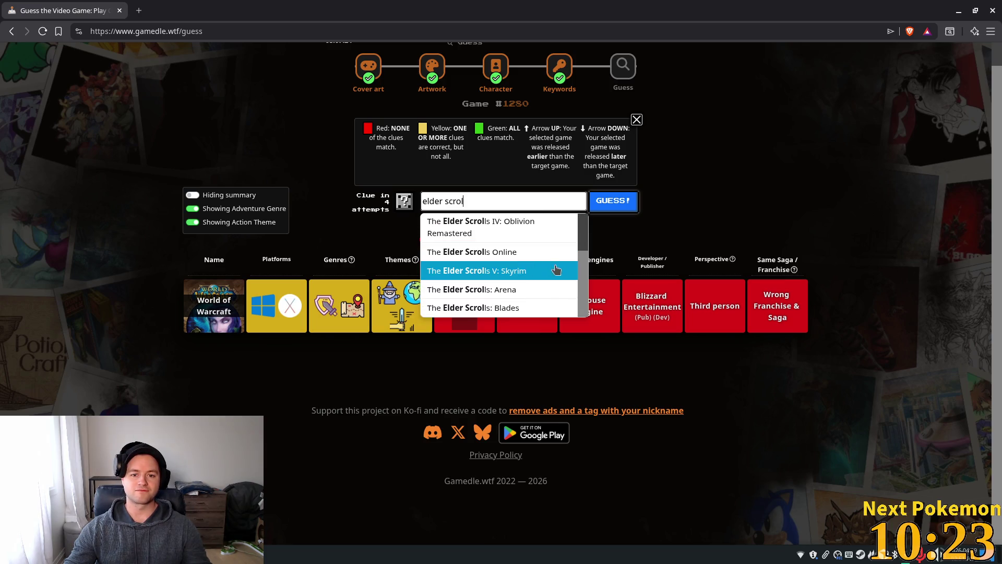
left_click(527, 272)
left_click(614, 201)
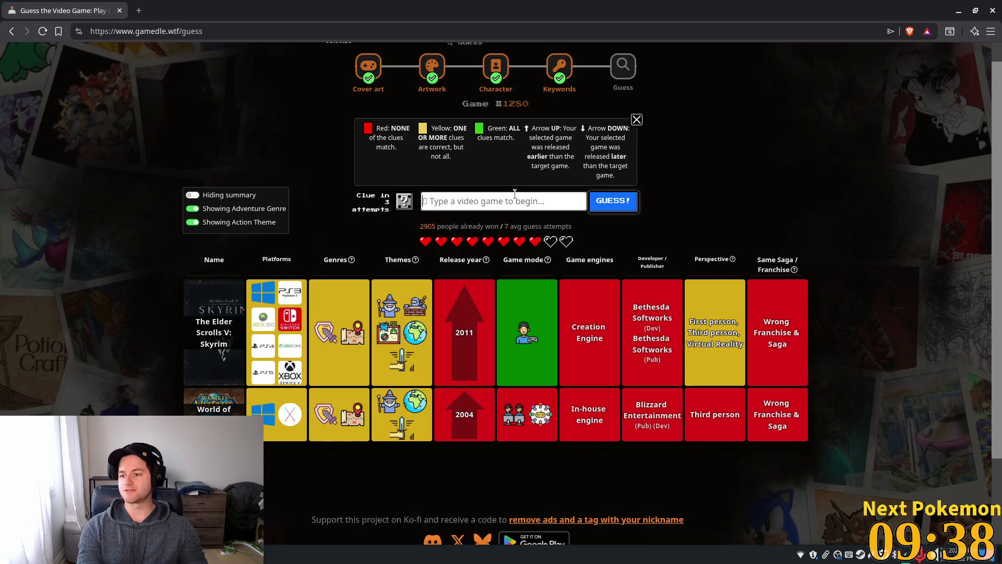
- Guess Dark Souls III from the 'Dark sou' suggestions, showing a yellow 2016 release year
type("Da")
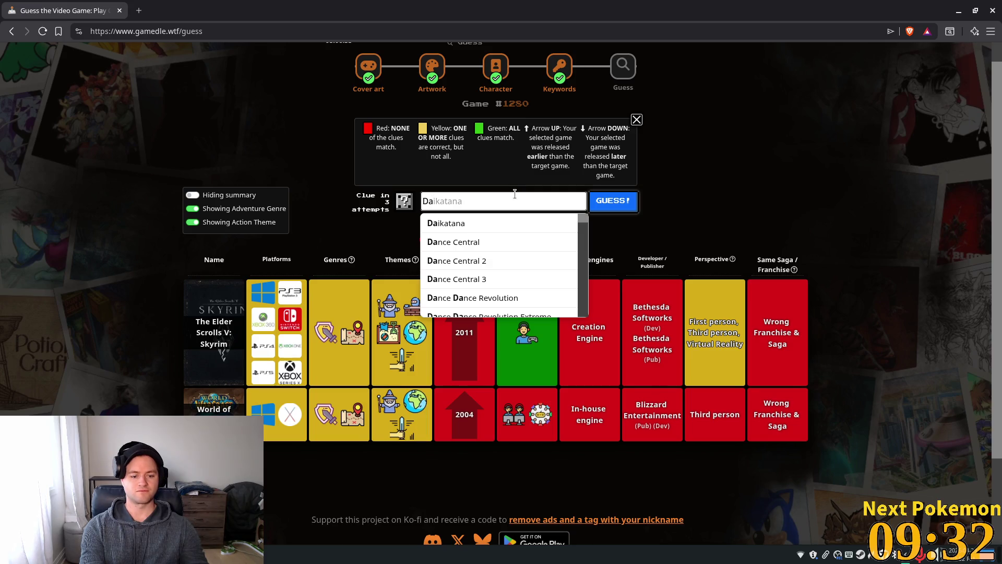
type("rk sou")
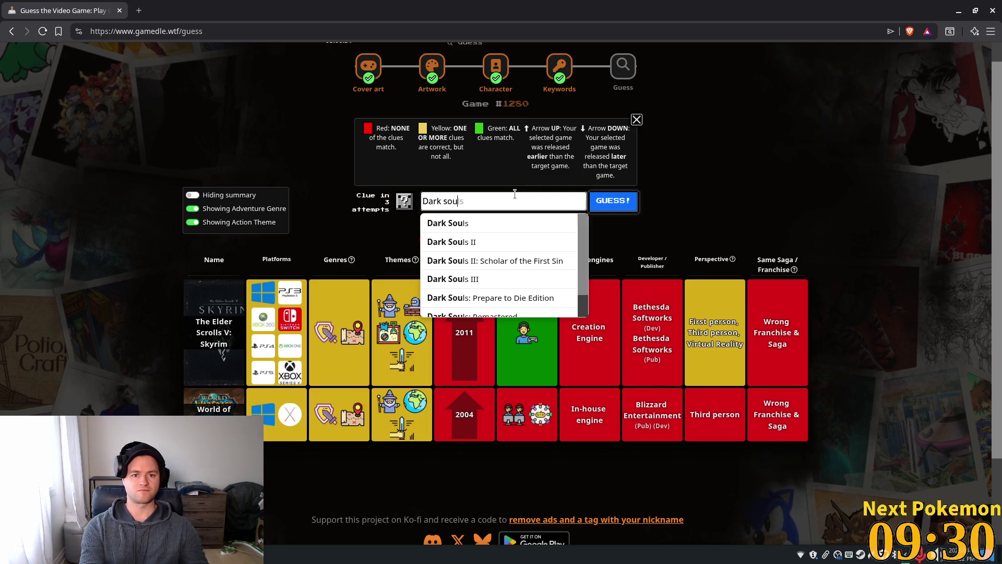
scroll(506, 292, "down", 1)
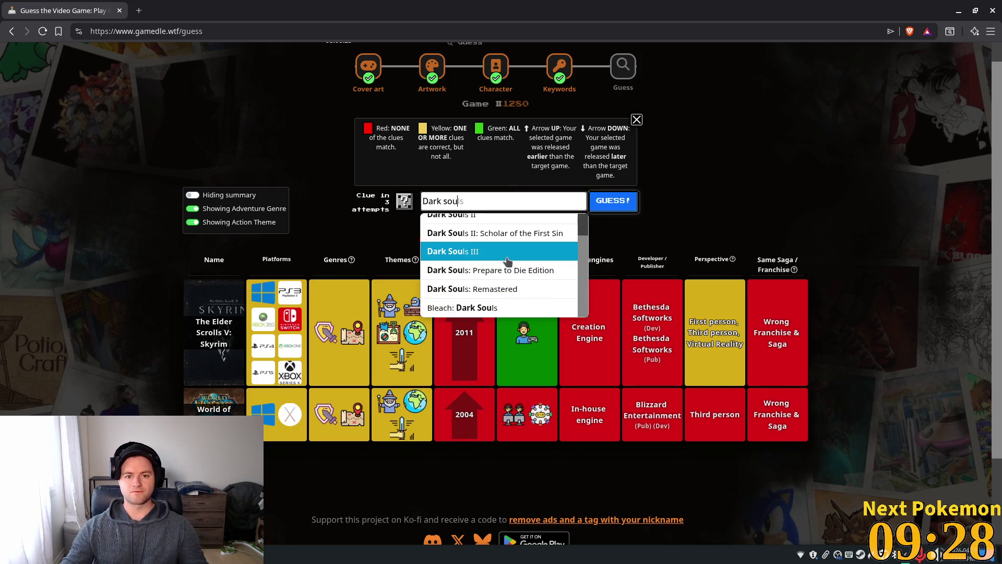
scroll(507, 261, "up", 1)
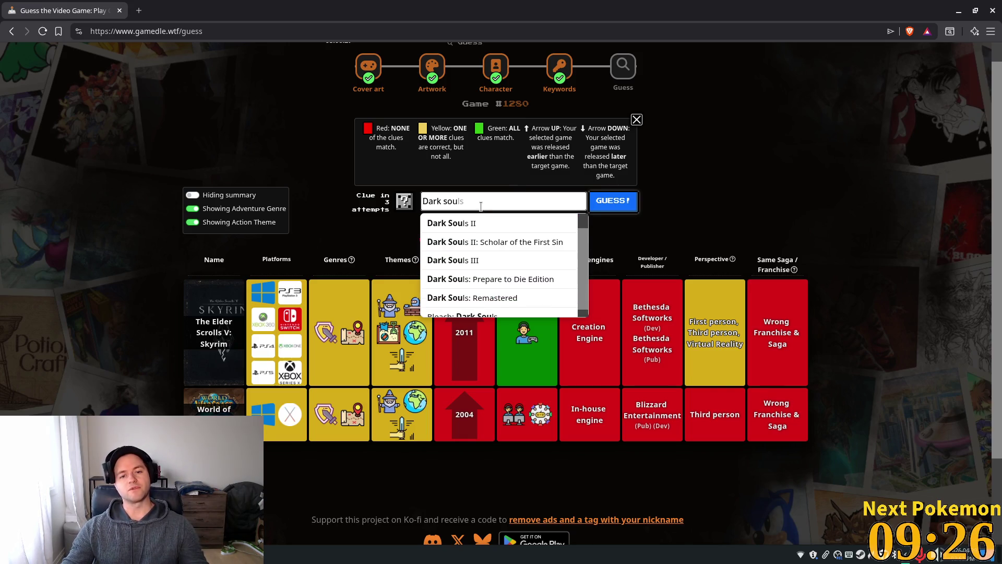
scroll(509, 284, "down", 1)
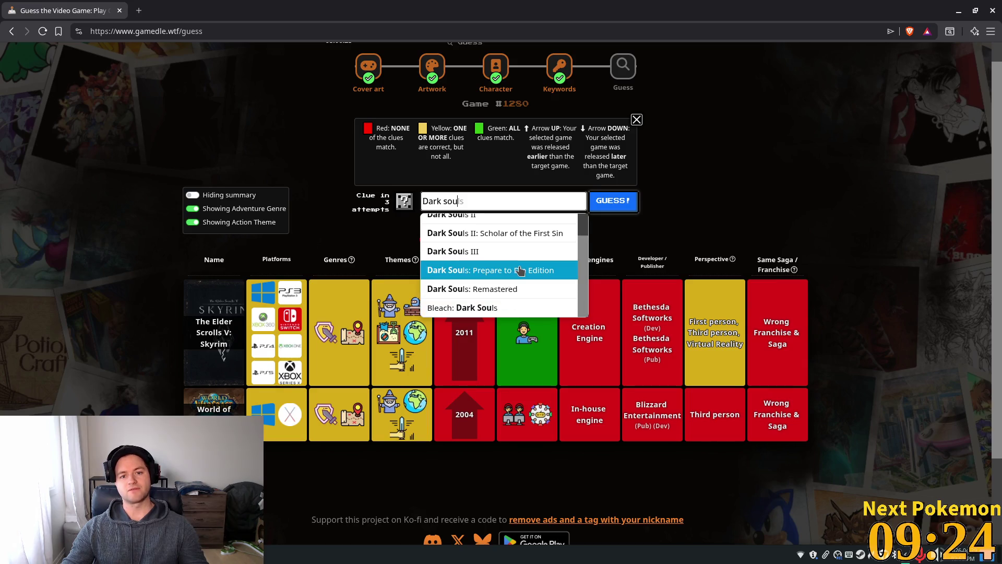
scroll(551, 286, "up", 2)
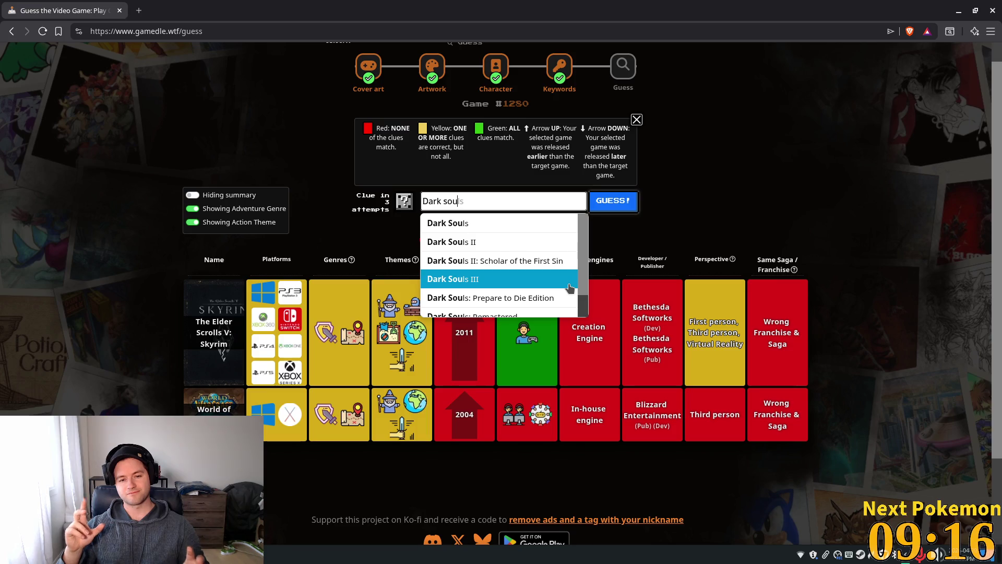
left_click(566, 280)
left_click(609, 203)
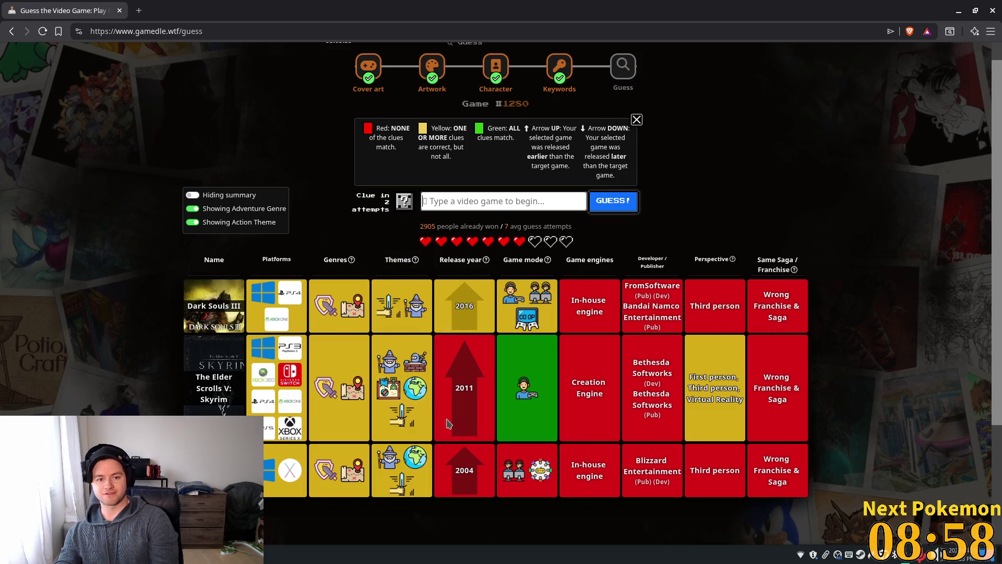
scroll(407, 359, "down", 1)
scroll(406, 359, "down", 2)
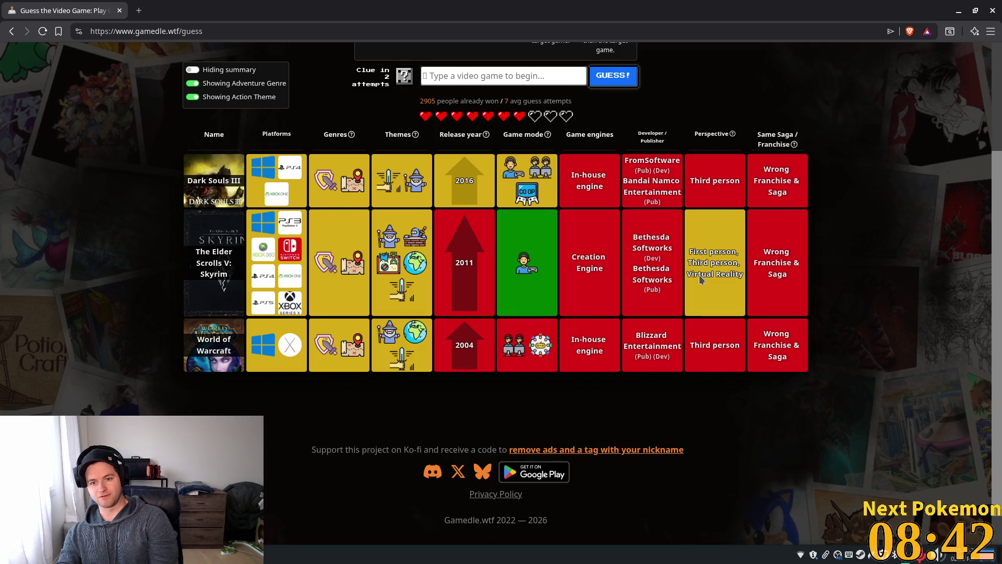
scroll(578, 225, "up", 3)
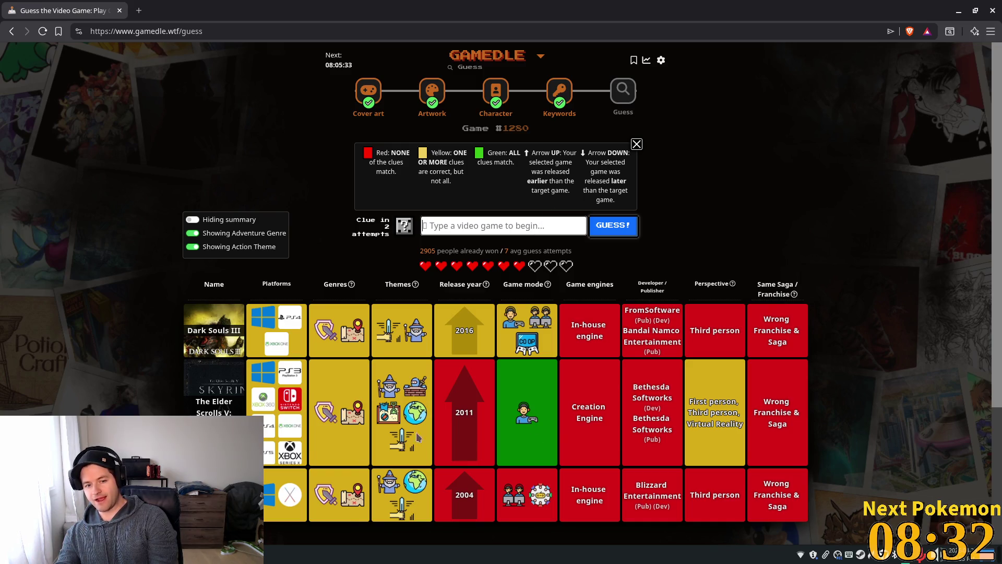
mouse_move(331, 422)
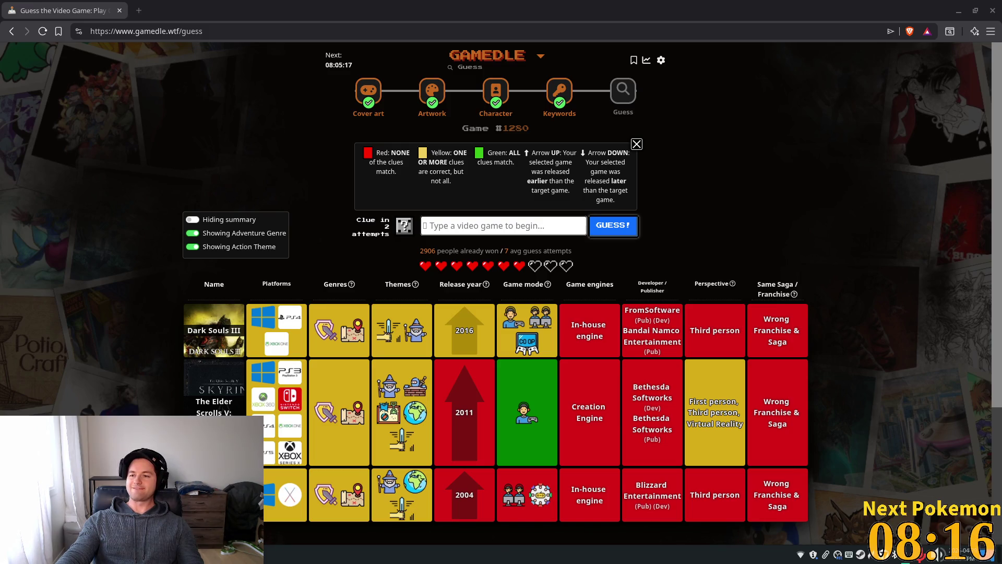
- Type 'dragone age', trim it, then select all and delete it to empty the box
left_click(504, 222)
type("drag")
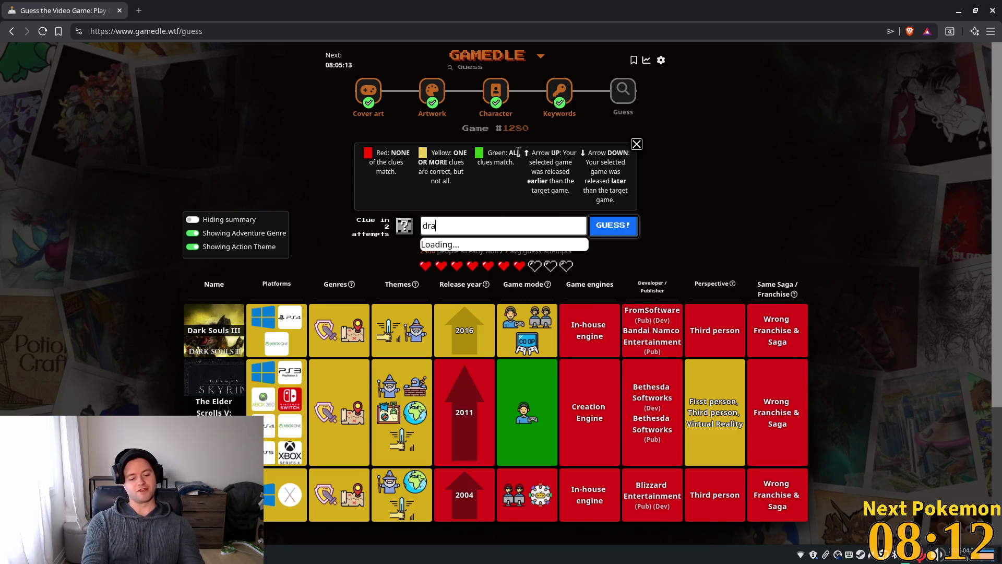
type("one")
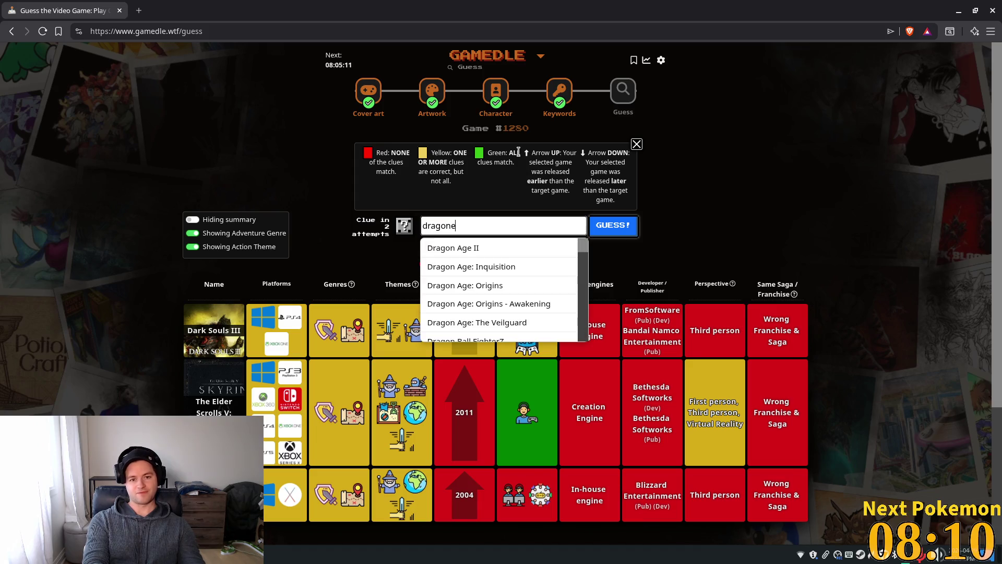
type(" age")
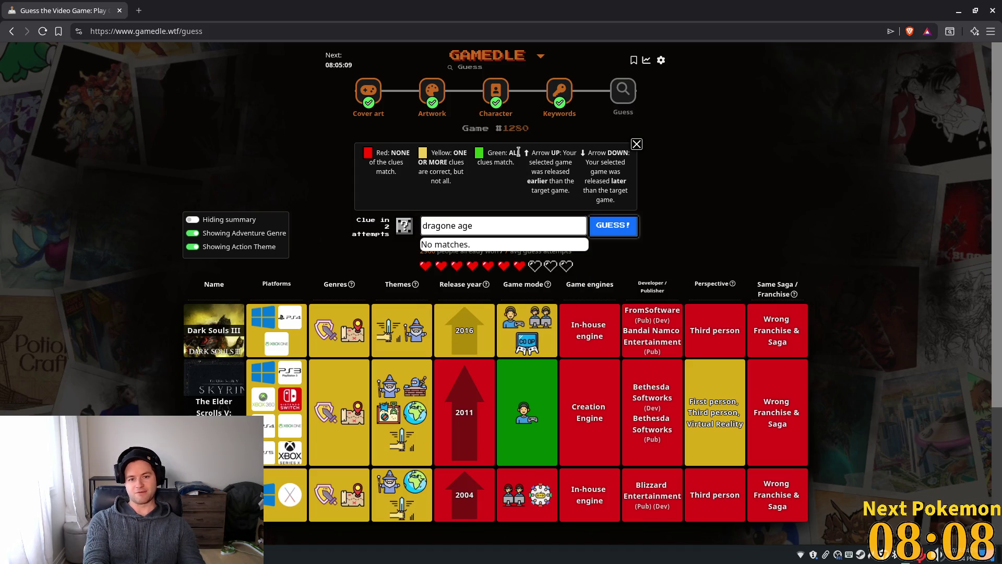
key("BackSpace")
key("BackSpace")
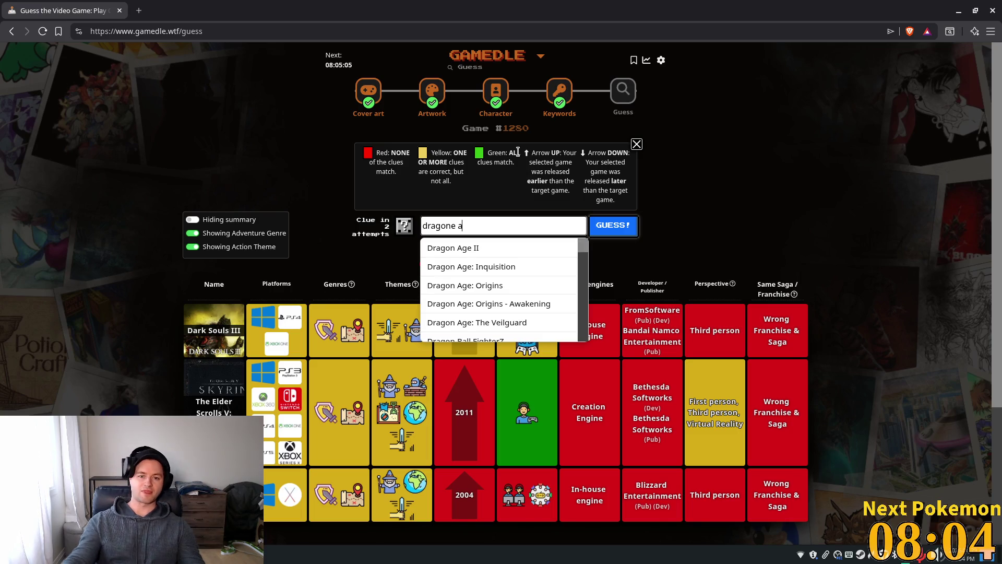
scroll(522, 256, "down", 3)
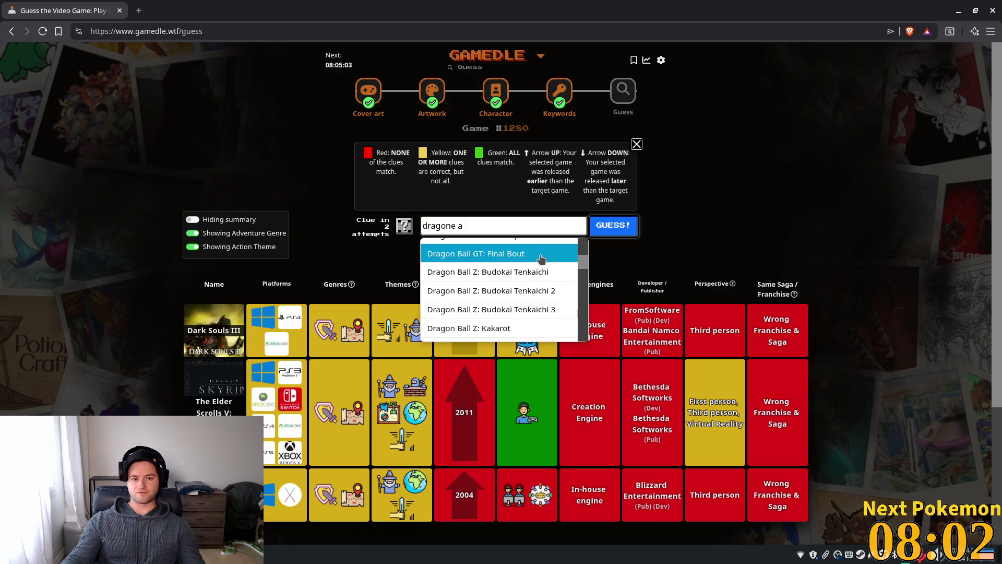
left_click_drag(580, 267, 580, 324)
scroll(566, 259, "up", 10)
key("ctrl+a")
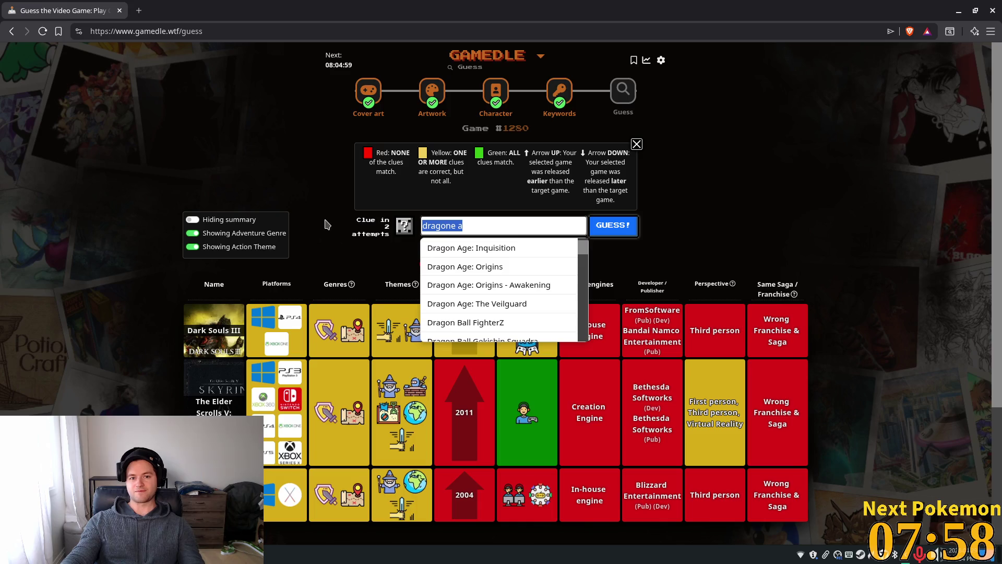
key("BackSpace")
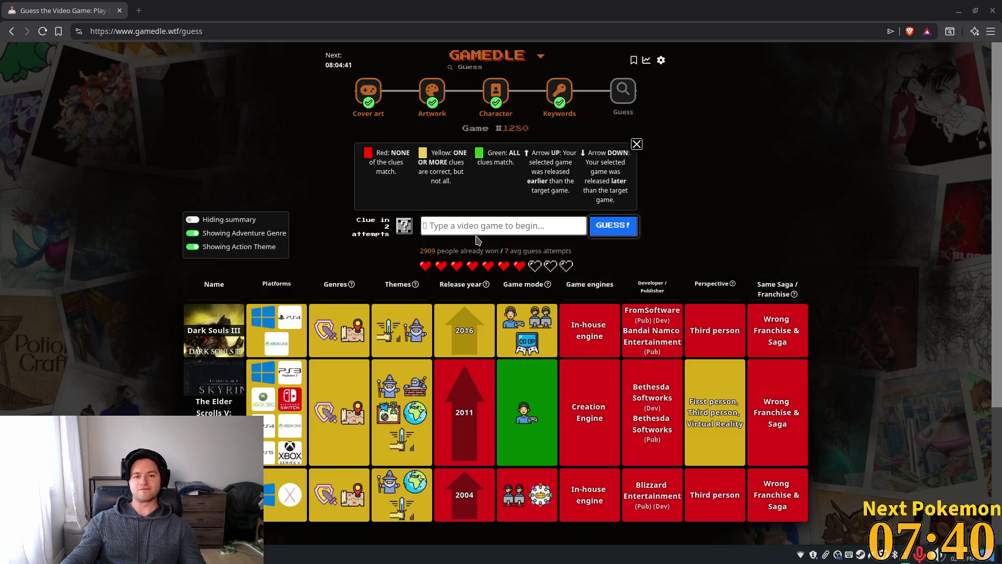
- Guess Horizon Zero Dawn, matching genres and game mode, leaving 6 lives
type("h")
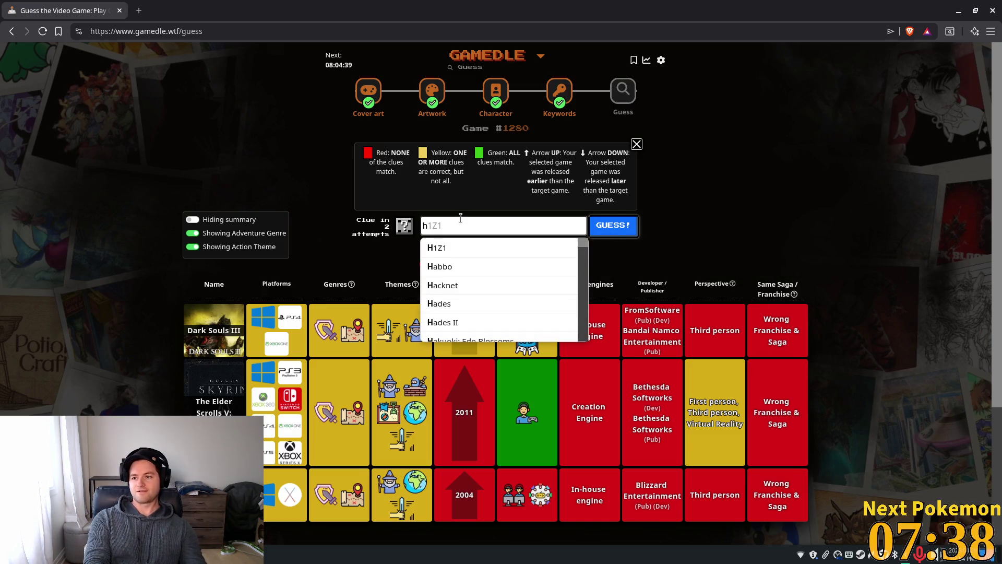
type("orizon z")
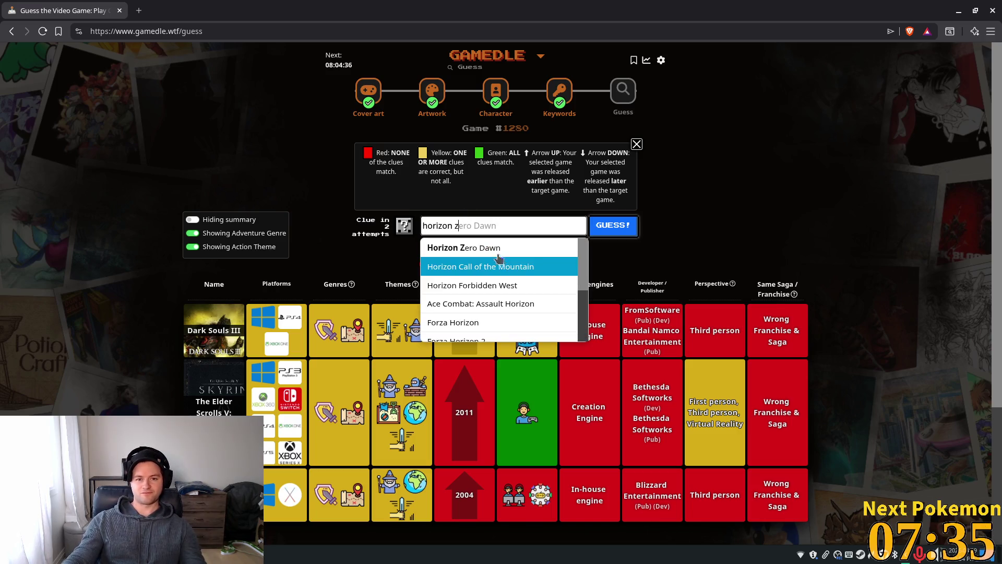
left_click(522, 245)
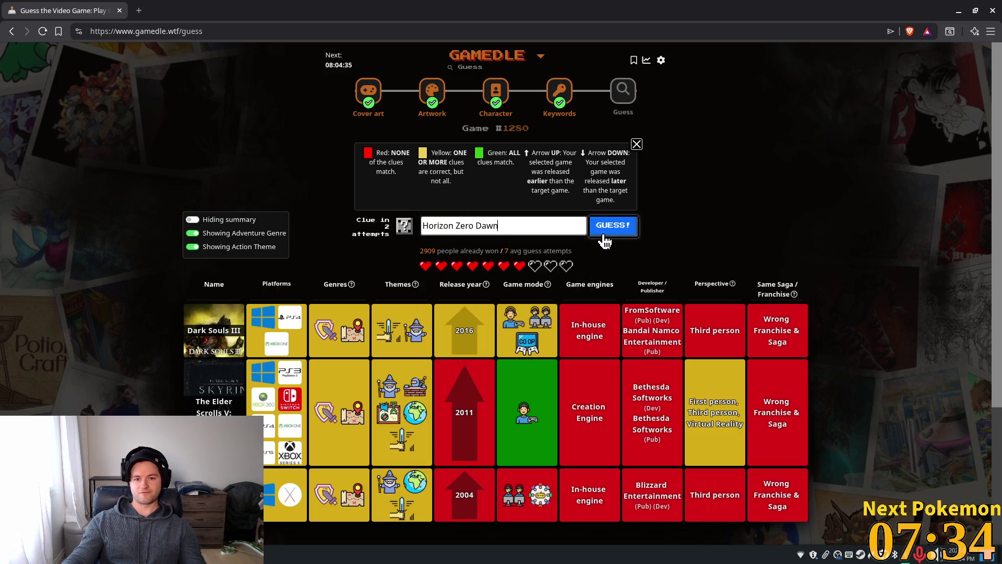
left_click(610, 233)
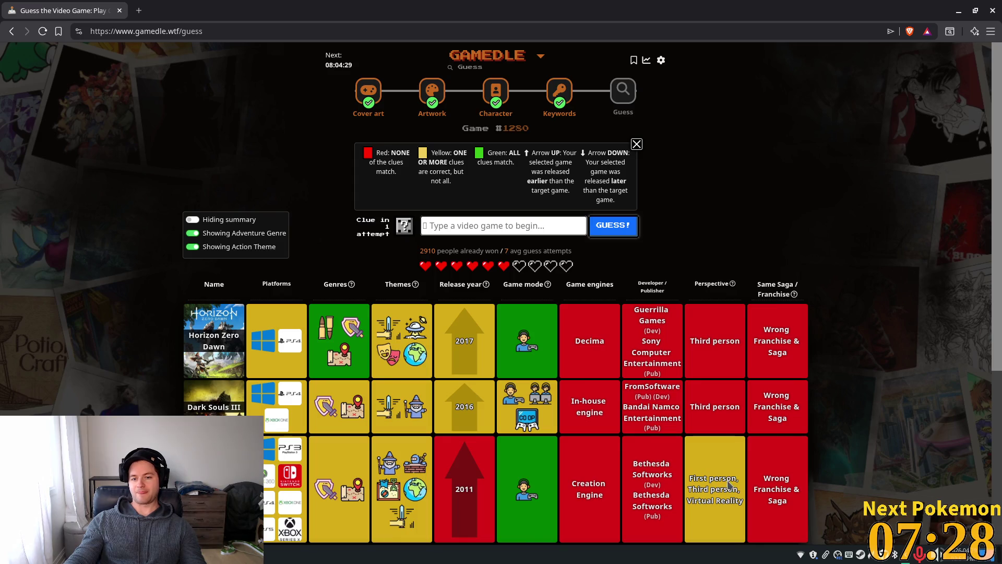
scroll(731, 430, "down", 3)
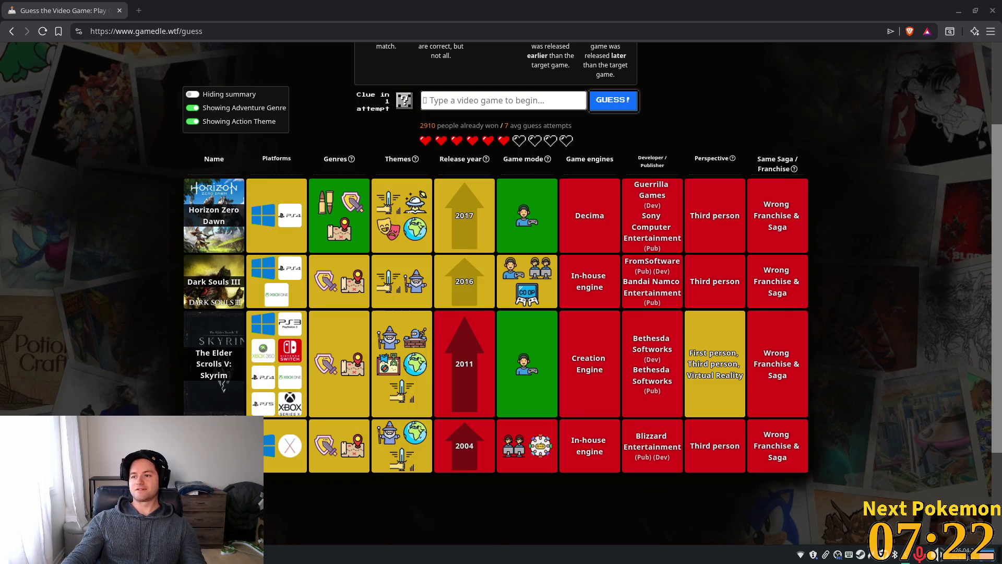
- Inspect the clue icons on the board's guess rows
mouse_move(332, 199)
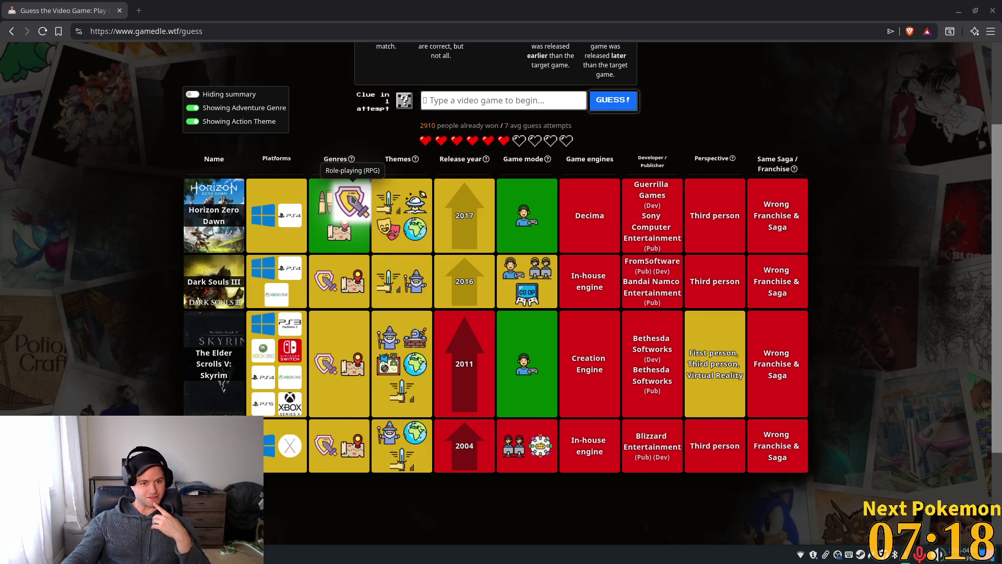
mouse_move(337, 240)
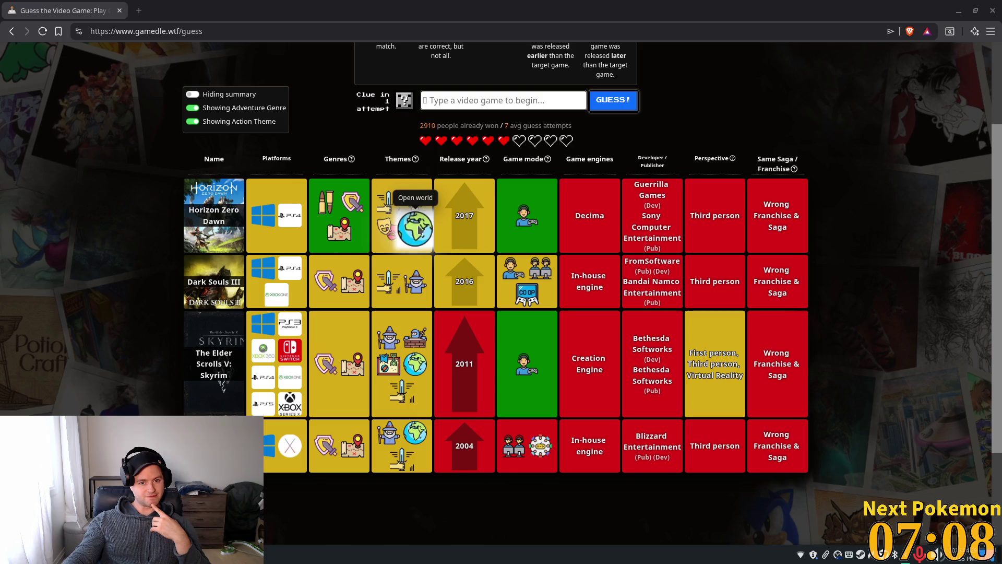
scroll(541, 224, "down", 2)
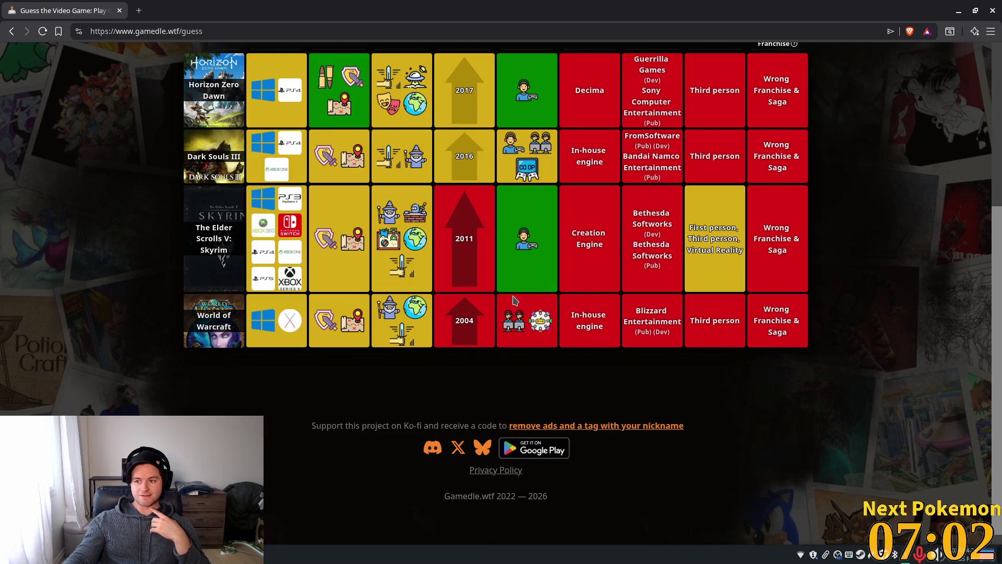
scroll(521, 278, "up", 3)
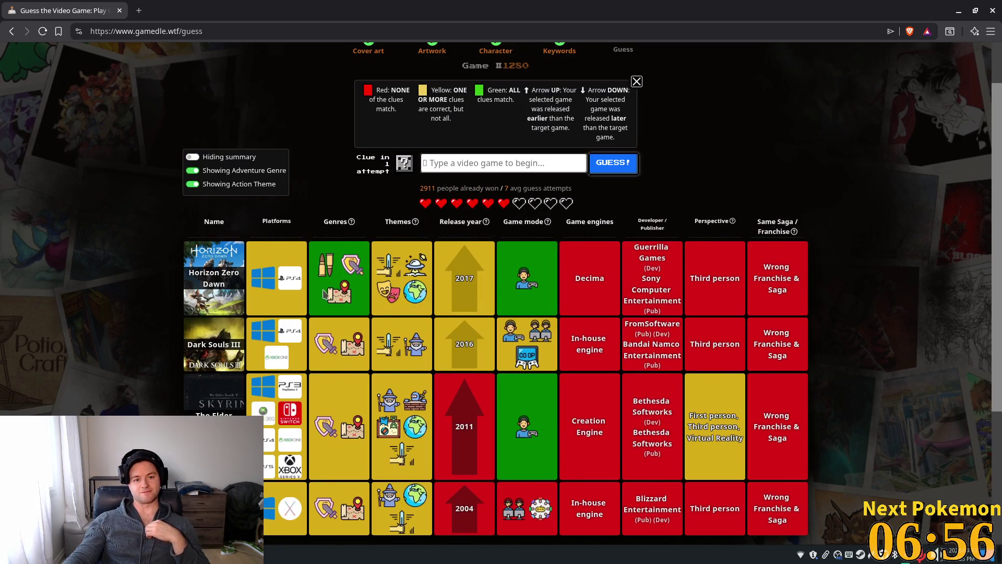
mouse_move(314, 270)
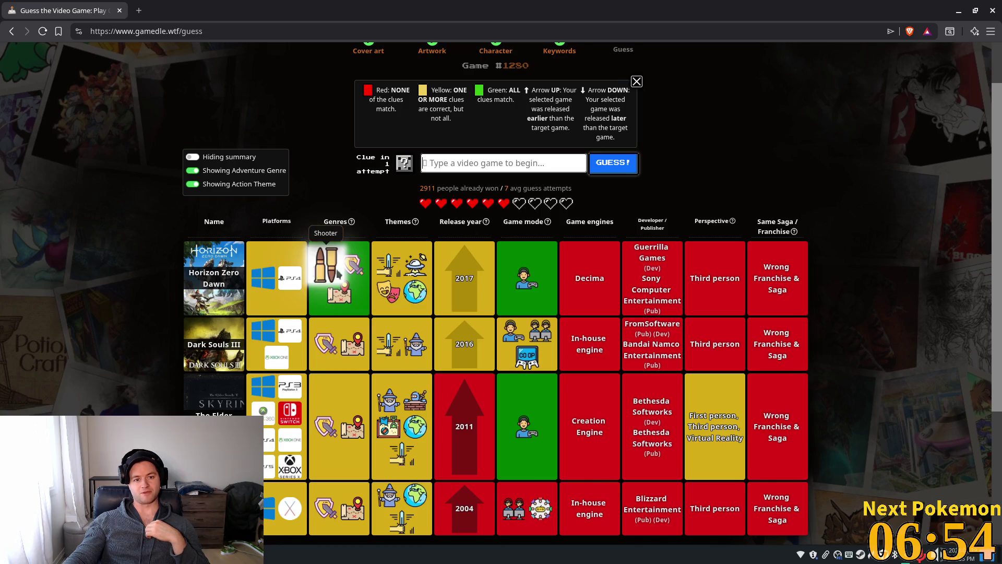
scroll(329, 271, "down", 3)
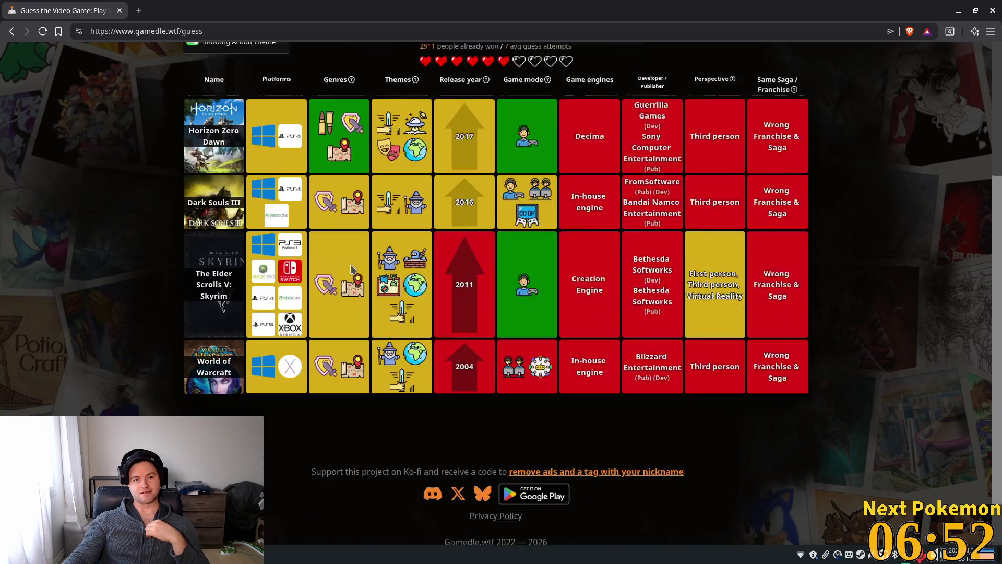
scroll(397, 235, "up", 3)
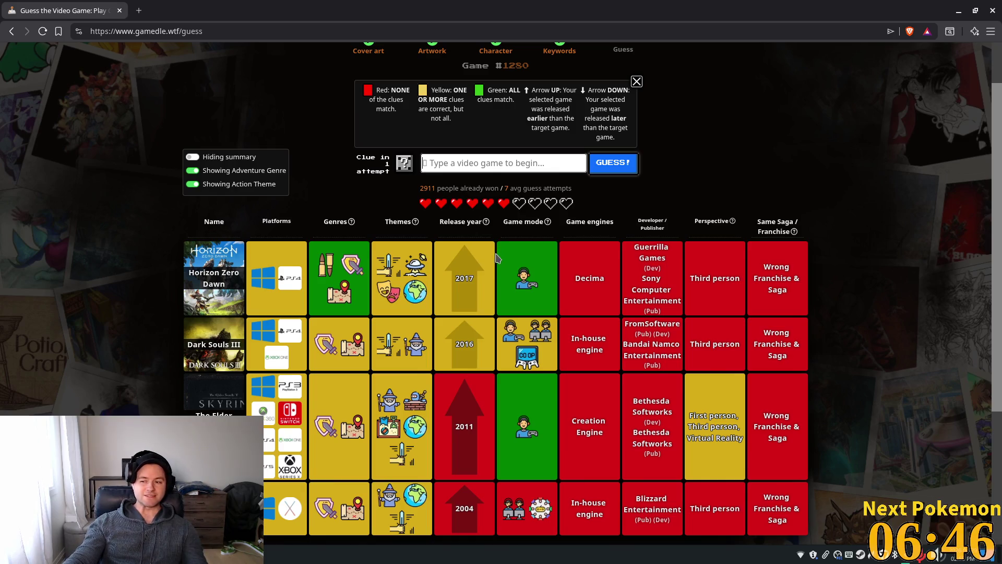
mouse_move(711, 221)
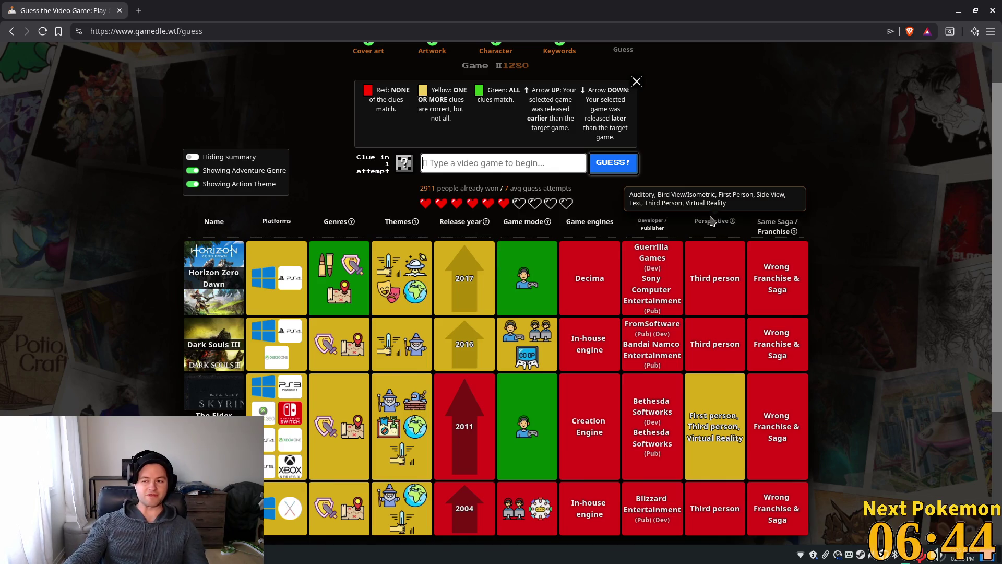
scroll(700, 239, "up", 2)
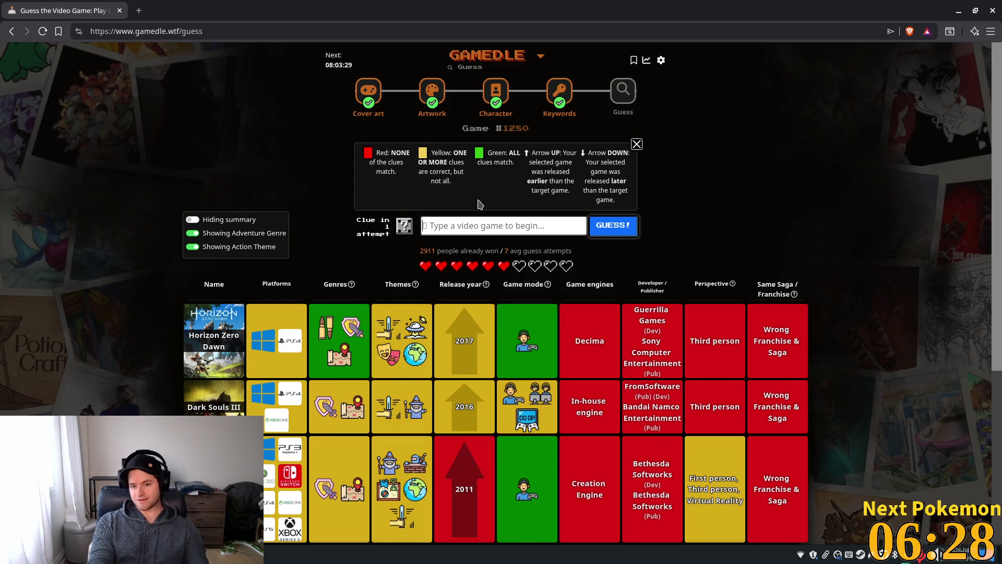
- Guess Doom Eternal from the 'Doom' suggestions, matching first-person perspective, leaving 5 lives
type("Doom")
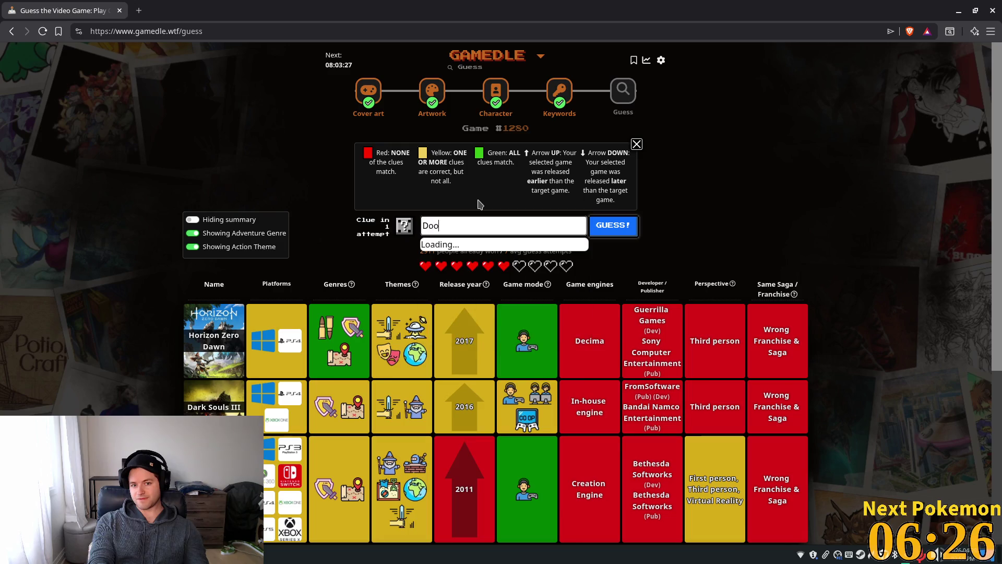
scroll(484, 261, "down", 2)
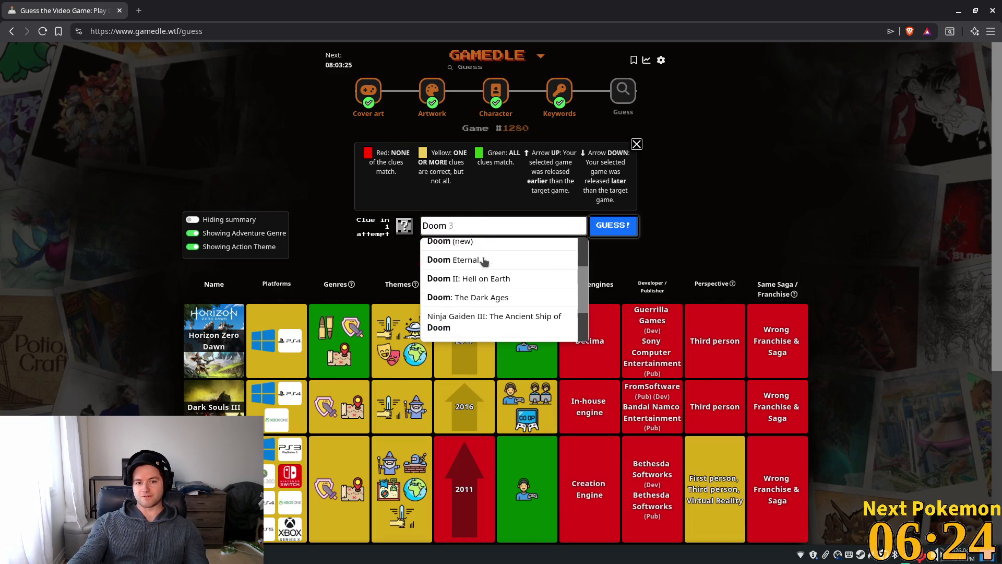
left_click(539, 265)
left_click(622, 232)
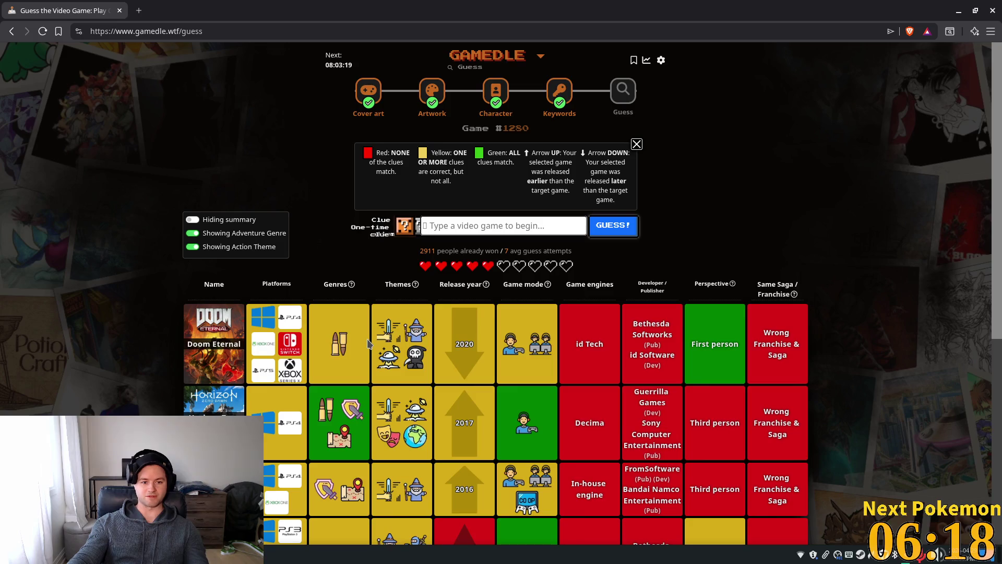
scroll(370, 339, "down", 1)
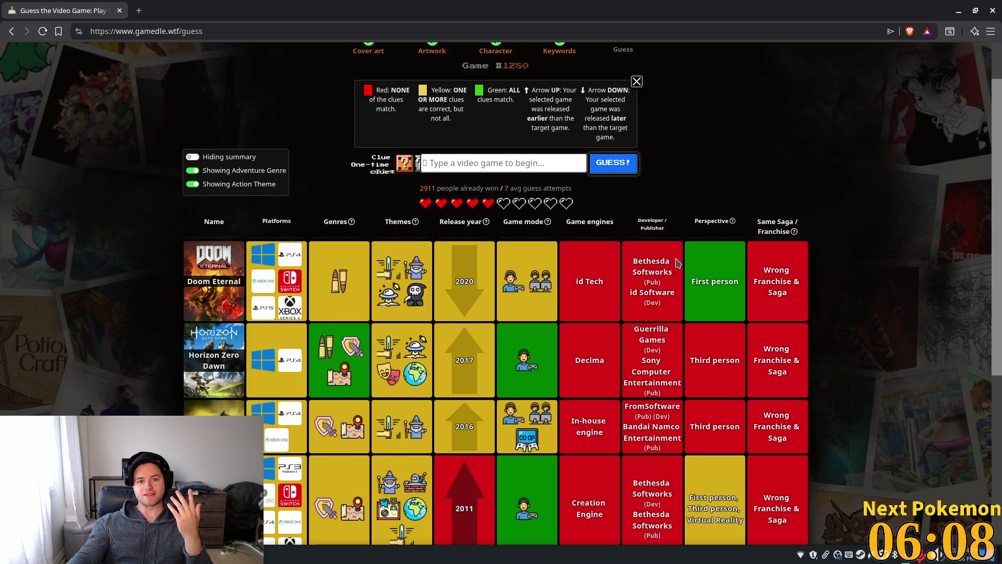
scroll(677, 262, "down", 5)
scroll(672, 267, "up", 4)
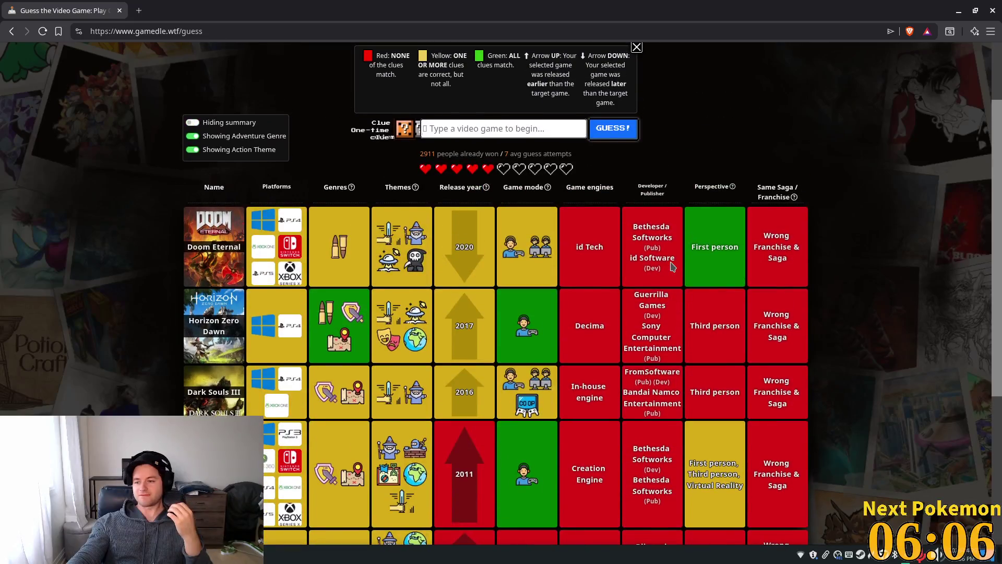
scroll(673, 267, "up", 2)
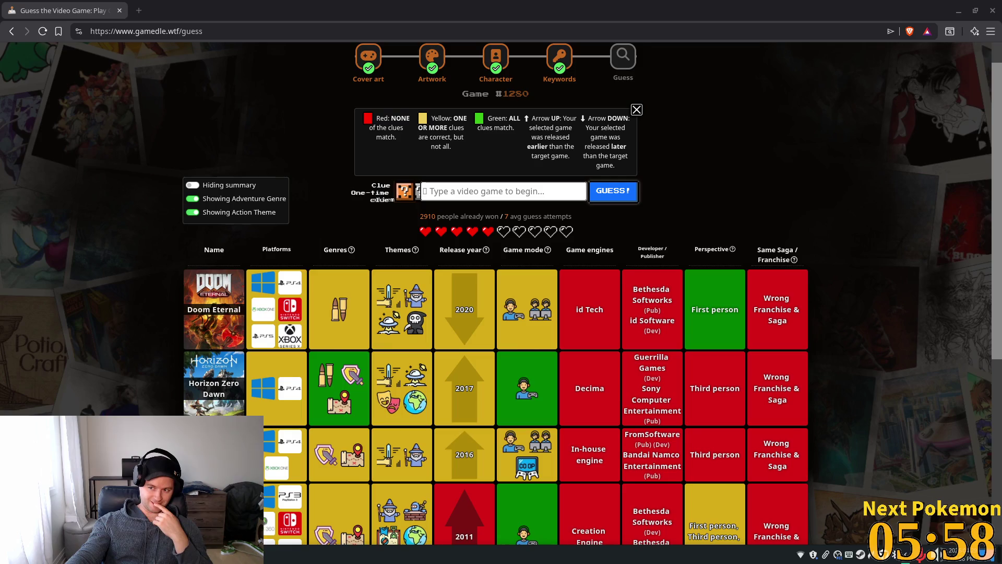
scroll(491, 253, "down", 2)
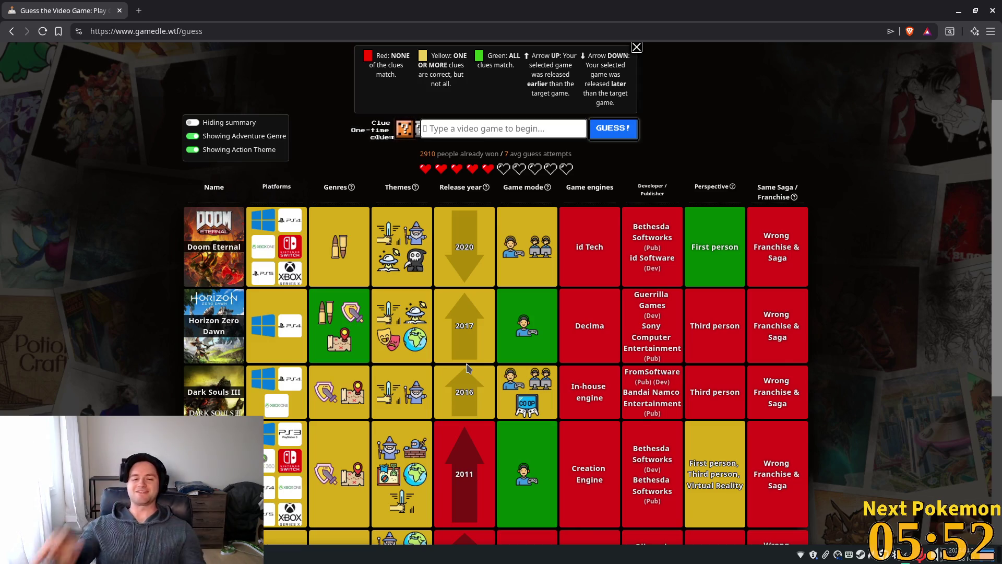
- Guess Halo Infinite from the 'halo' suggestions, matching all themes, leaving 4 lives
type("halo")
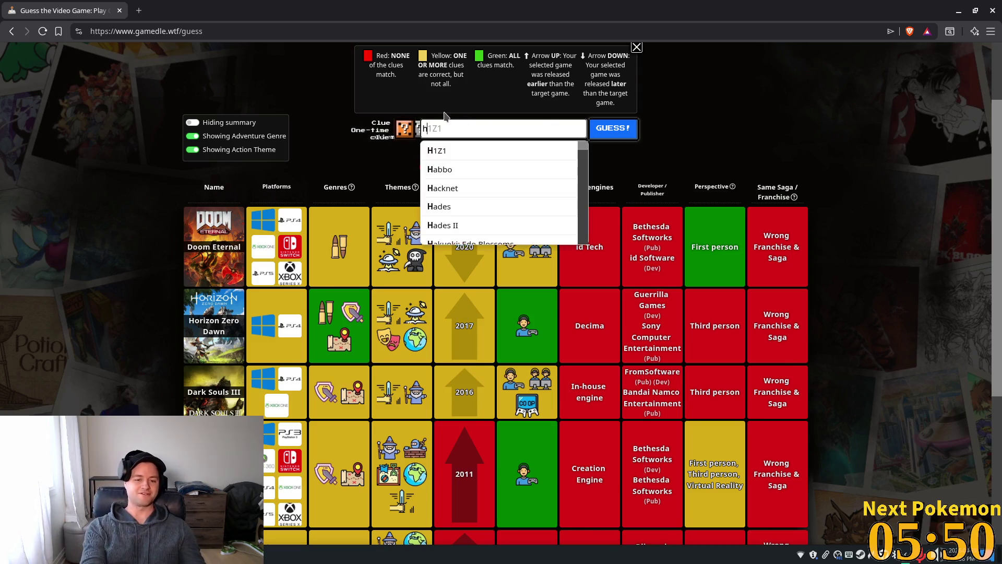
scroll(537, 233, "down", 2)
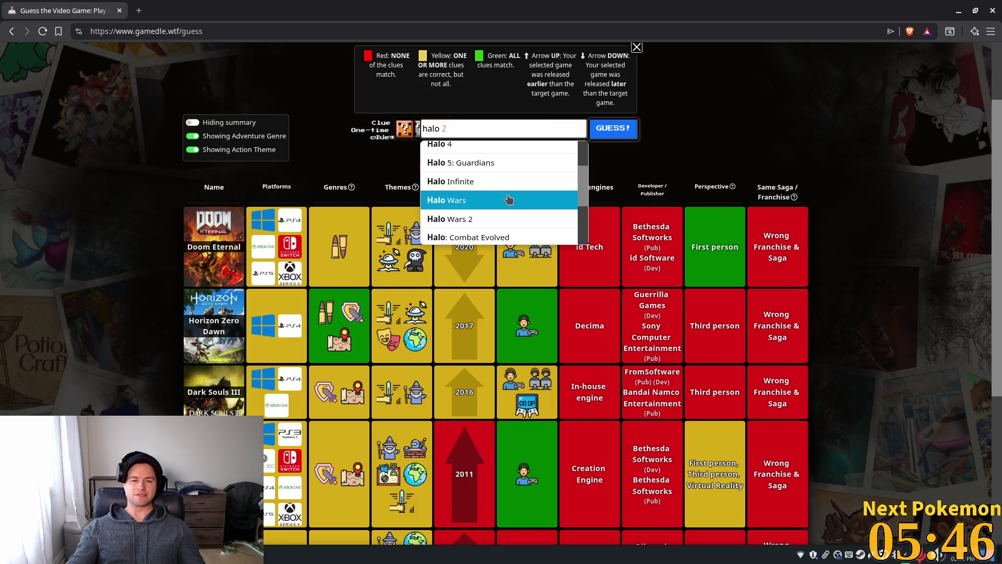
scroll(509, 199, "down", 2)
scroll(509, 199, "down", 1)
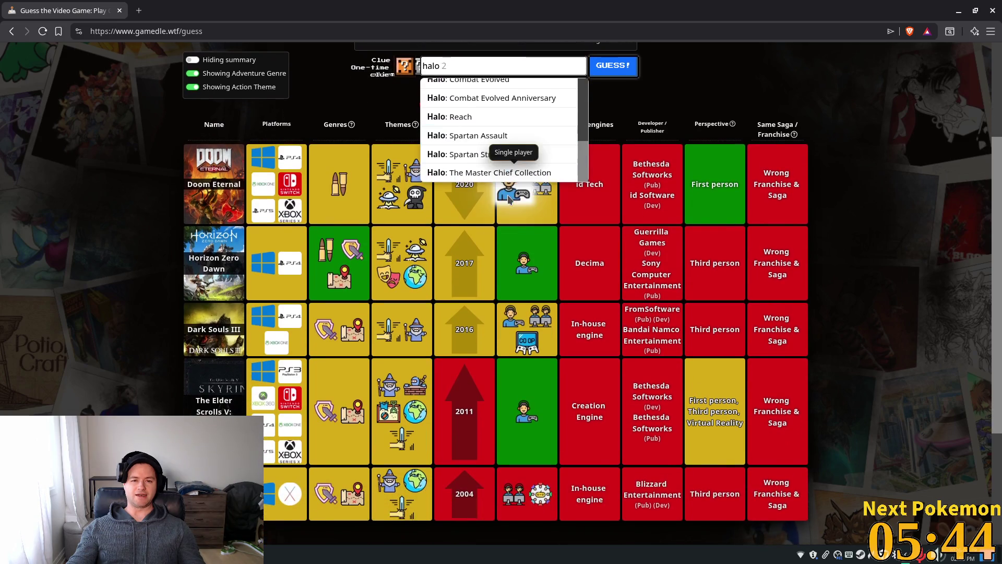
scroll(502, 149, "up", 4)
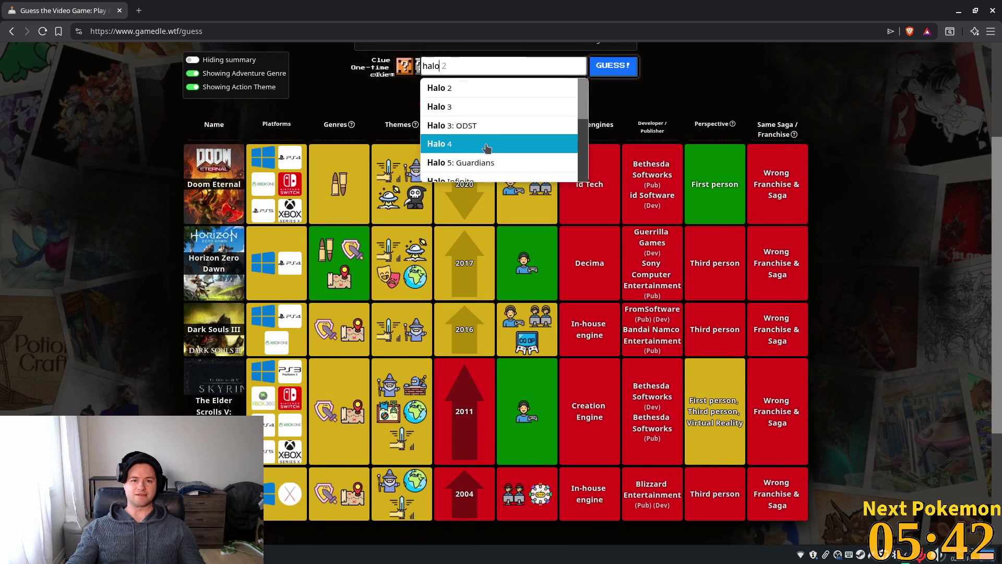
scroll(496, 146, "down", 1)
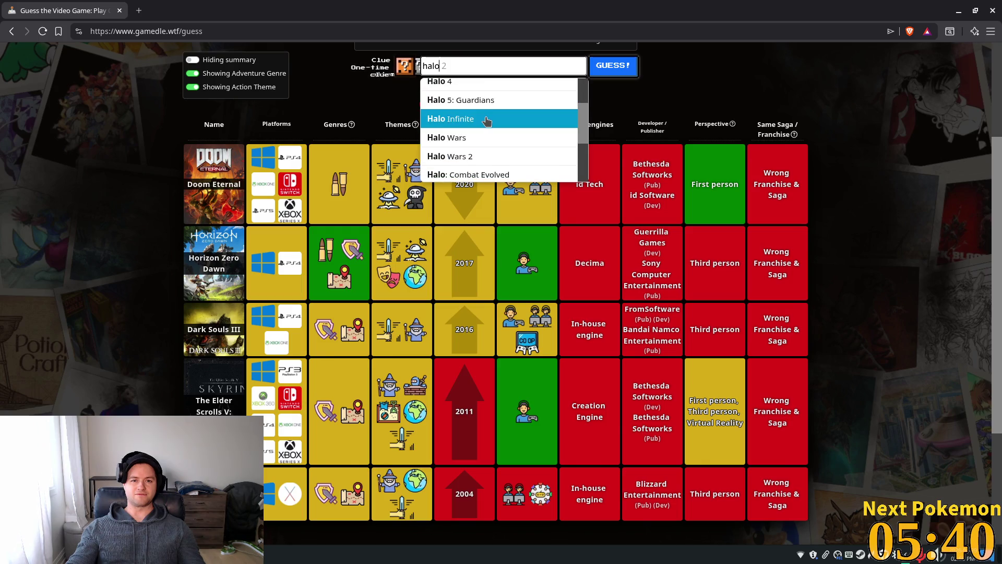
left_click(487, 119)
left_click(606, 62)
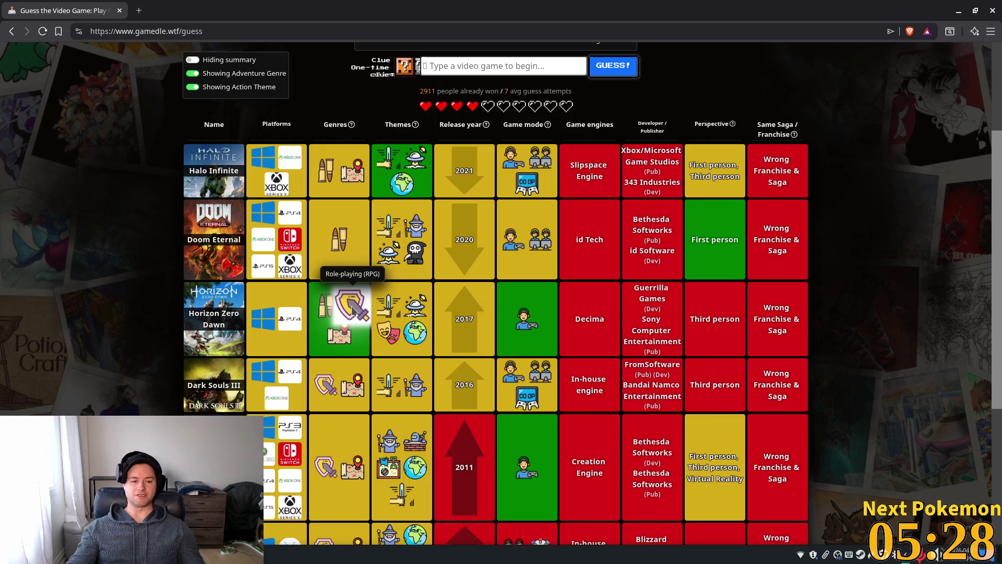
scroll(465, 241, "up", 3)
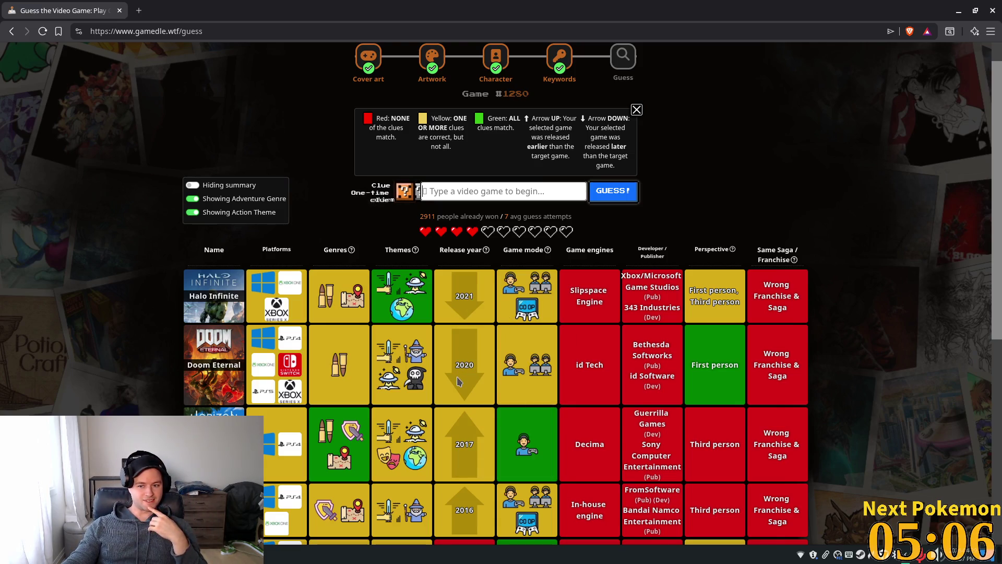
- Guess Starfield for game #1250 from the search suggestions
left_click(475, 187)
type("starfield")
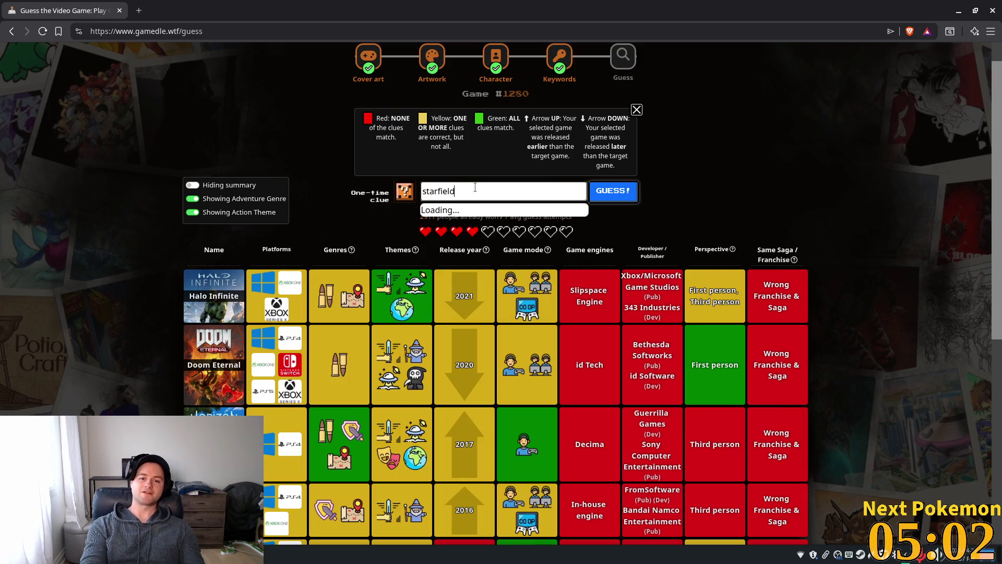
left_click(483, 213)
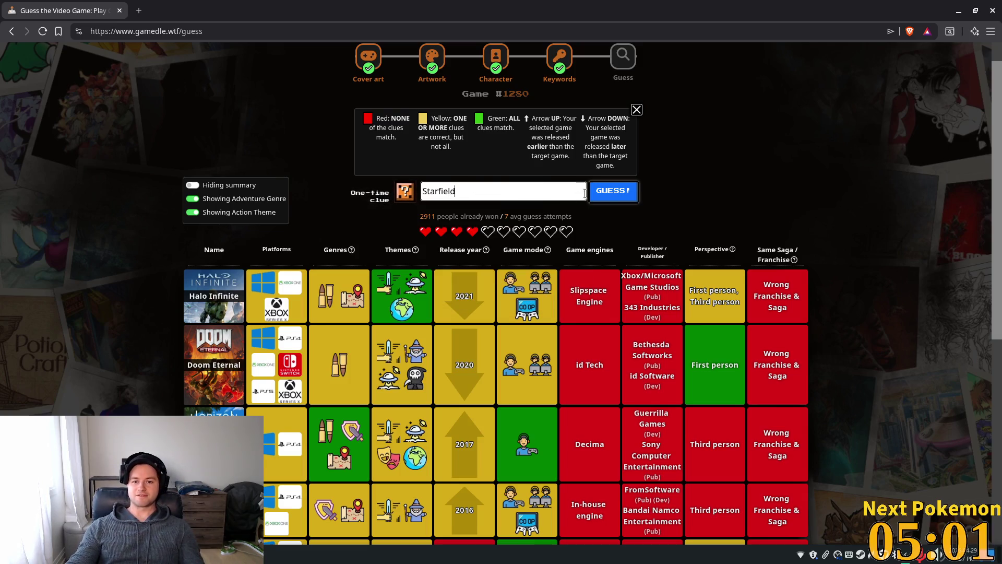
left_click(614, 192)
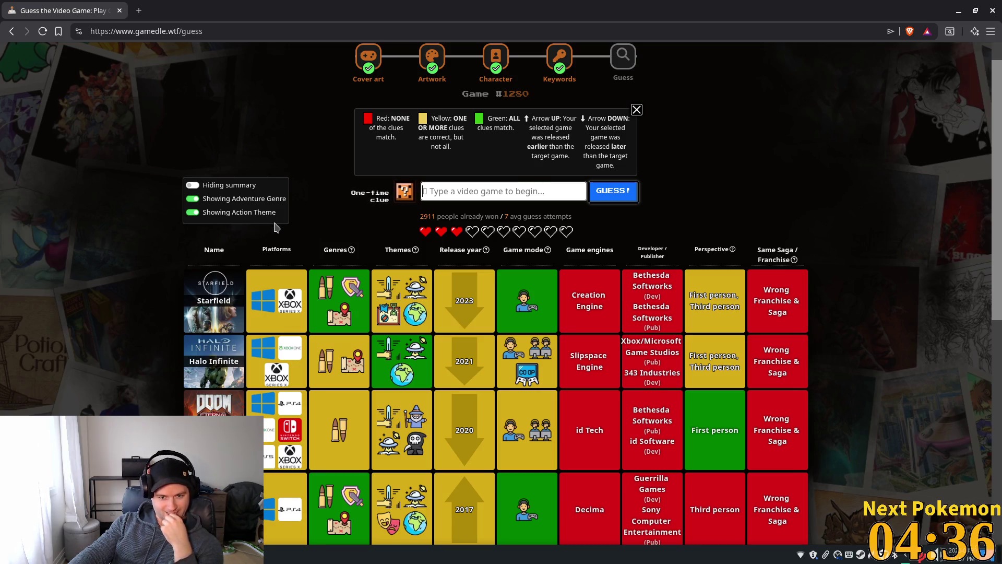
- Review the Starfield clue tiles: matching genres and game mode, target before 2023
scroll(726, 241, "down", 5)
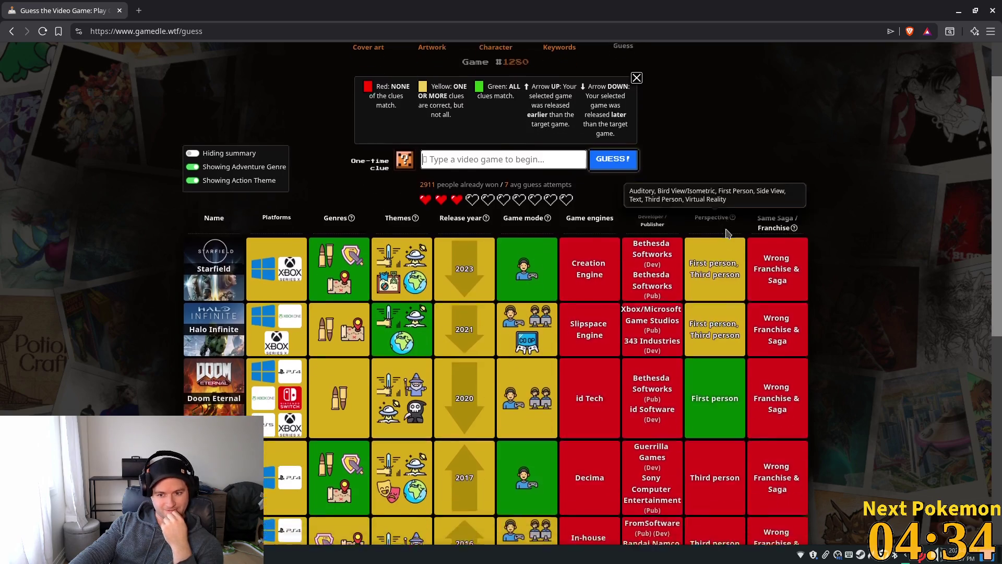
scroll(726, 240, "up", 6)
scroll(726, 240, "down", 4)
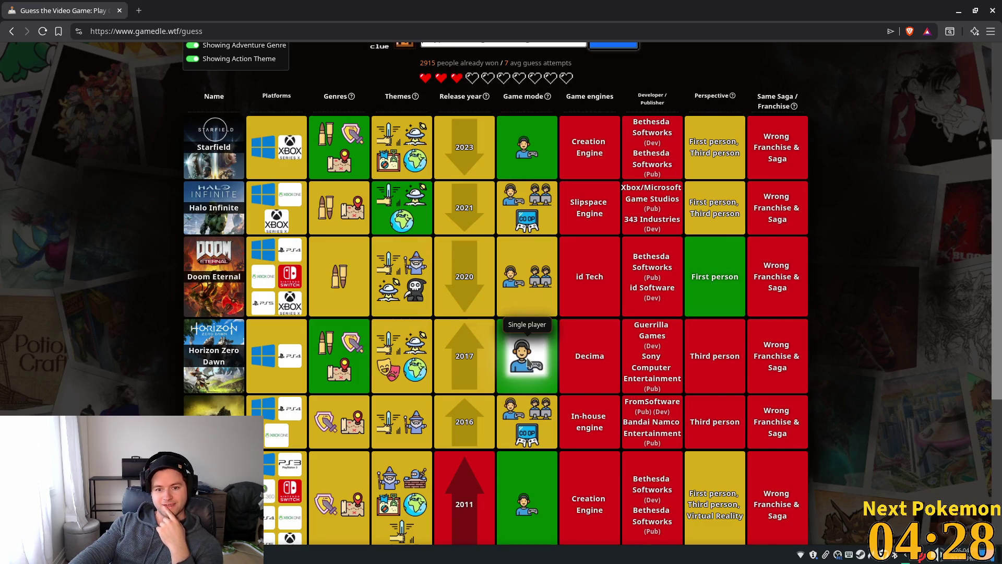
mouse_move(377, 310)
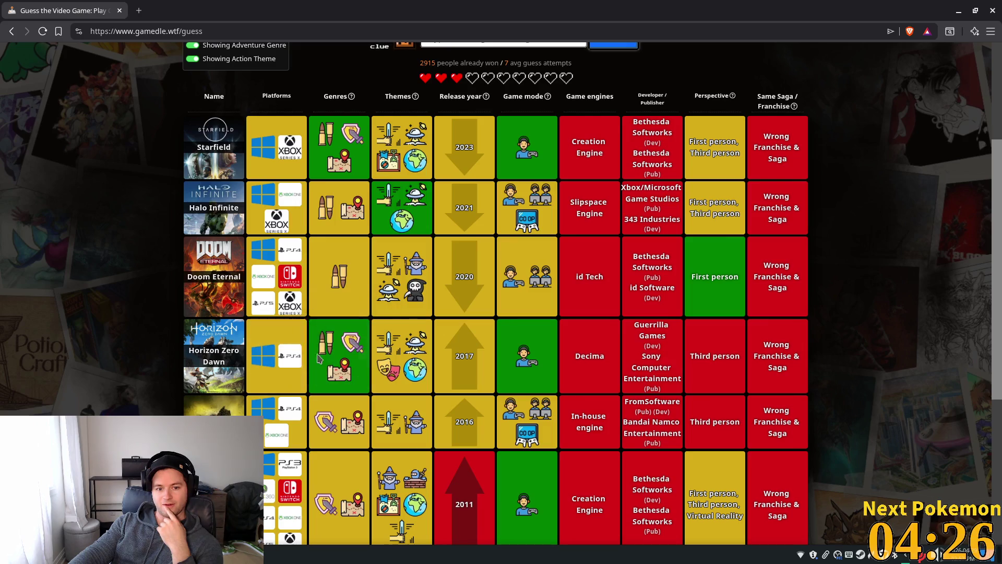
mouse_move(338, 345)
mouse_move(344, 372)
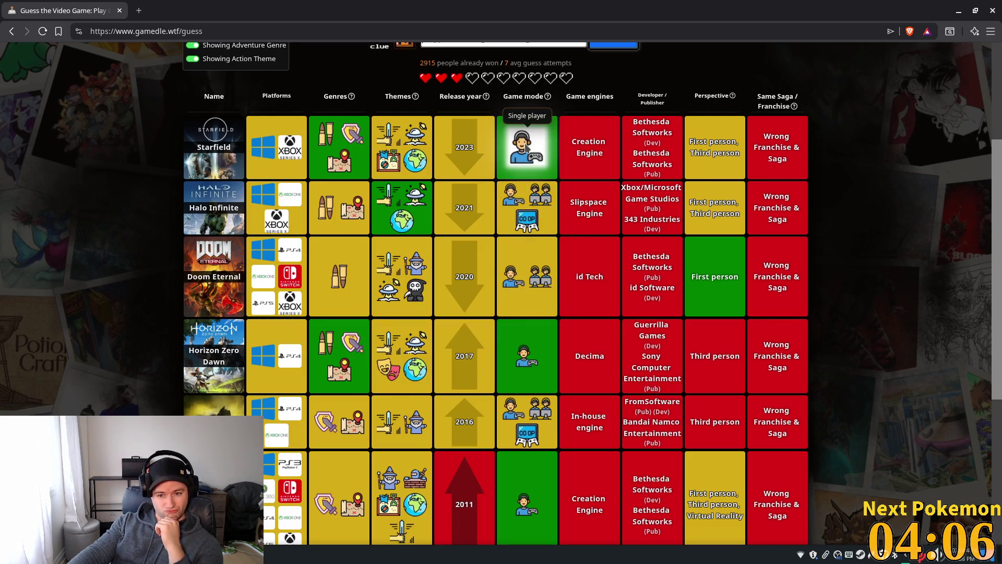
scroll(526, 148, "down", 5)
scroll(560, 214, "up", 4)
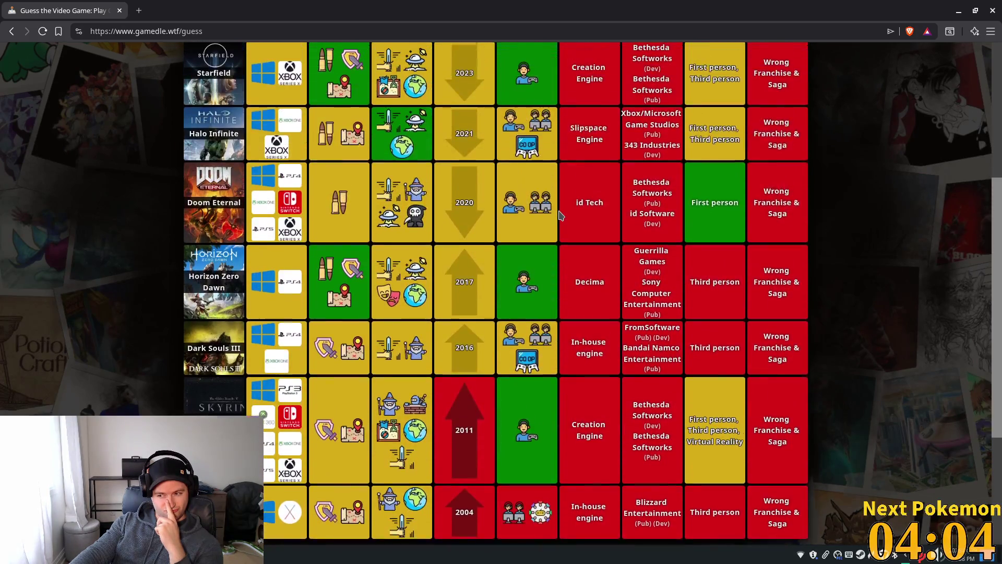
scroll(560, 214, "up", 5)
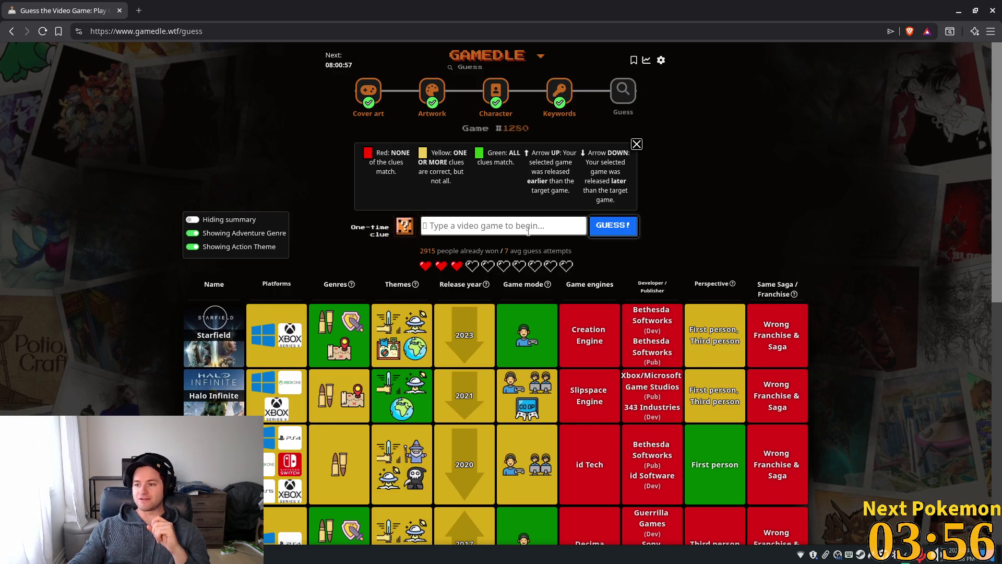
scroll(547, 220, "down", 2)
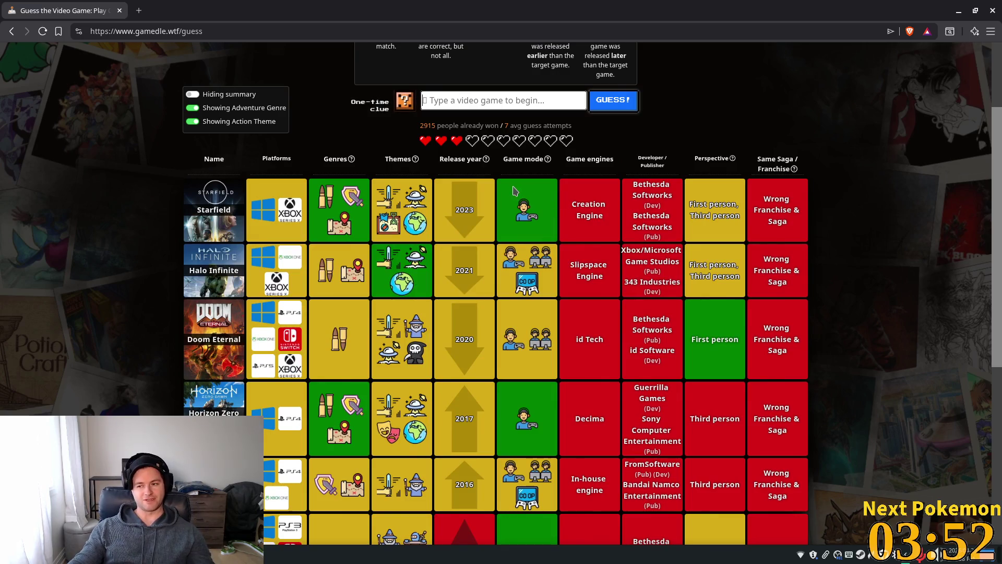
scroll(418, 172, "up", 1)
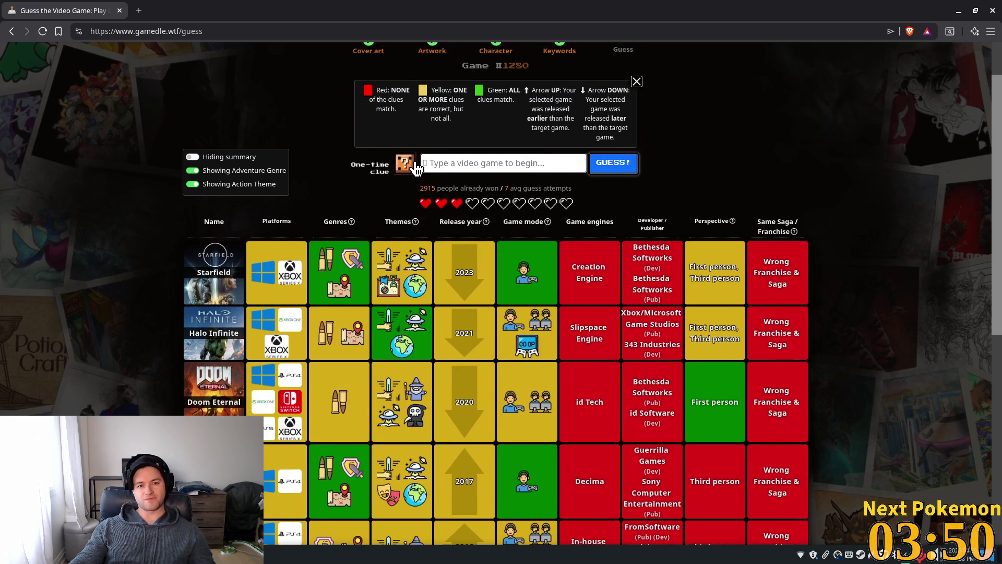
- Use the one-time clue, revealing developer Obsidian Entertainment and publisher Private Division for one life
left_click(406, 163)
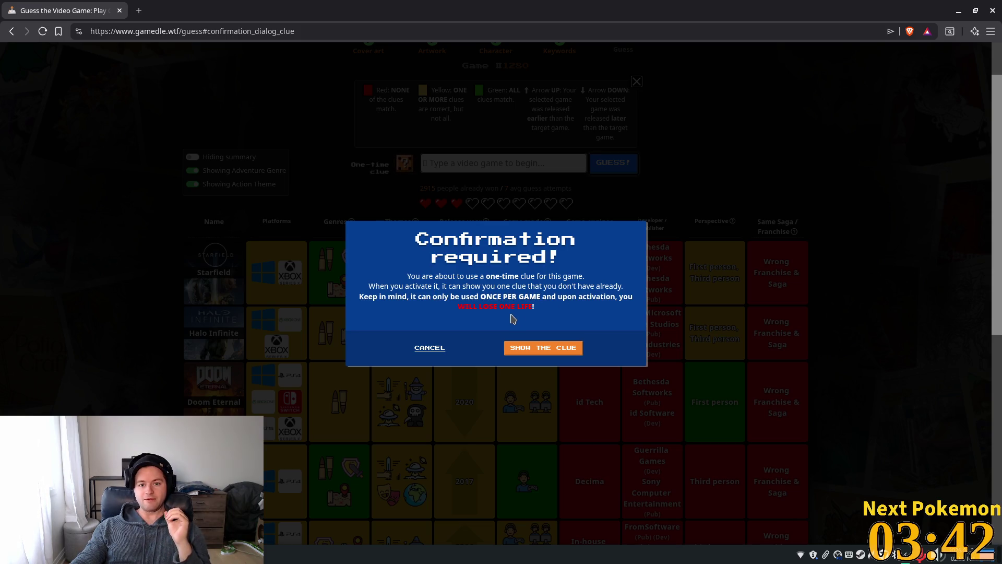
left_click(561, 351)
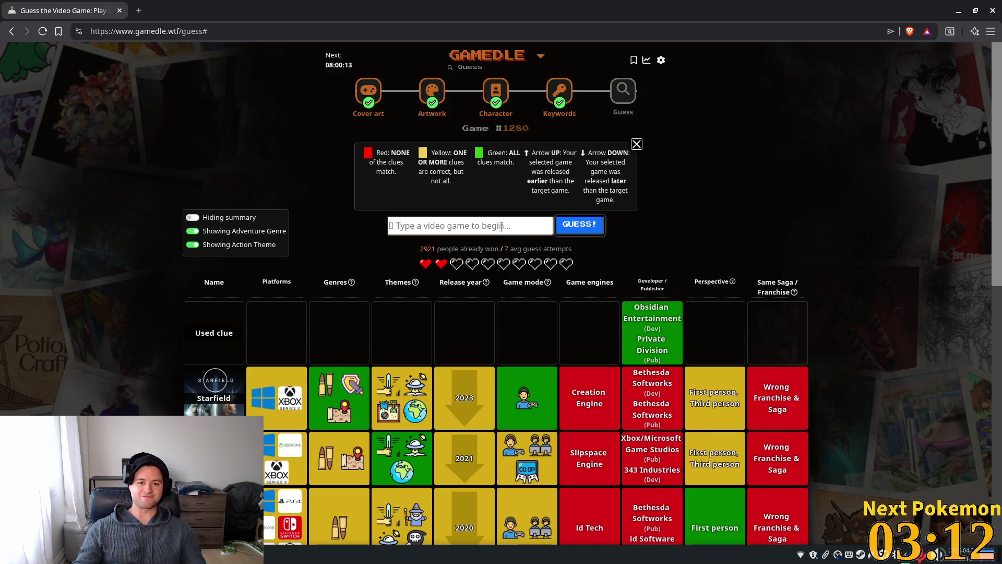
- Guess Cyberpunk 2077, matching genres, themes and game mode, target before 2020
type("cyberpunk")
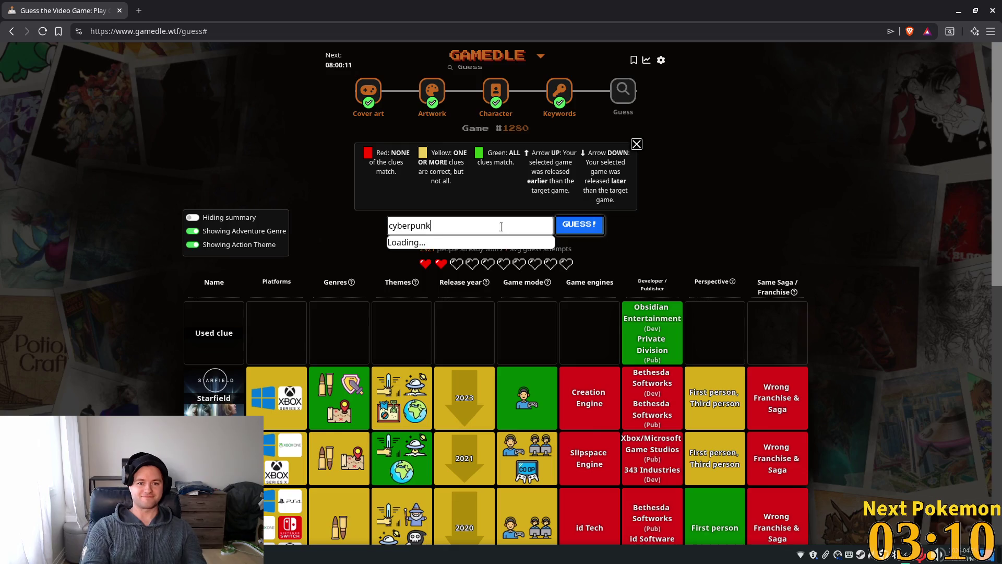
left_click(489, 245)
left_click(595, 225)
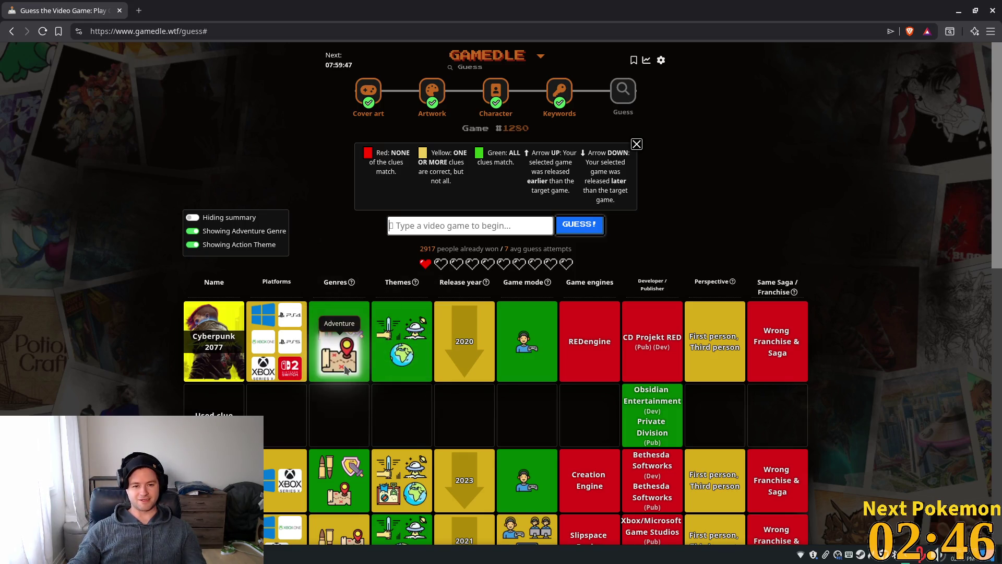
left_click(465, 226)
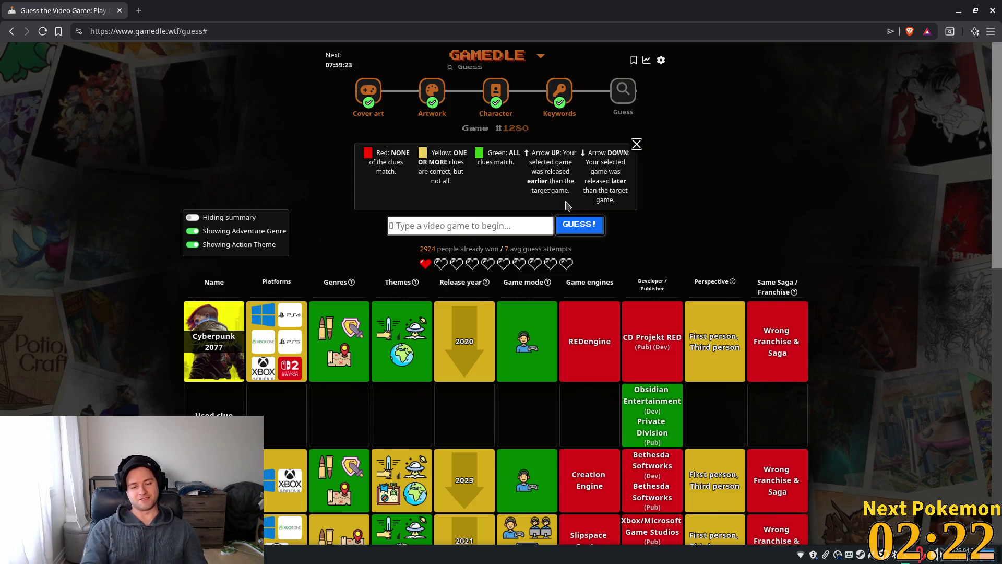
scroll(546, 218, "down", 2)
mouse_move(549, 222)
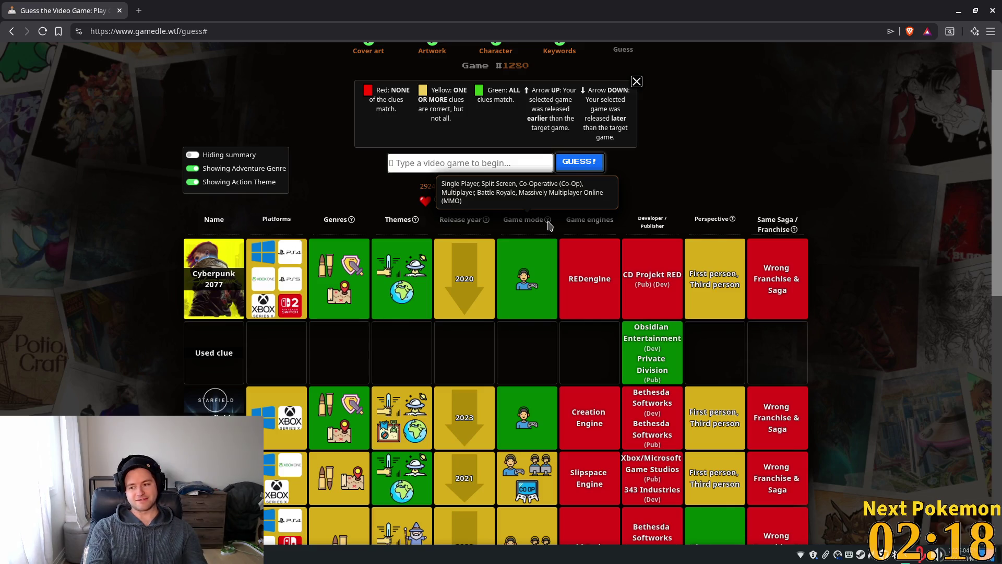
- Make the final guess, Red Dead Redemption 2, ending in Game Over revealing The Outer Worlds
type("red de")
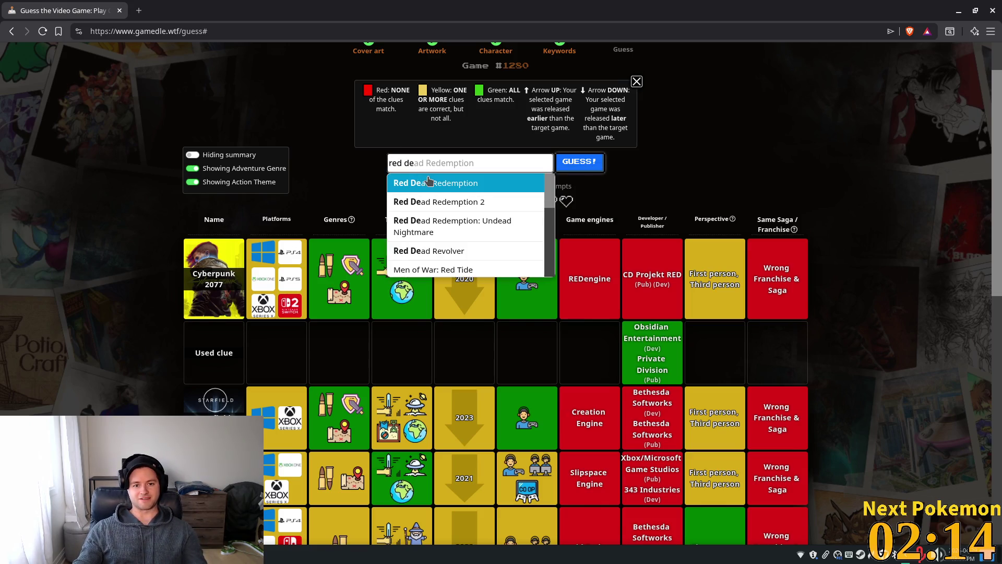
left_click(448, 203)
left_click(579, 161)
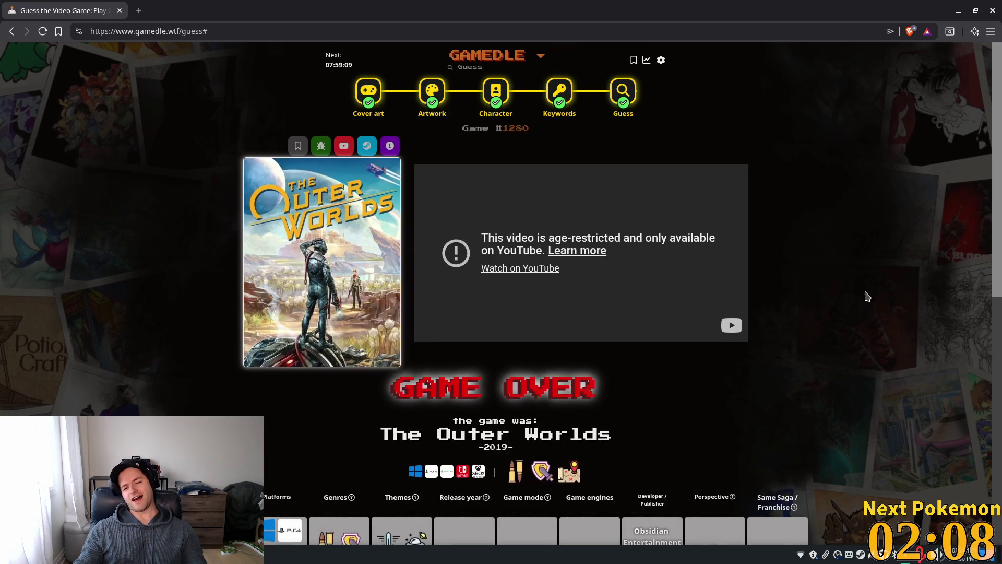
- Reload the game-over page and select the guess-page part of the address
left_click(623, 94)
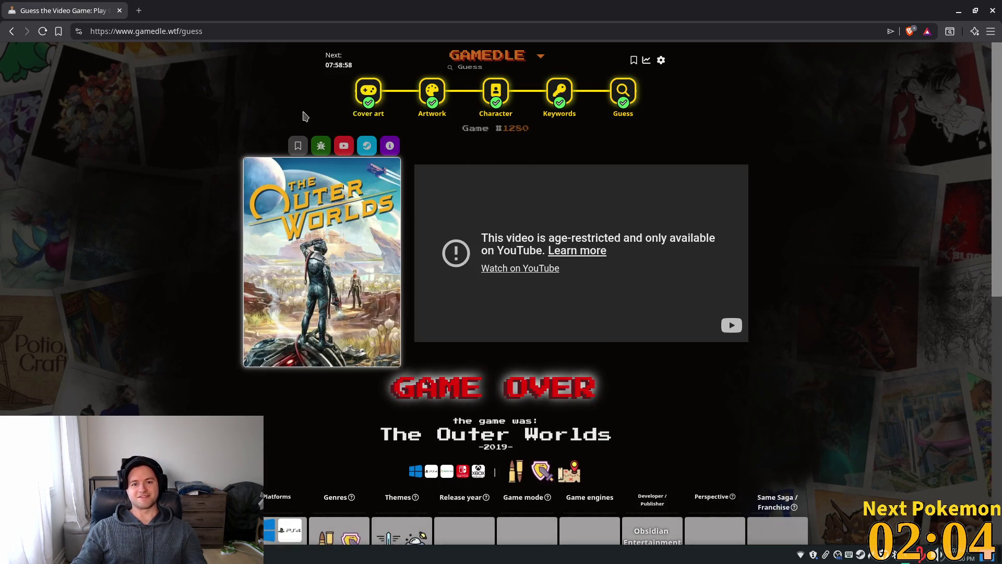
scroll(674, 212, "down", 1)
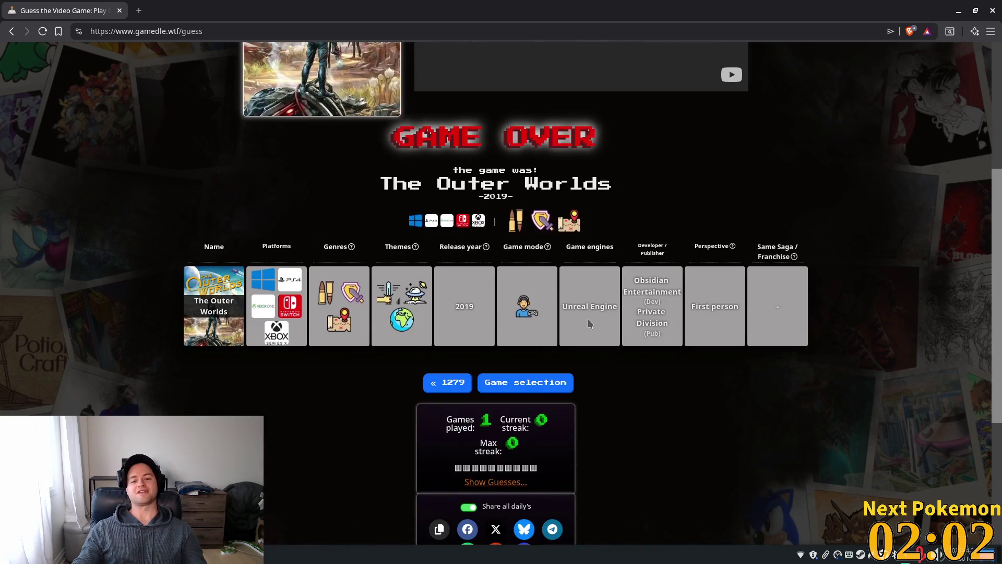
scroll(351, 246, "up", 5)
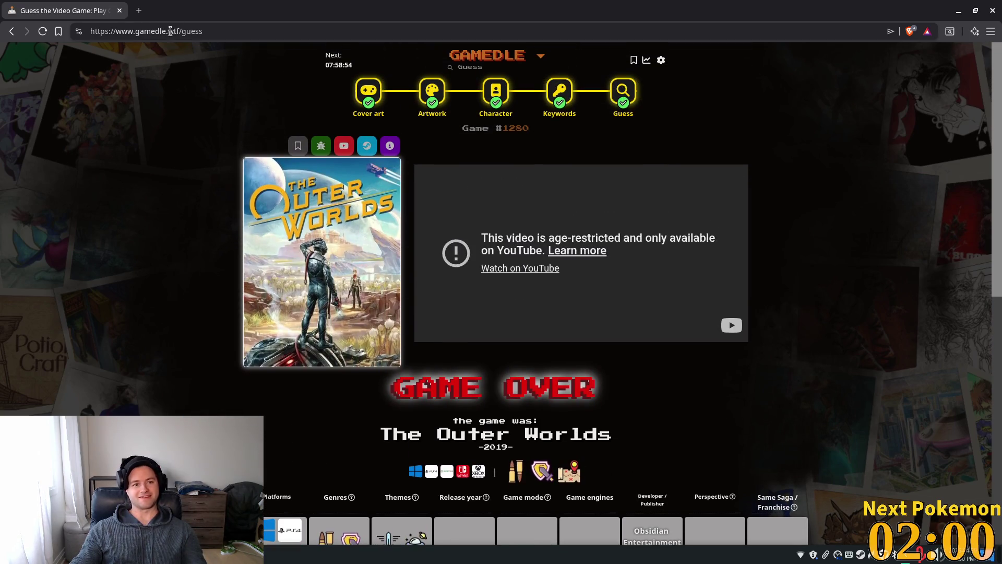
left_click_drag(179, 31, 306, 44)
- Go to gamedle.wtf and start an Unlimited Cover Art game on the Ez level
key("BackSpace")
key("Return")
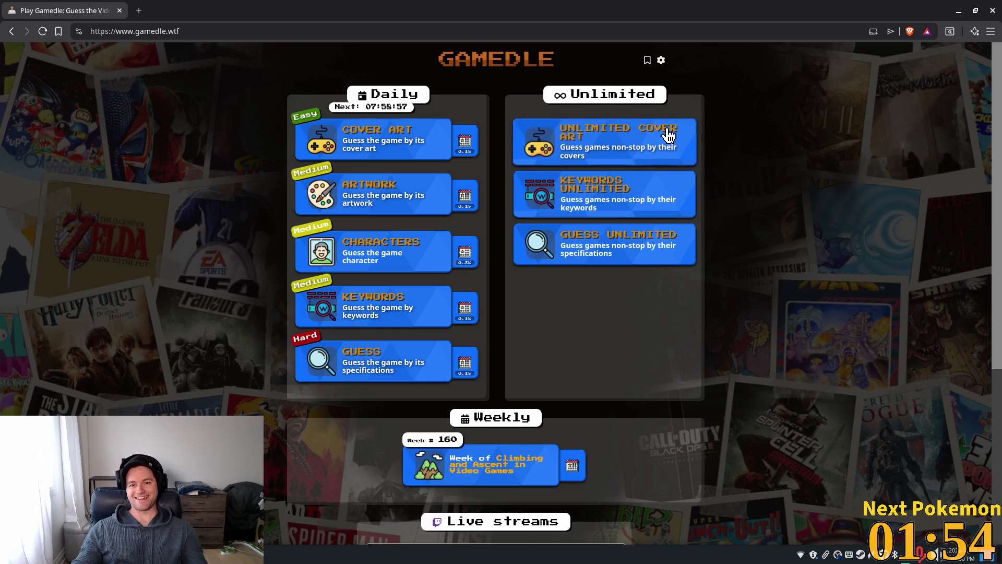
left_click(643, 144)
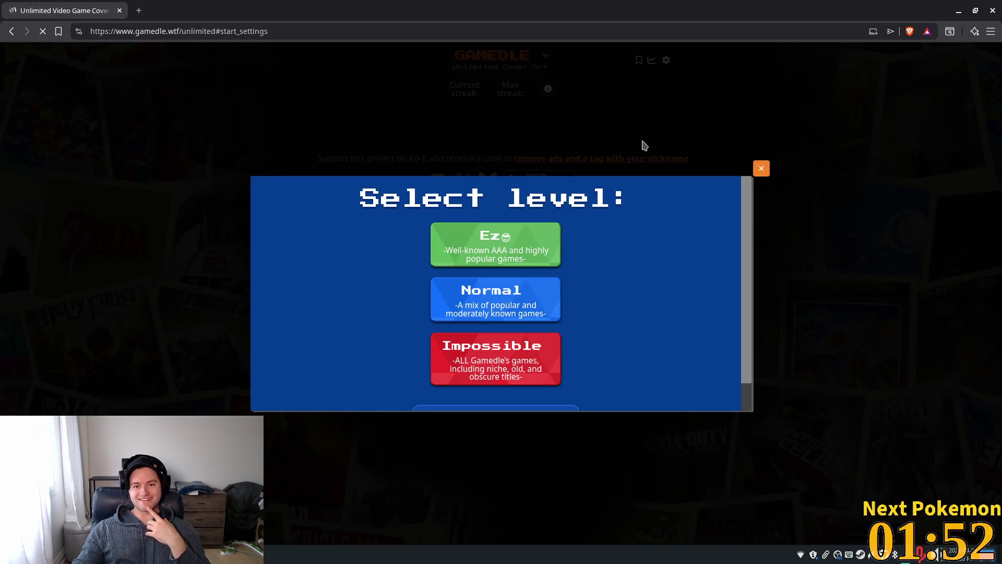
left_click(532, 253)
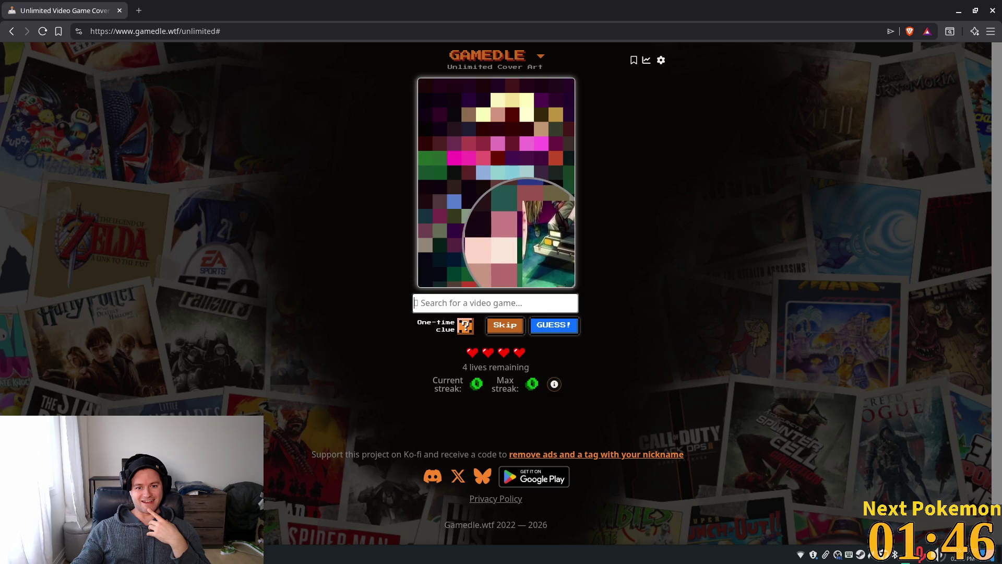
left_click(254, 33)
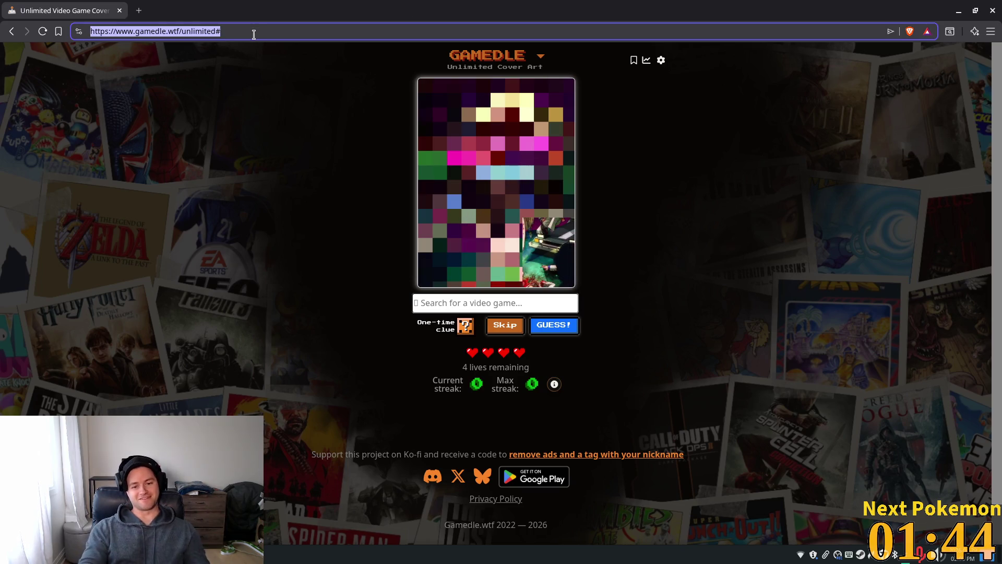